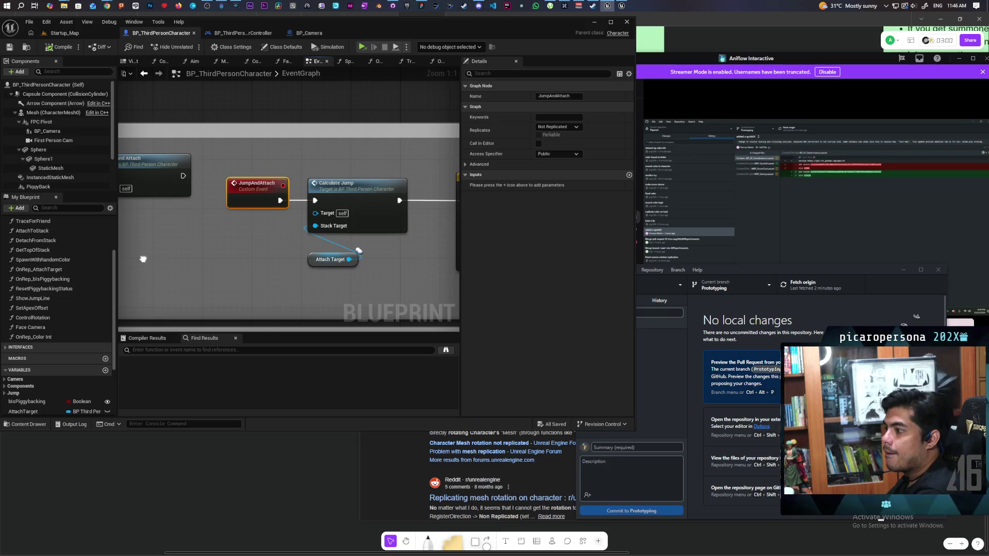
# - Look over the jump chain from Calculate Jump and TL_Jump to the AttachTarget SET w/ Notify node
pyautogui.click(291, 179)
pyautogui.moveTo(352, 273)
pyautogui.mouseDown()
pyautogui.moveTo(183, 286)
pyautogui.moveTo(196, 270)
pyautogui.moveTo(306, 269)
pyautogui.mouseUp()
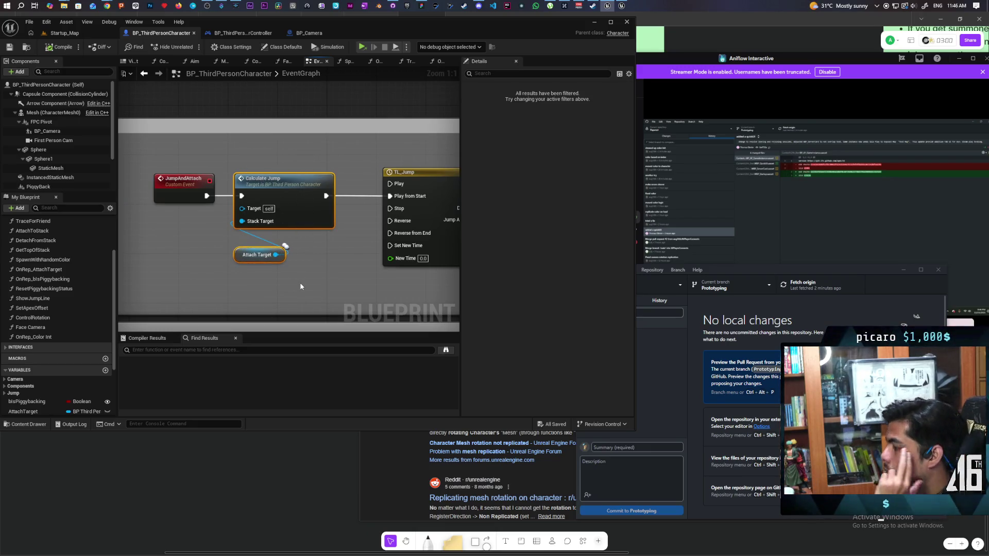
pyautogui.moveTo(157, 253)
pyautogui.mouseDown()
pyautogui.moveTo(312, 245)
pyautogui.moveTo(310, 256)
pyautogui.mouseUp()
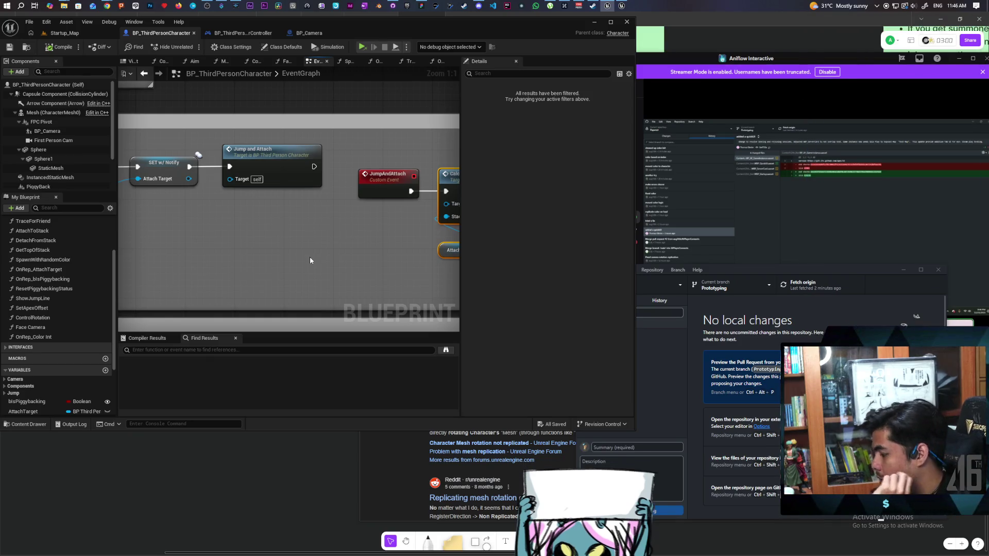
pyautogui.moveTo(310, 257)
pyautogui.mouseDown()
pyautogui.moveTo(282, 264)
pyautogui.moveTo(349, 265)
pyautogui.moveTo(271, 238)
pyautogui.moveTo(327, 265)
pyautogui.moveTo(342, 261)
pyautogui.moveTo(322, 297)
pyautogui.mouseUp()
pyautogui.click(270, 219)
pyautogui.moveTo(270, 219)
pyautogui.mouseDown()
pyautogui.moveTo(238, 283)
pyautogui.moveTo(366, 252)
pyautogui.moveTo(332, 245)
pyautogui.mouseUp()
# - Move the Piggyback Stack and Piggyback Root getters up beside the ADD node
pyautogui.moveTo(365, 182); pyautogui.dragTo(363, 179)
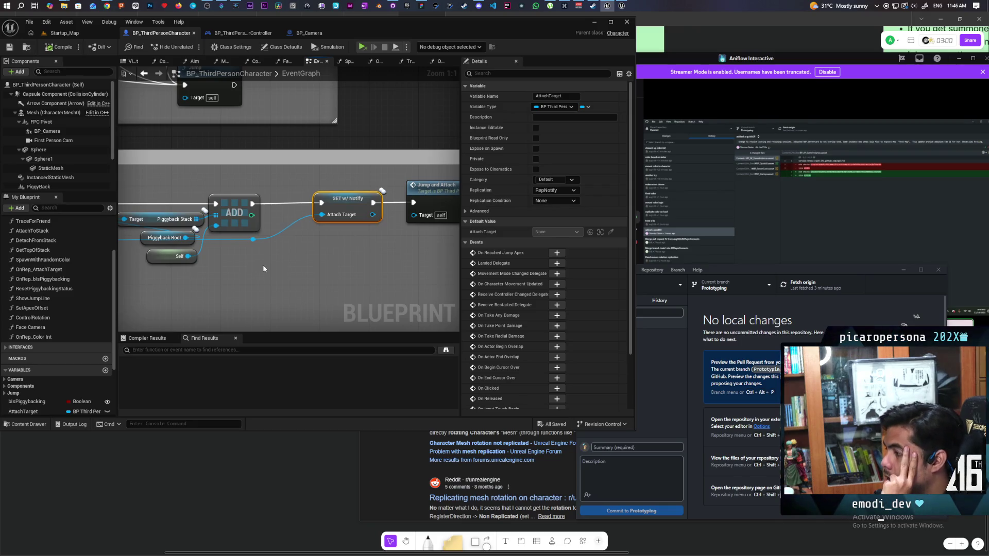
pyautogui.moveTo(337, 236)
pyautogui.mouseDown()
pyautogui.moveTo(332, 247)
pyautogui.moveTo(360, 192)
pyautogui.moveTo(358, 219)
pyautogui.mouseUp()
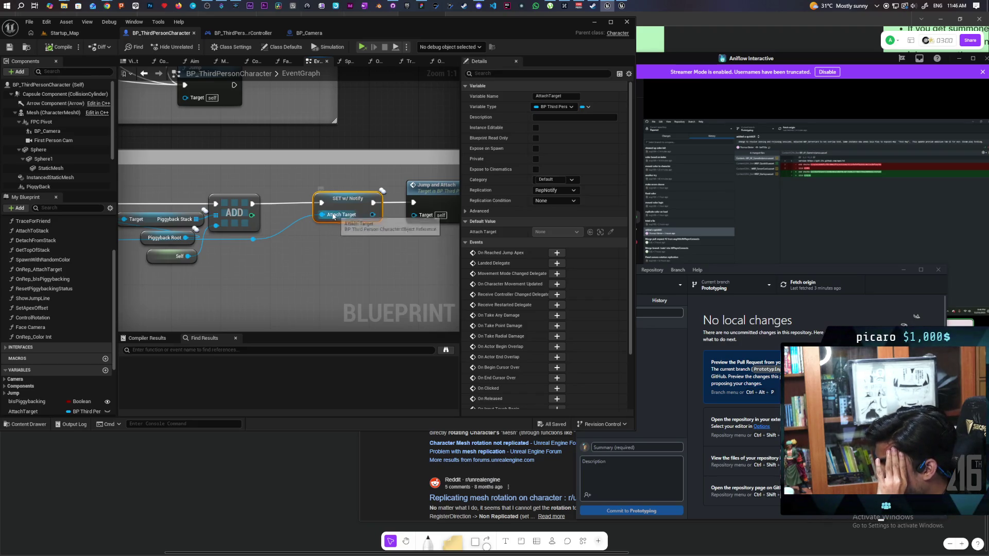
pyautogui.moveTo(139, 306)
pyautogui.mouseDown()
pyautogui.moveTo(258, 293)
pyautogui.moveTo(286, 270)
pyautogui.moveTo(329, 271)
pyautogui.moveTo(256, 292)
pyautogui.mouseUp()
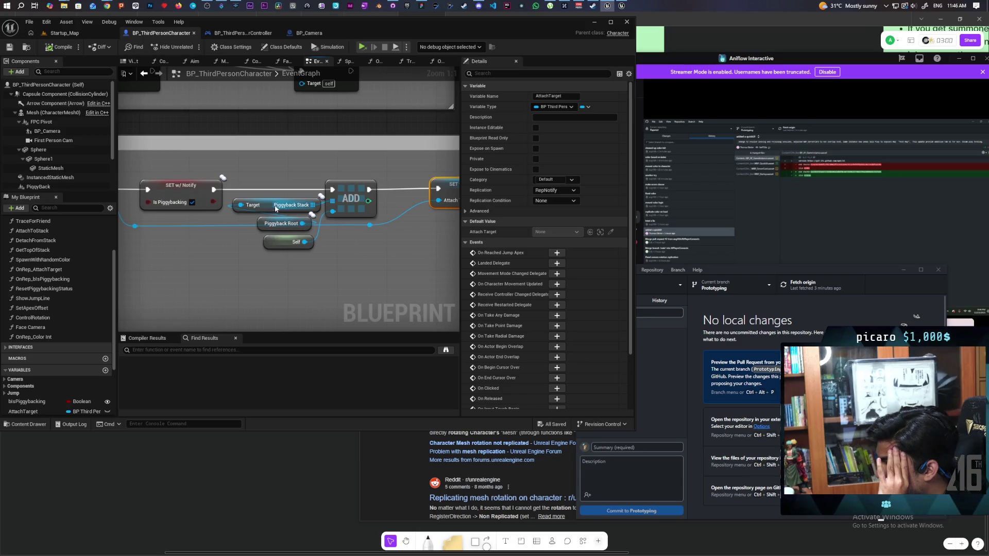
pyautogui.moveTo(269, 206); pyautogui.dragTo(272, 167)
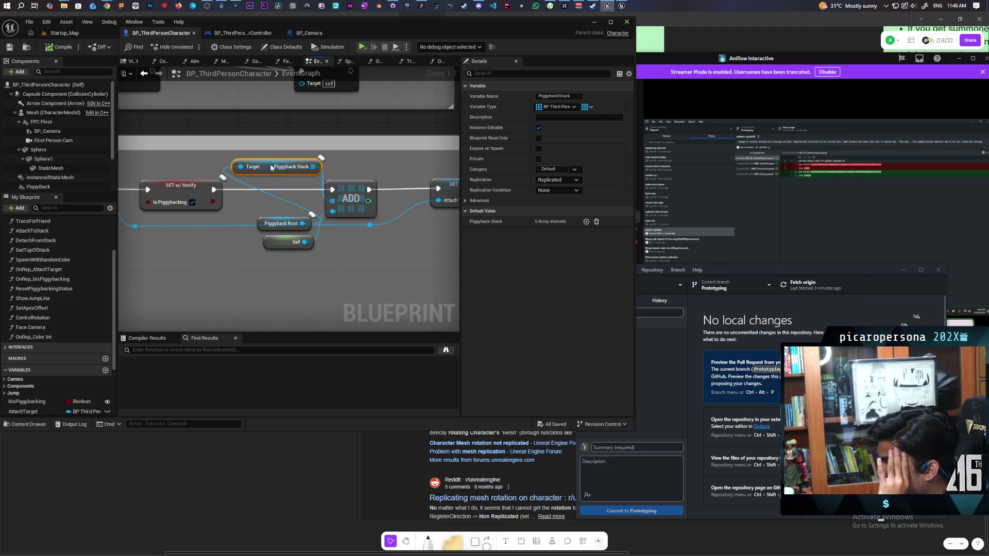
pyautogui.moveTo(260, 218); pyautogui.dragTo(254, 198)
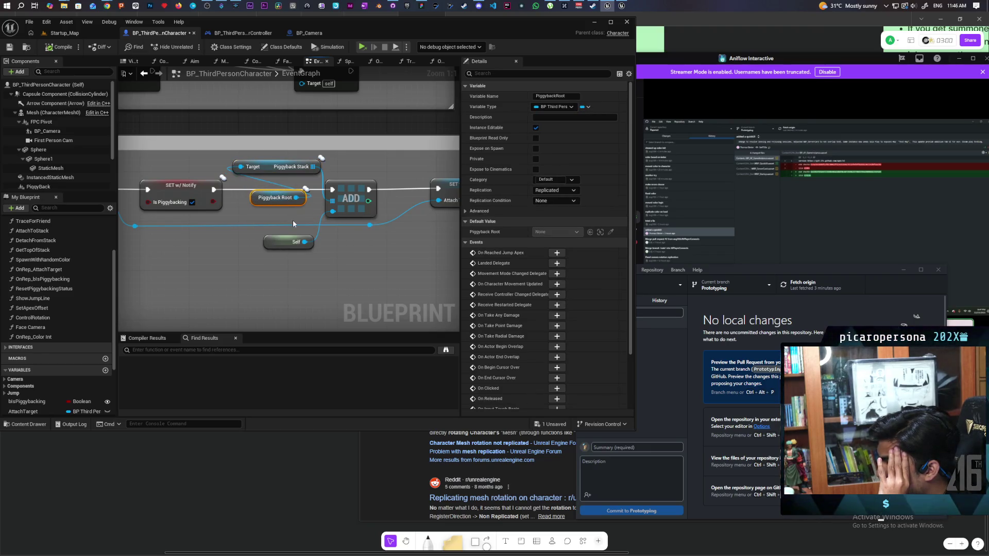
pyautogui.moveTo(276, 198); pyautogui.dragTo(275, 204)
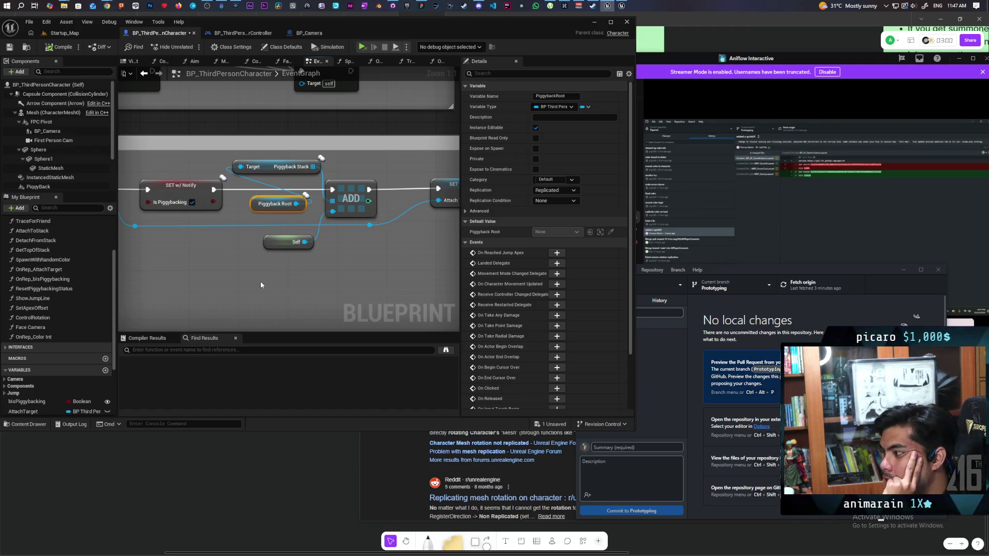
pyautogui.scroll(-1, 261, 280)
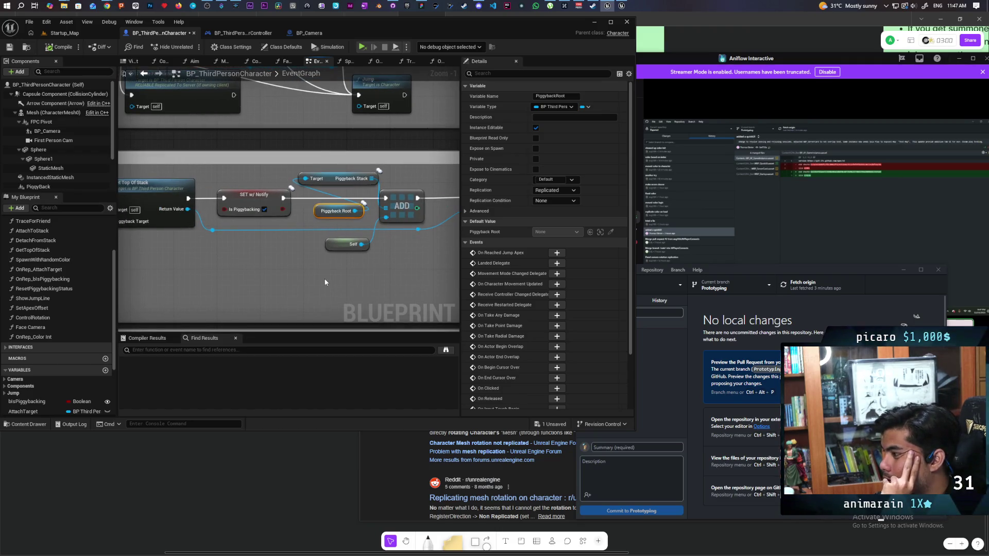
pyautogui.moveTo(224, 280)
pyautogui.mouseDown()
pyautogui.moveTo(399, 259)
pyautogui.moveTo(219, 287)
pyautogui.moveTo(433, 269)
pyautogui.moveTo(240, 289)
pyautogui.moveTo(231, 279)
pyautogui.mouseUp()
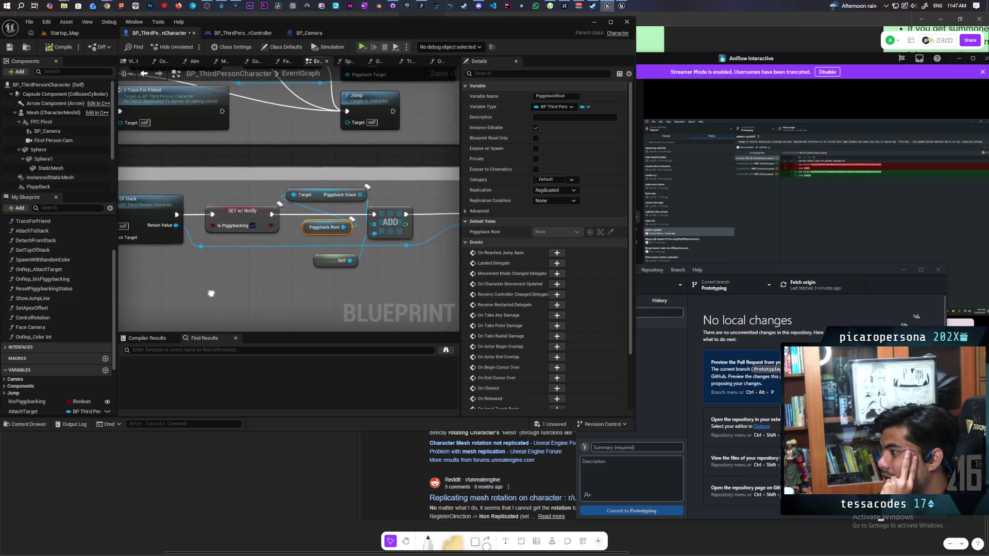
pyautogui.scroll(-4, 231, 279)
pyautogui.scroll(2, 232, 283)
pyautogui.scroll(1, 233, 282)
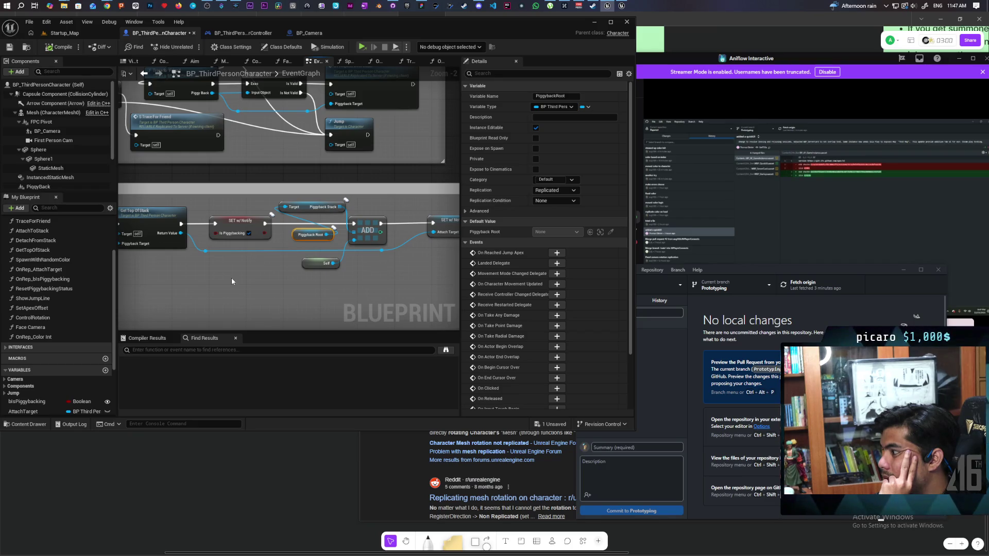
pyautogui.scroll(2, 274, 268)
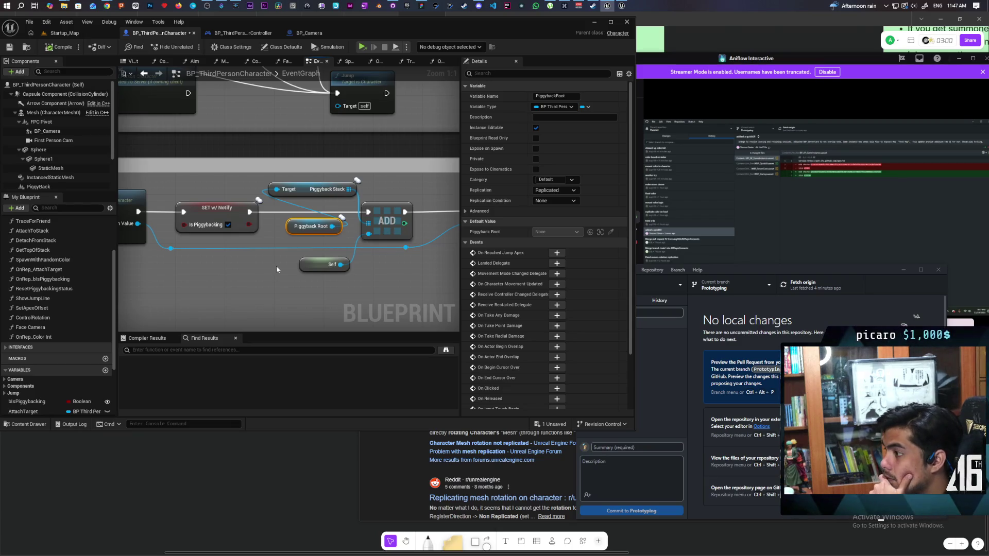
pyautogui.moveTo(409, 270); pyautogui.dragTo(189, 268)
pyautogui.moveTo(302, 259)
pyautogui.mouseDown()
pyautogui.moveTo(187, 267)
pyautogui.moveTo(118, 253)
pyautogui.mouseUp()
pyautogui.scroll(-4, 168, 263)
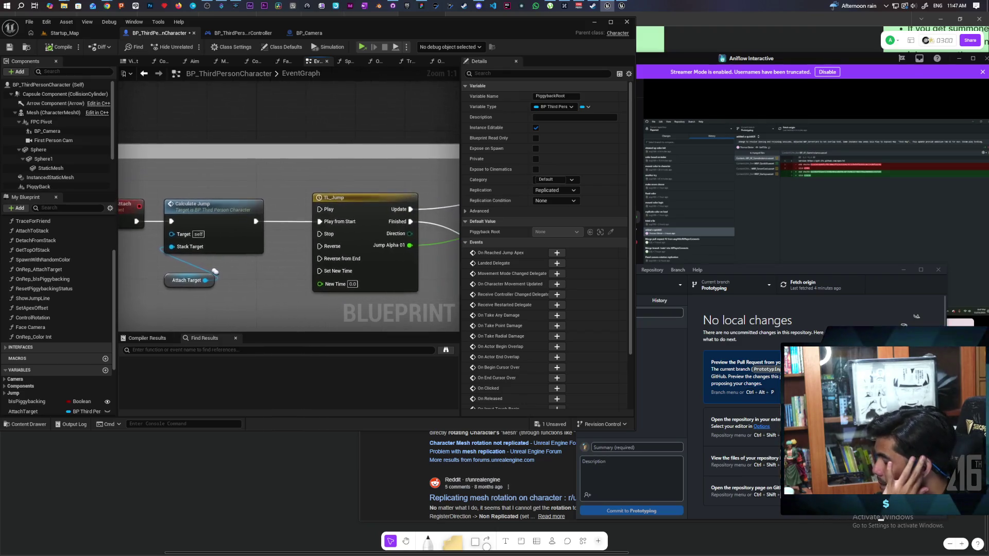
pyautogui.moveTo(238, 219)
pyautogui.mouseDown()
pyautogui.moveTo(290, 238)
pyautogui.moveTo(278, 250)
pyautogui.moveTo(287, 253)
pyautogui.mouseUp()
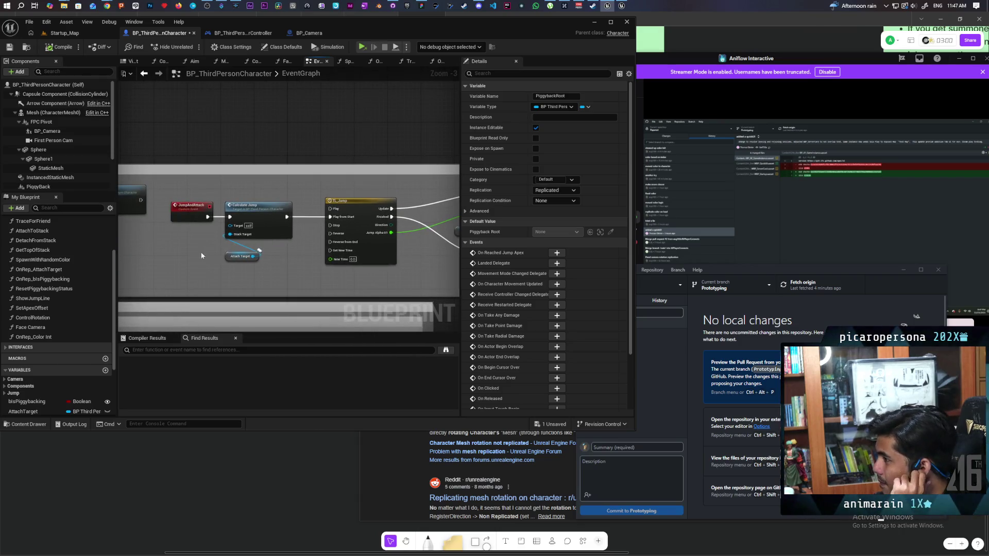
pyautogui.moveTo(201, 256); pyautogui.dragTo(281, 245)
pyautogui.moveTo(215, 244)
pyautogui.mouseDown()
pyautogui.moveTo(294, 243)
pyautogui.moveTo(244, 250)
pyautogui.mouseUp()
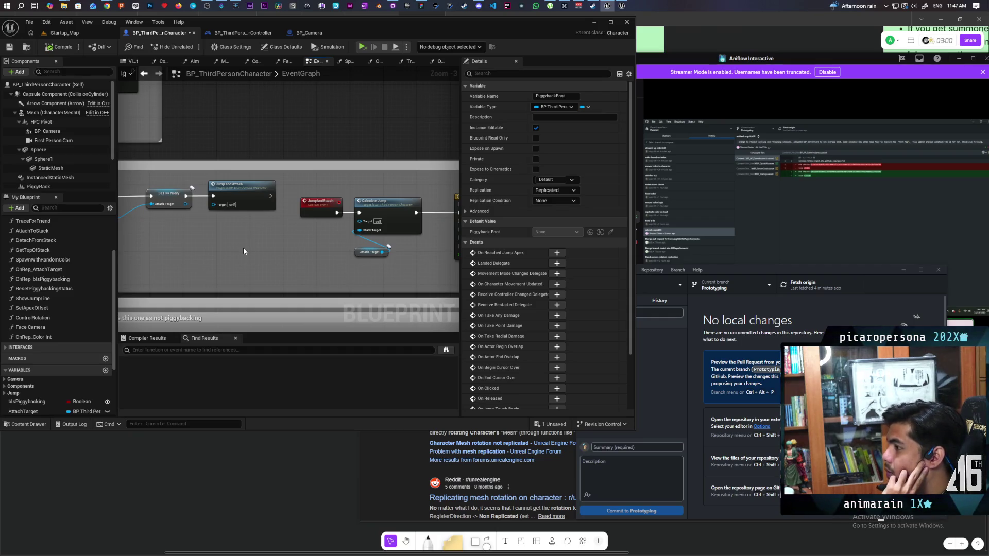
pyautogui.click(320, 205)
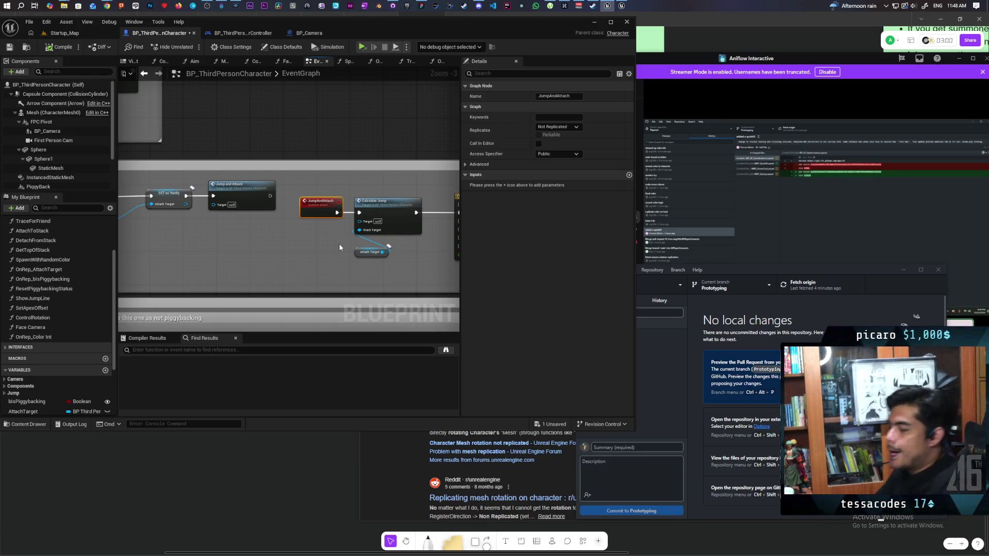
pyautogui.moveTo(339, 243)
pyautogui.mouseDown()
pyautogui.moveTo(411, 223)
pyautogui.moveTo(368, 221)
pyautogui.moveTo(447, 221)
pyautogui.moveTo(205, 213)
pyautogui.moveTo(377, 209)
pyautogui.moveTo(297, 229)
pyautogui.mouseUp()
pyautogui.click(365, 200)
pyautogui.click(256, 178)
pyautogui.click(345, 190)
pyautogui.moveTo(240, 249); pyautogui.dragTo(356, 251)
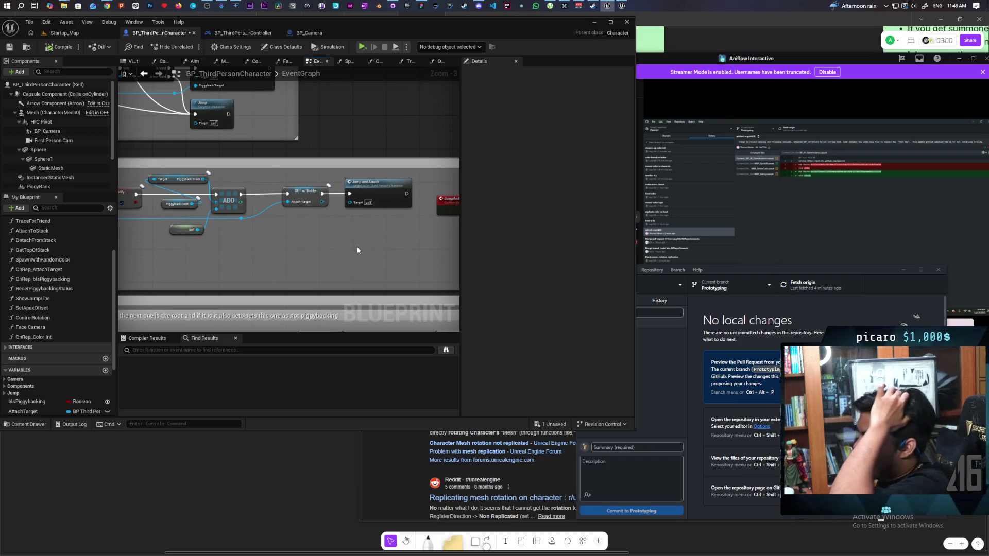
pyautogui.moveTo(232, 251)
pyautogui.mouseDown()
pyautogui.moveTo(270, 263)
pyautogui.moveTo(291, 255)
pyautogui.moveTo(284, 260)
pyautogui.mouseUp()
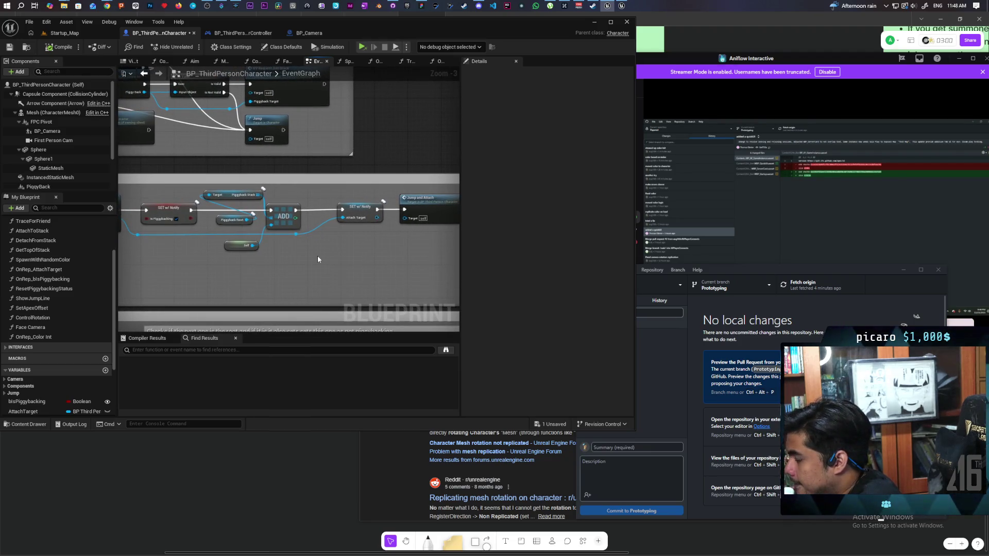
pyautogui.moveTo(358, 256); pyautogui.dragTo(332, 260)
pyautogui.scroll(1, 332, 260)
pyautogui.scroll(-1, 332, 260)
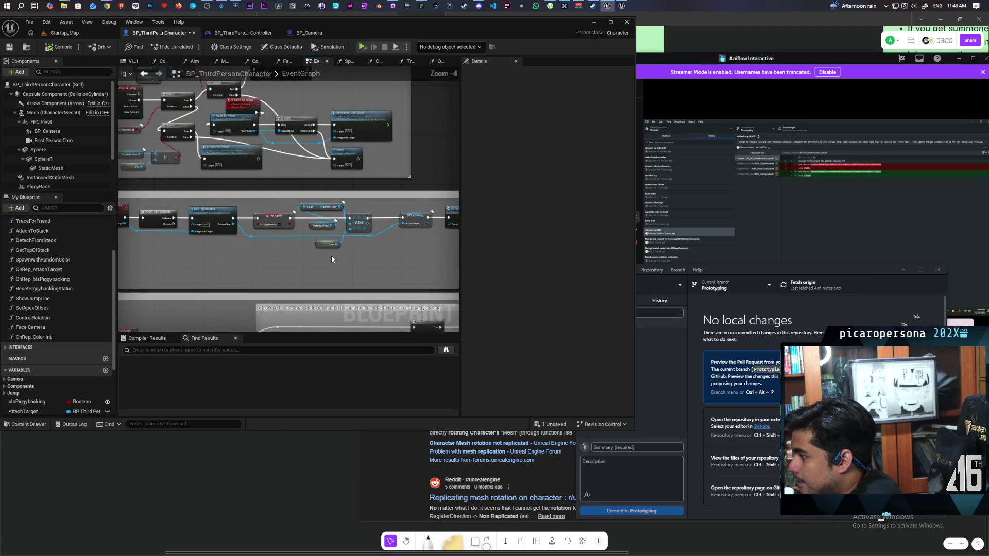
pyautogui.scroll(-1, 300, 243)
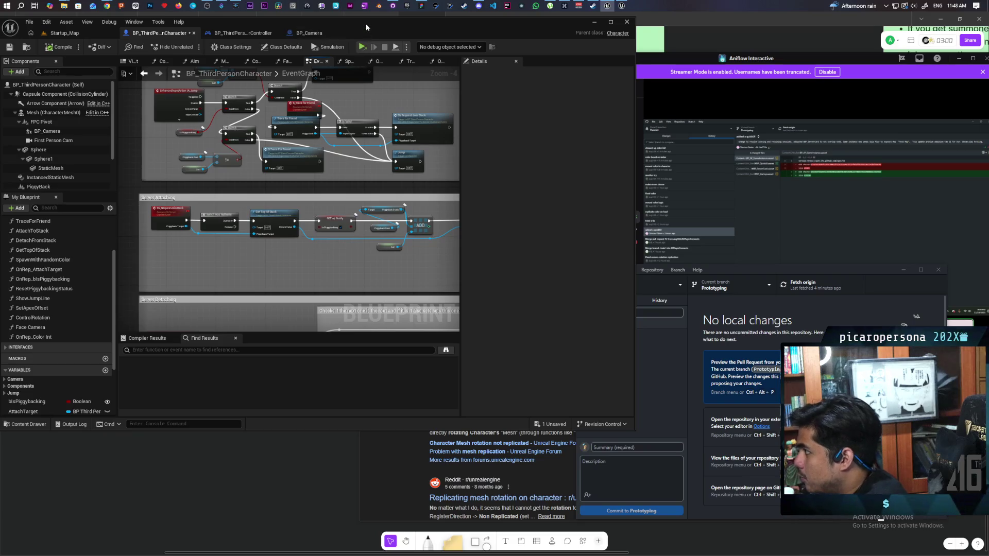
# - Maximize the editor window and zoom in on the Get Top Of Stack area
pyautogui.doubleClick(366, 23)
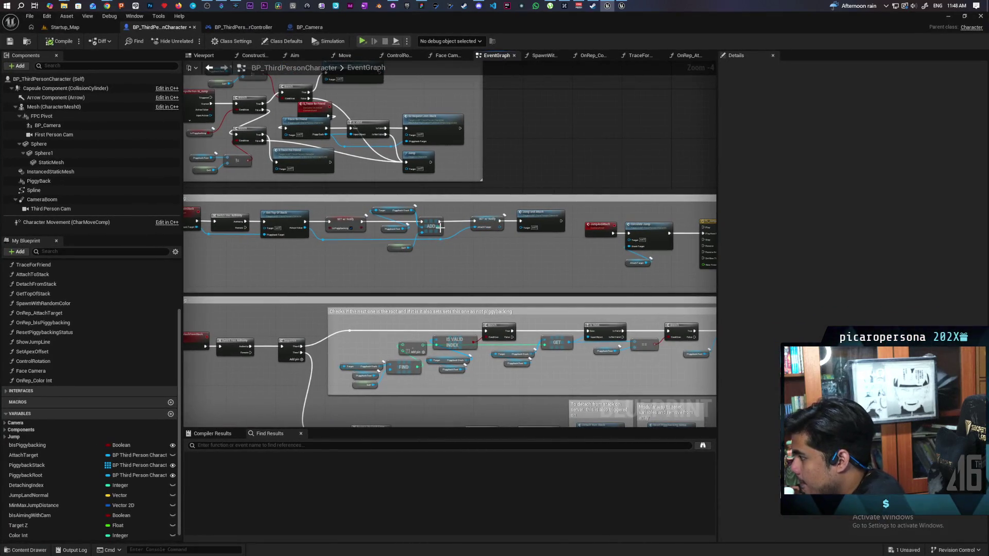
pyautogui.scroll(5, 423, 244)
pyautogui.moveTo(439, 248); pyautogui.dragTo(452, 258)
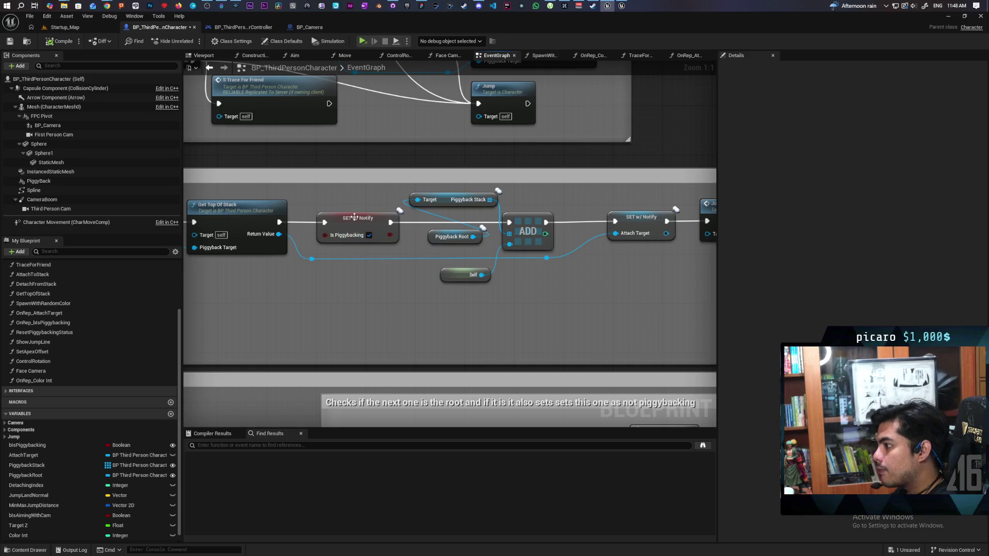
# - Open the OnRep_bIsPiggybacking function graph from the My Blueprint functions list
pyautogui.scroll(3, 112, 364)
pyautogui.scroll(1, 114, 368)
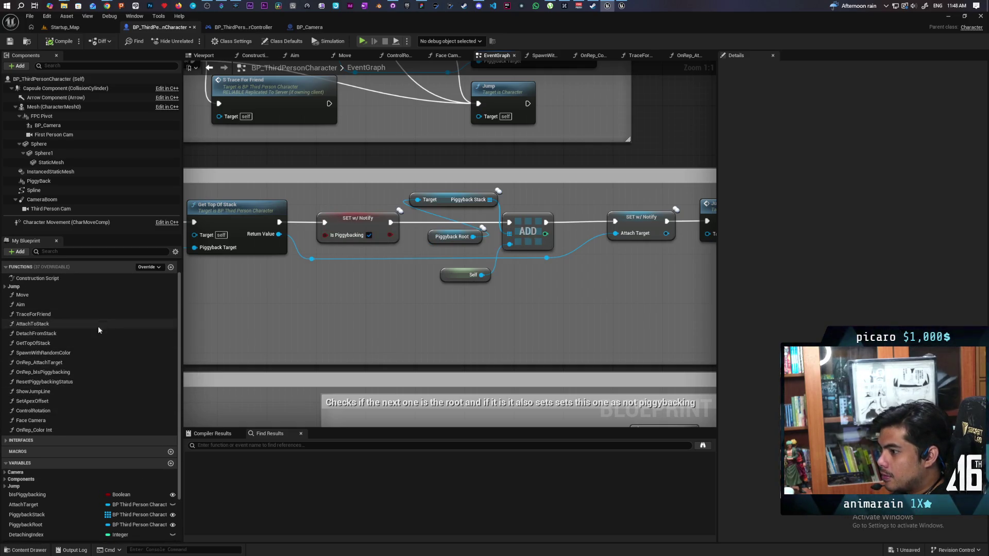
pyautogui.click(64, 375)
pyautogui.doubleClick(64, 376)
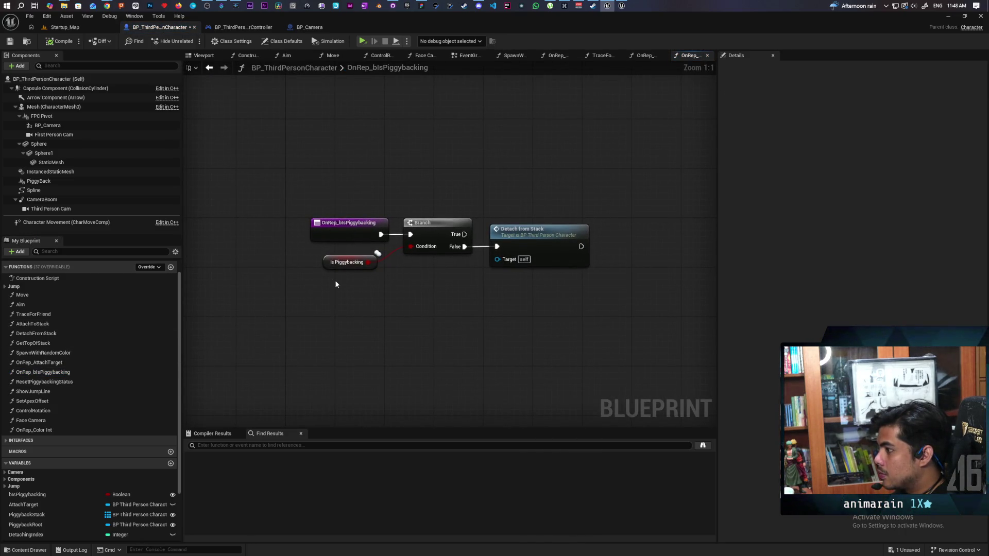
# - Nudge the Is Piggybacking getter toward the Branch, inspect DetachFromStack, and return to the EventGraph
pyautogui.moveTo(325, 263)
pyautogui.mouseDown()
pyautogui.moveTo(341, 281)
pyautogui.moveTo(343, 265)
pyautogui.mouseUp()
pyautogui.doubleClick(549, 245)
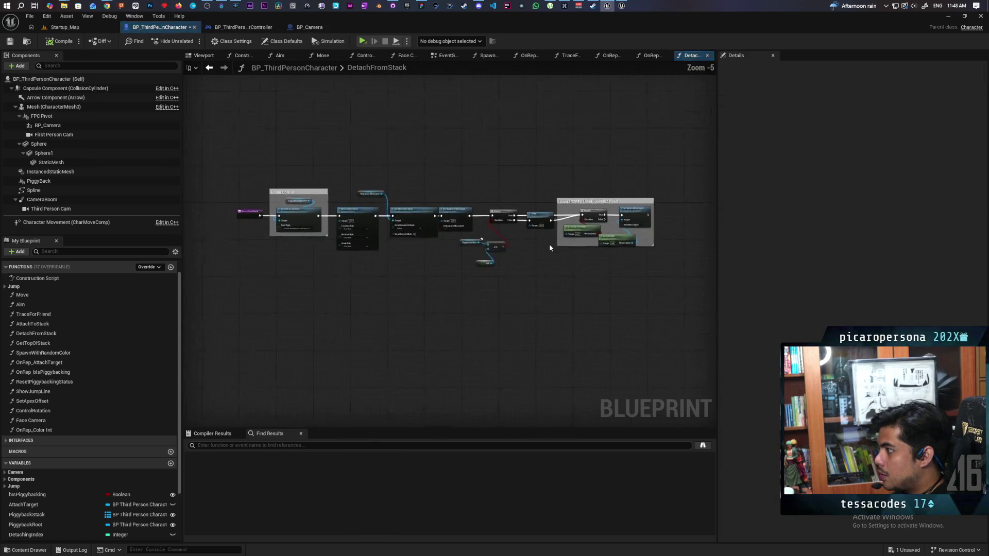
pyautogui.scroll(3, 303, 262)
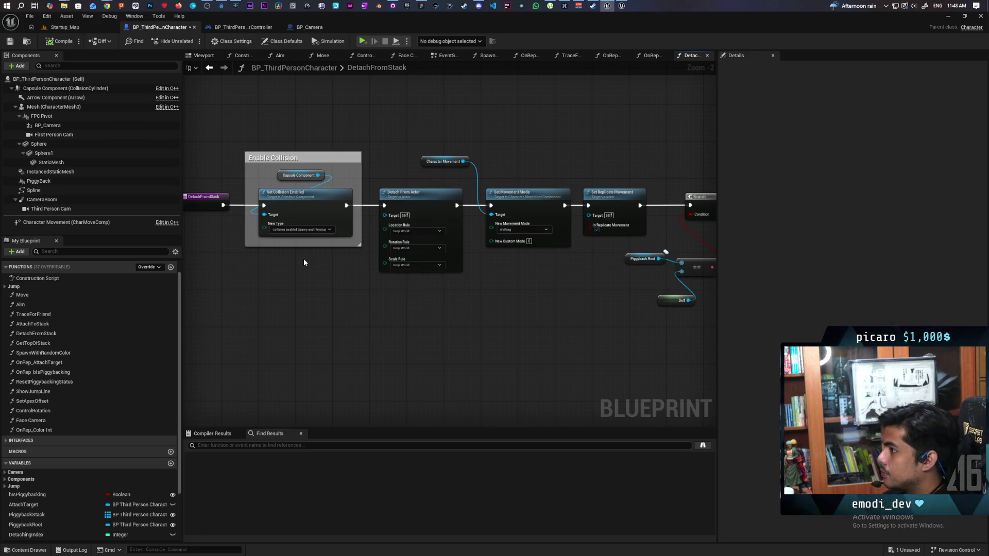
pyautogui.click(209, 68)
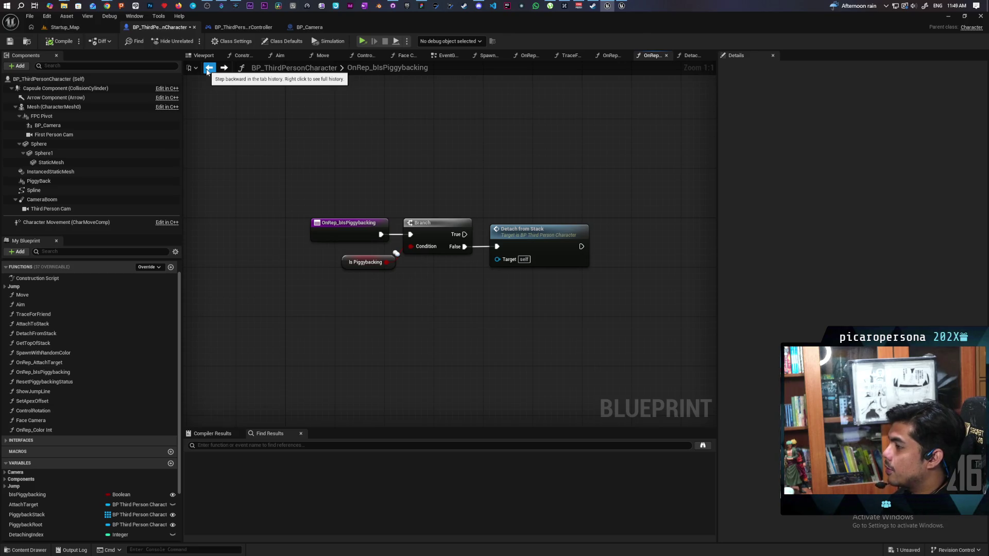
pyautogui.click(209, 68)
pyautogui.scroll(-2, 366, 287)
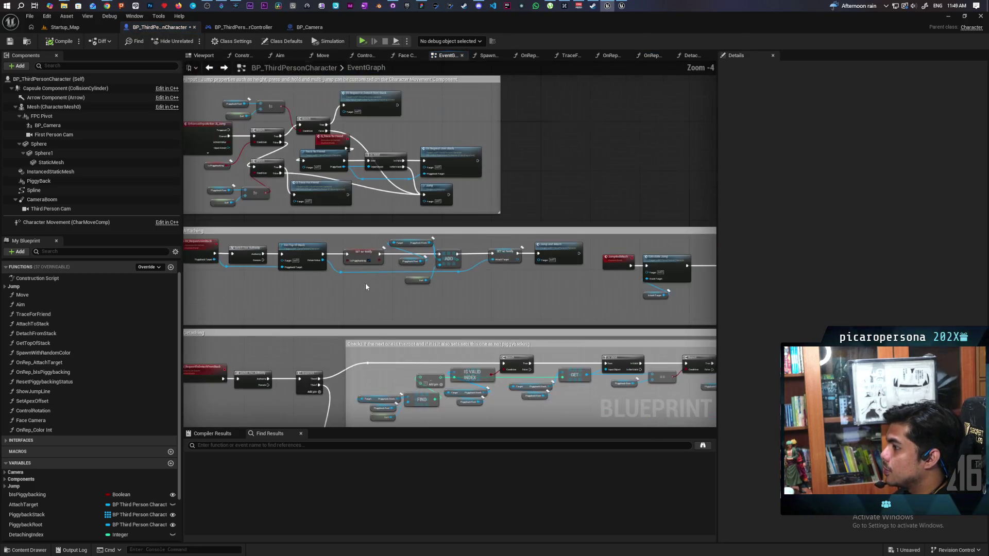
pyautogui.scroll(1, 346, 297)
pyautogui.scroll(-1, 371, 287)
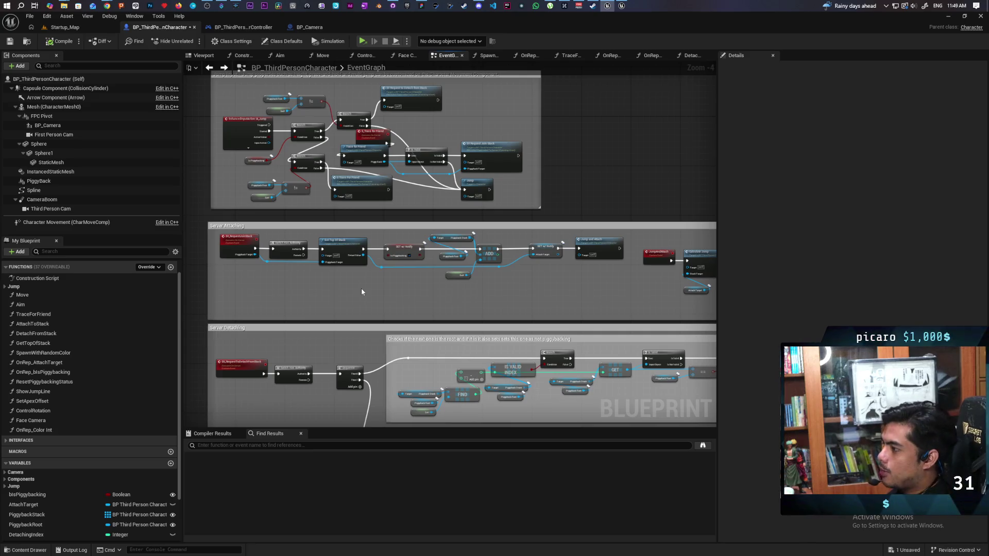
pyautogui.moveTo(377, 280); pyautogui.dragTo(401, 258)
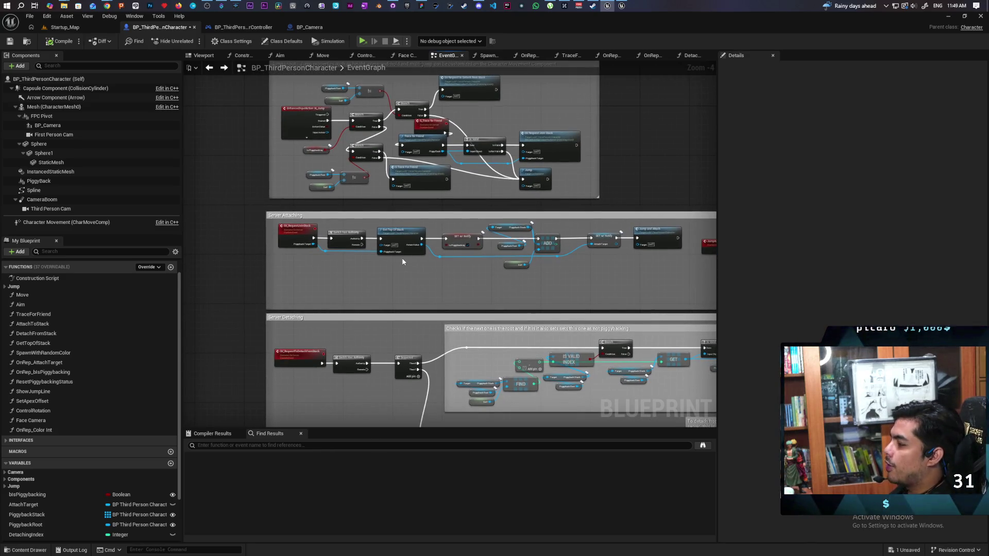
pyautogui.scroll(3, 402, 262)
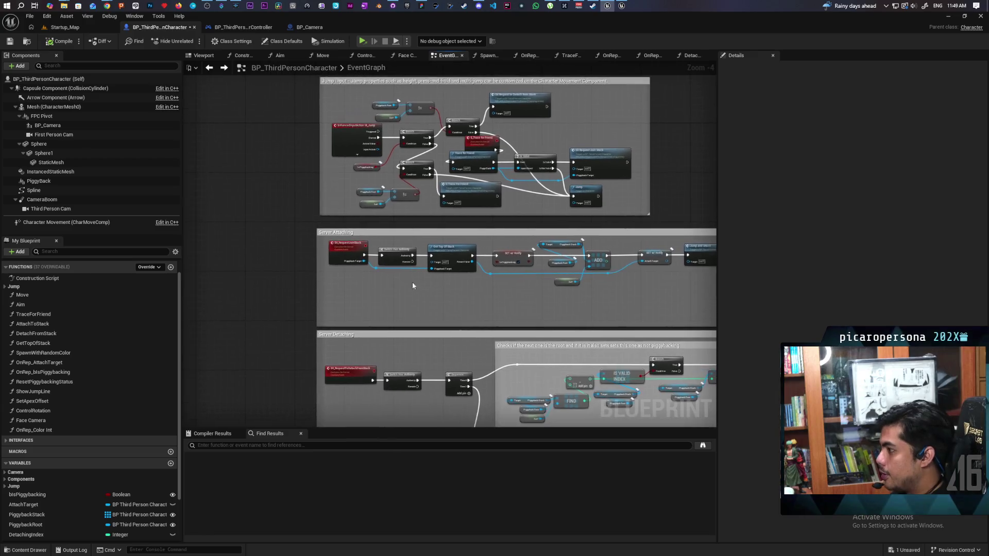
pyautogui.scroll(1, 406, 275)
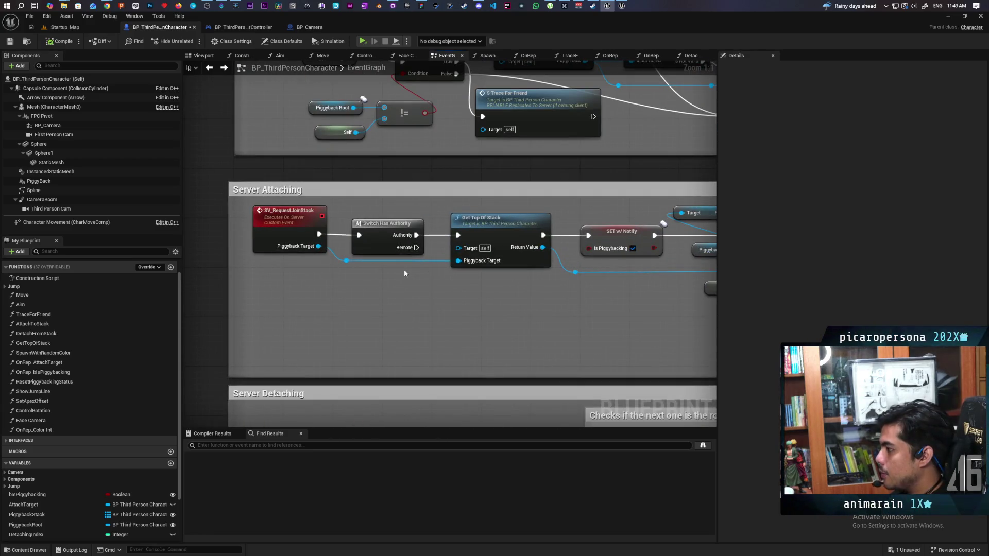
pyautogui.moveTo(359, 251)
pyautogui.mouseDown()
pyautogui.moveTo(290, 339)
pyautogui.moveTo(315, 318)
pyautogui.mouseUp()
pyautogui.moveTo(434, 256); pyautogui.dragTo(408, 298)
pyautogui.moveTo(509, 265)
pyautogui.mouseDown()
pyautogui.moveTo(501, 309)
pyautogui.moveTo(496, 288)
pyautogui.mouseUp()
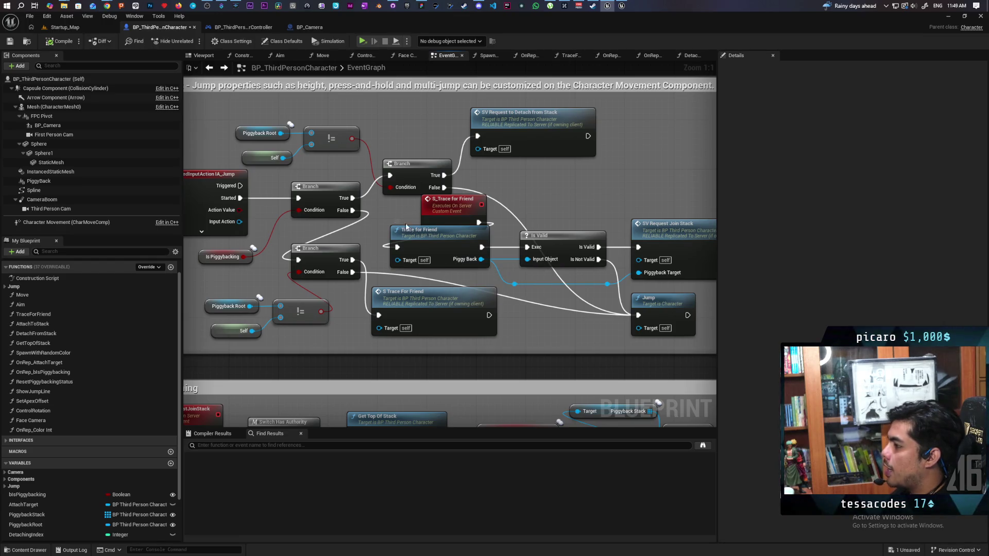
pyautogui.click(451, 259)
pyautogui.moveTo(492, 267)
pyautogui.mouseDown()
pyautogui.moveTo(421, 231)
pyautogui.moveTo(457, 271)
pyautogui.moveTo(259, 280)
pyautogui.mouseUp()
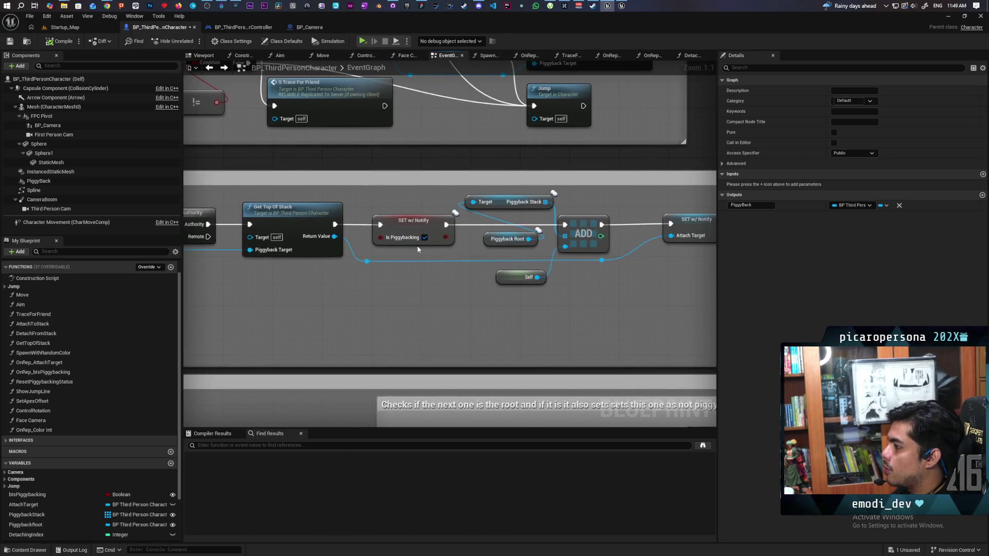
pyautogui.moveTo(488, 268); pyautogui.dragTo(373, 275)
pyautogui.moveTo(528, 249); pyautogui.dragTo(534, 290)
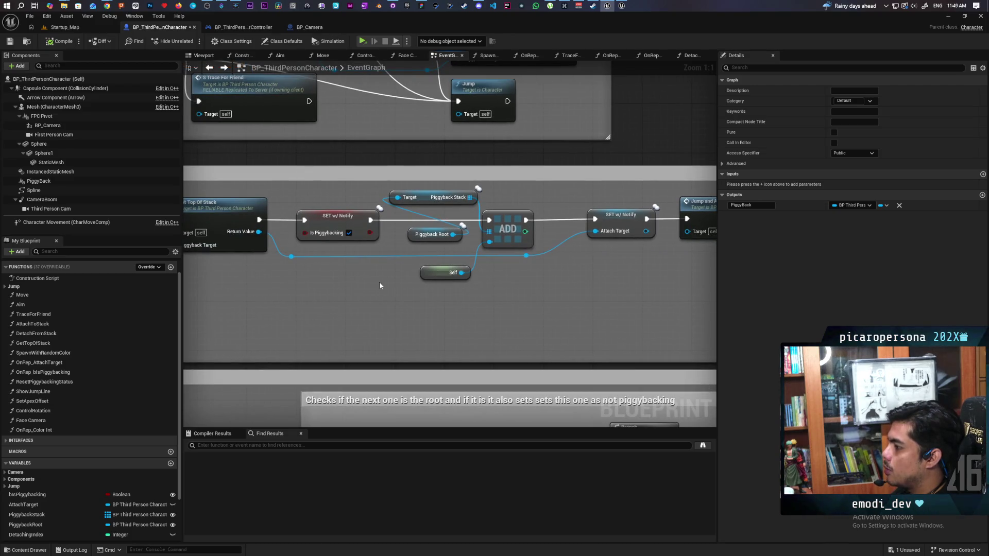
pyautogui.moveTo(467, 200); pyautogui.dragTo(468, 201)
pyautogui.moveTo(415, 236); pyautogui.dragTo(416, 242)
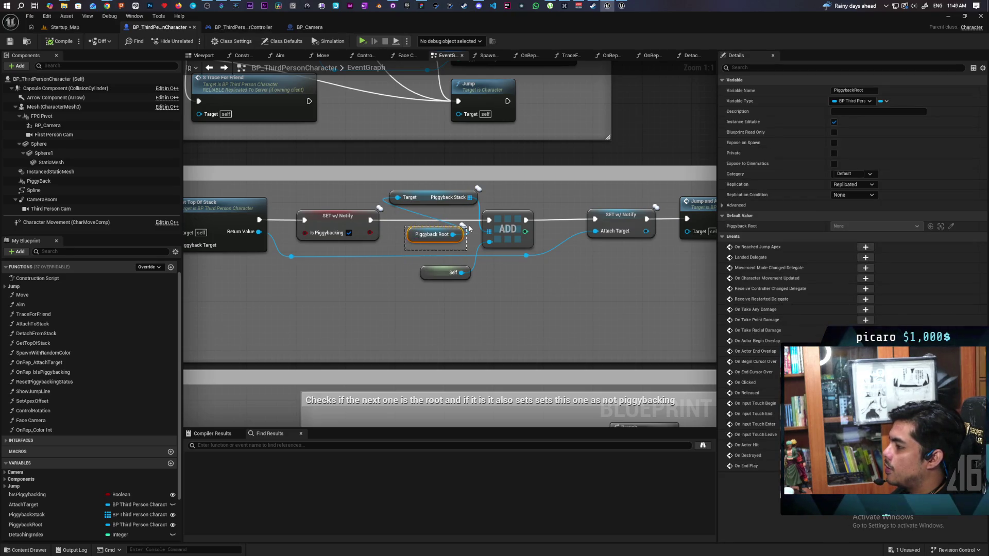
pyautogui.moveTo(469, 229); pyautogui.dragTo(465, 253)
pyautogui.click(430, 248)
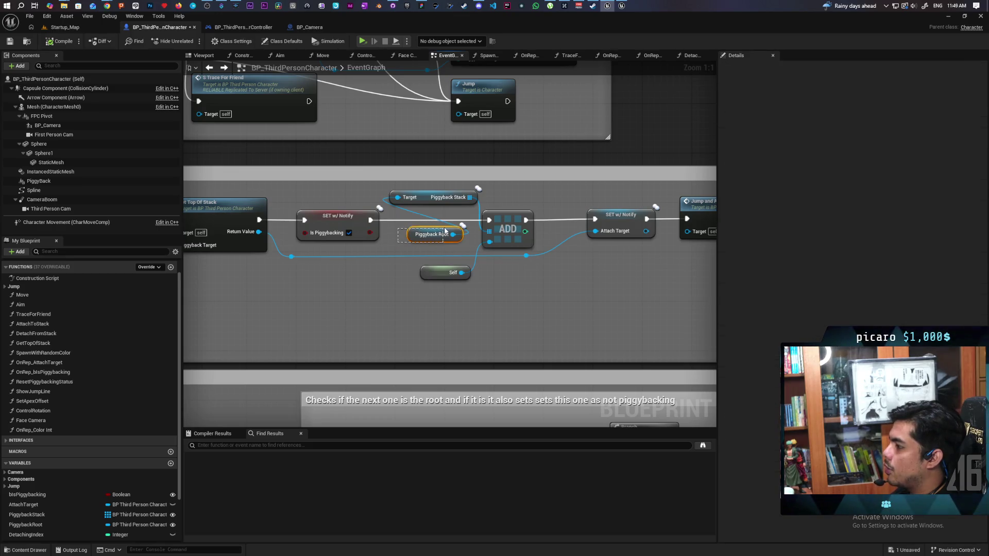
pyautogui.moveTo(492, 192); pyautogui.dragTo(420, 212)
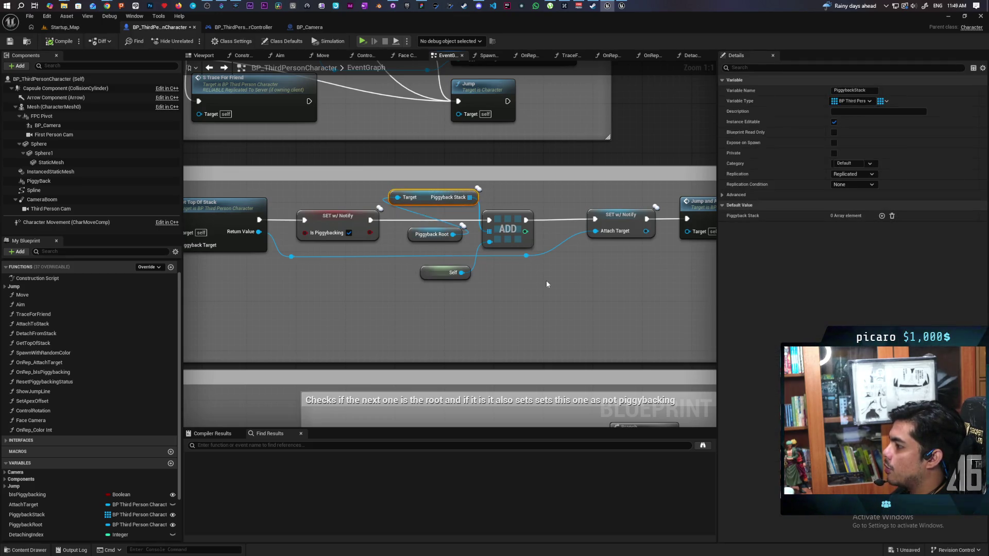
pyautogui.click(419, 225)
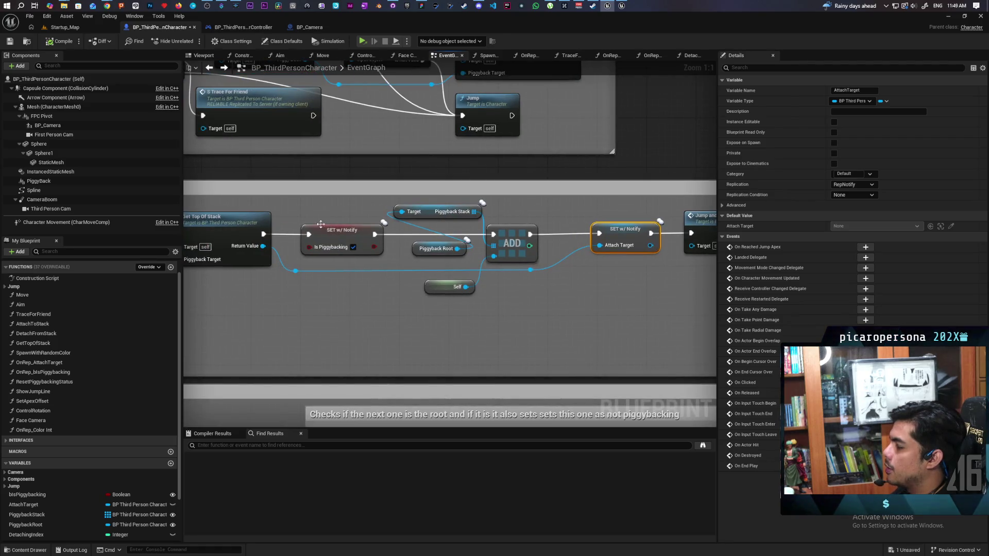
pyautogui.click(321, 226)
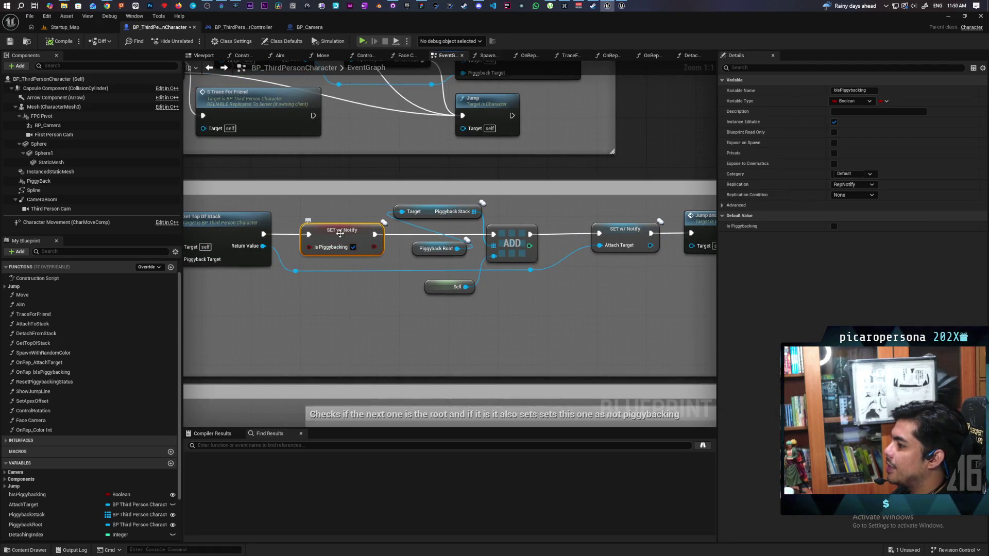
pyautogui.doubleClick(73, 373)
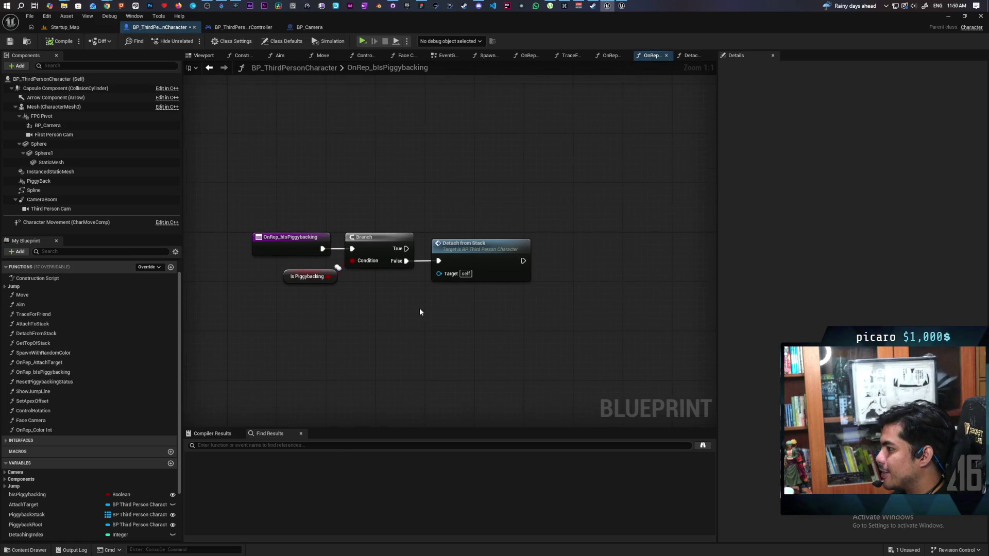
pyautogui.moveTo(275, 216); pyautogui.dragTo(502, 304)
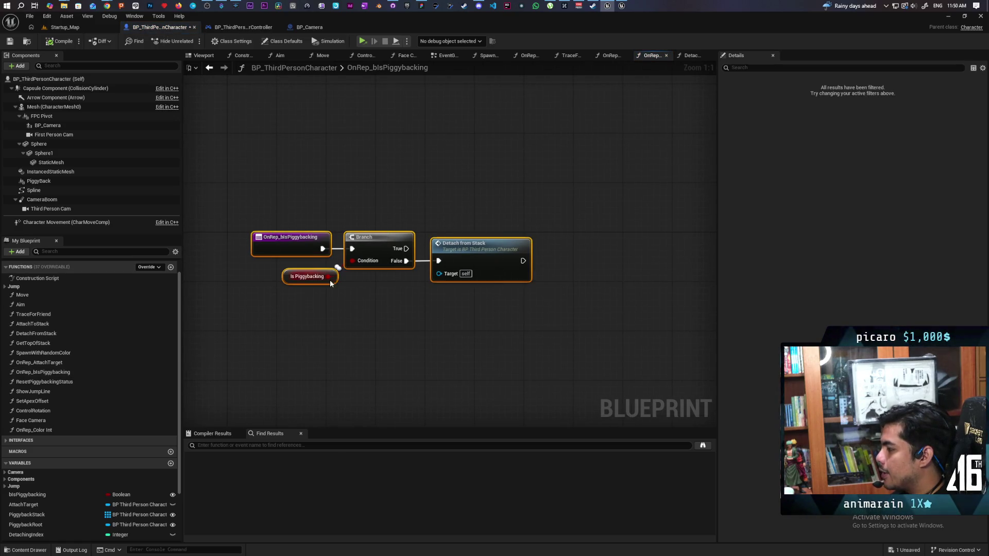
pyautogui.doubleClick(486, 258)
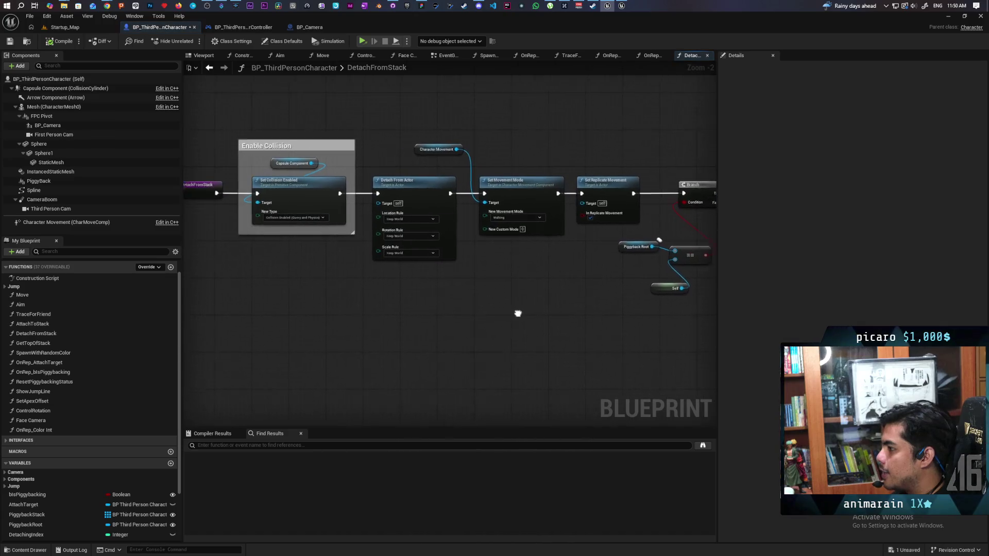
pyautogui.scroll(2, 360, 285)
pyautogui.moveTo(327, 273); pyautogui.dragTo(394, 238)
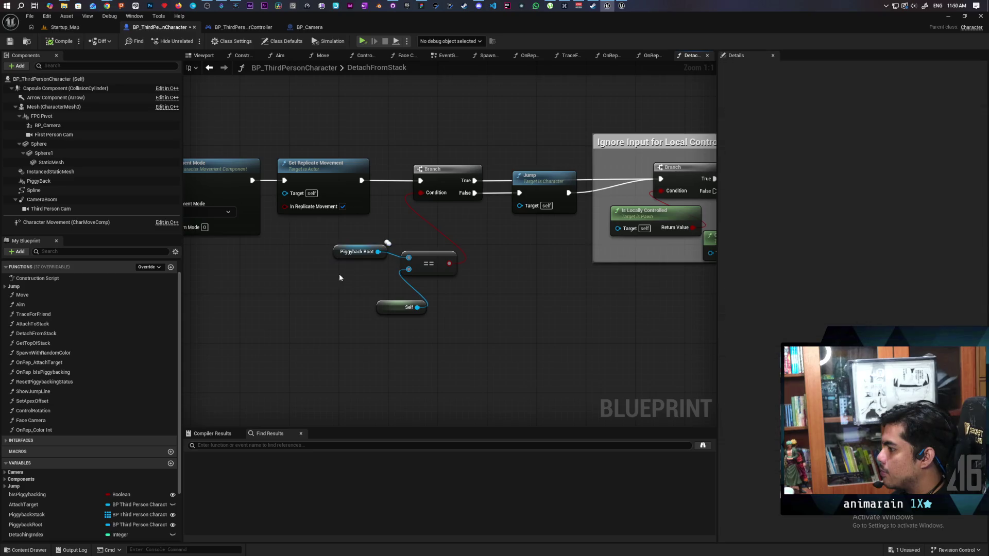
pyautogui.moveTo(638, 300); pyautogui.dragTo(329, 334)
pyautogui.scroll(-3, 496, 280)
pyautogui.moveTo(402, 309)
pyautogui.mouseDown()
pyautogui.moveTo(387, 287)
pyautogui.moveTo(402, 282)
pyautogui.mouseUp()
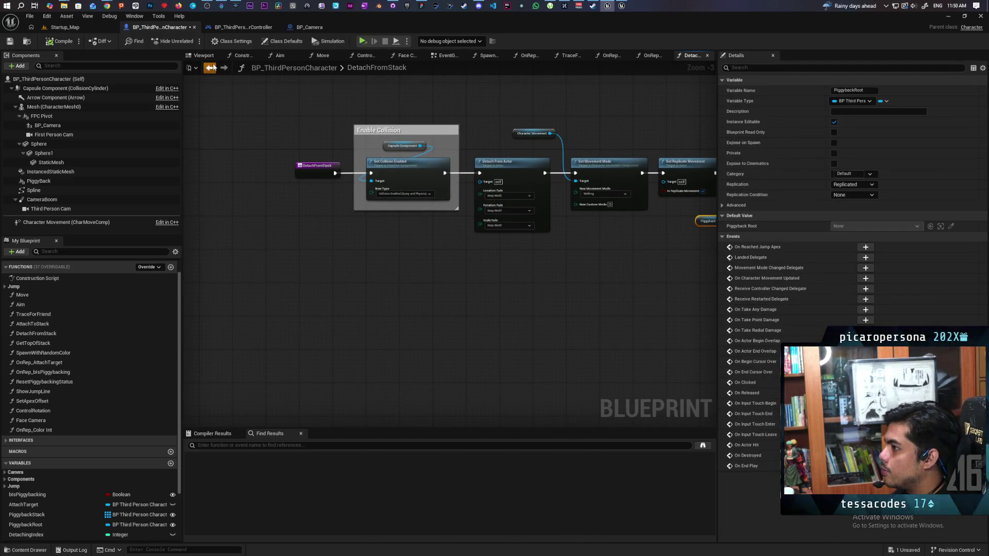
pyautogui.click(210, 67)
pyautogui.click(210, 67)
pyautogui.scroll(-5, 345, 273)
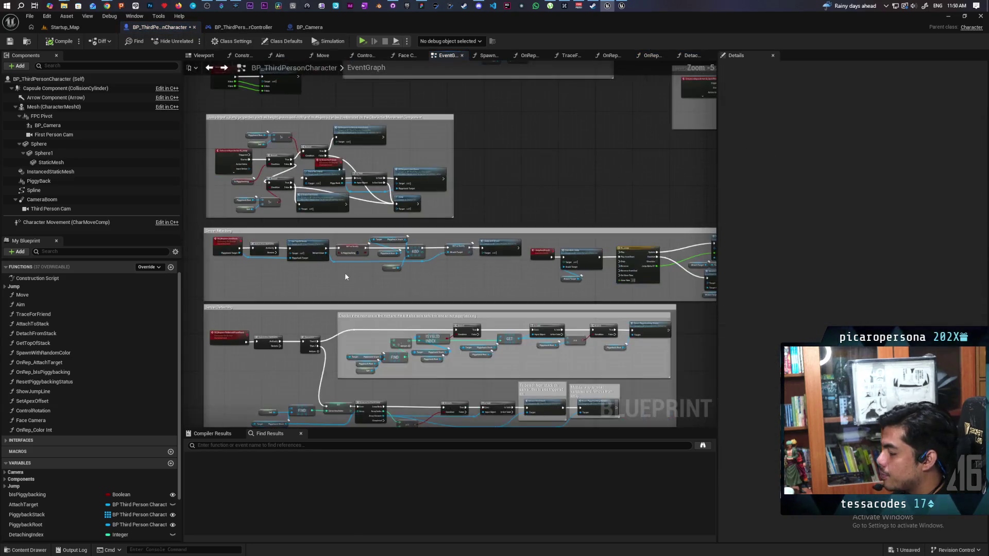
pyautogui.scroll(3, 237, 265)
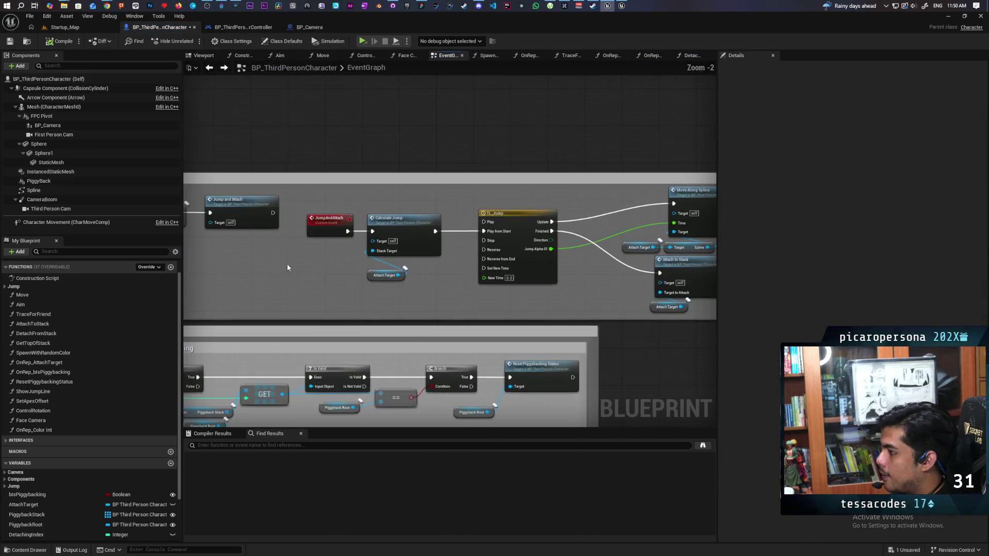
pyautogui.moveTo(279, 223); pyautogui.dragTo(644, 312)
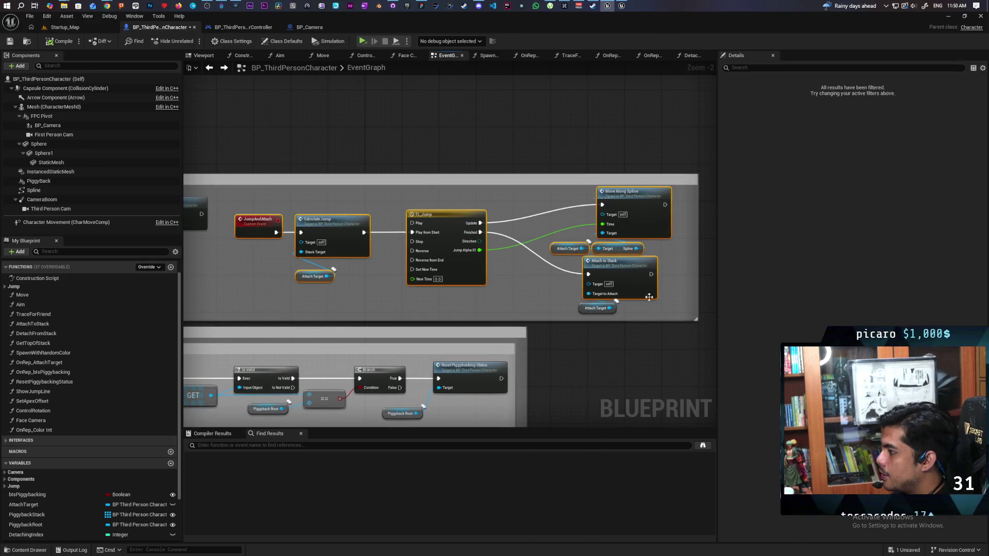
pyautogui.click(367, 282)
pyautogui.moveTo(335, 205); pyautogui.dragTo(658, 311)
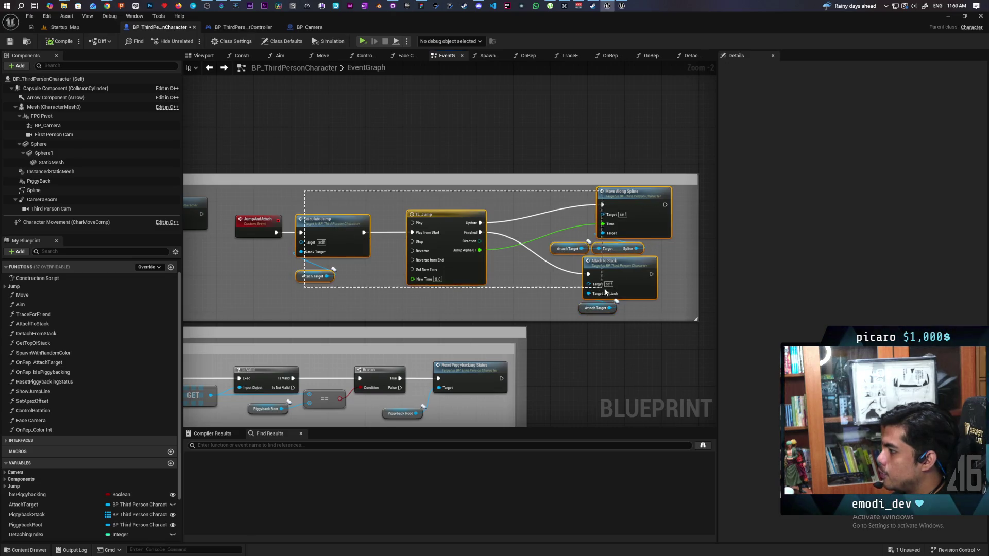
pyautogui.click(478, 296)
pyautogui.scroll(2, 478, 296)
pyautogui.scroll(-2, 478, 296)
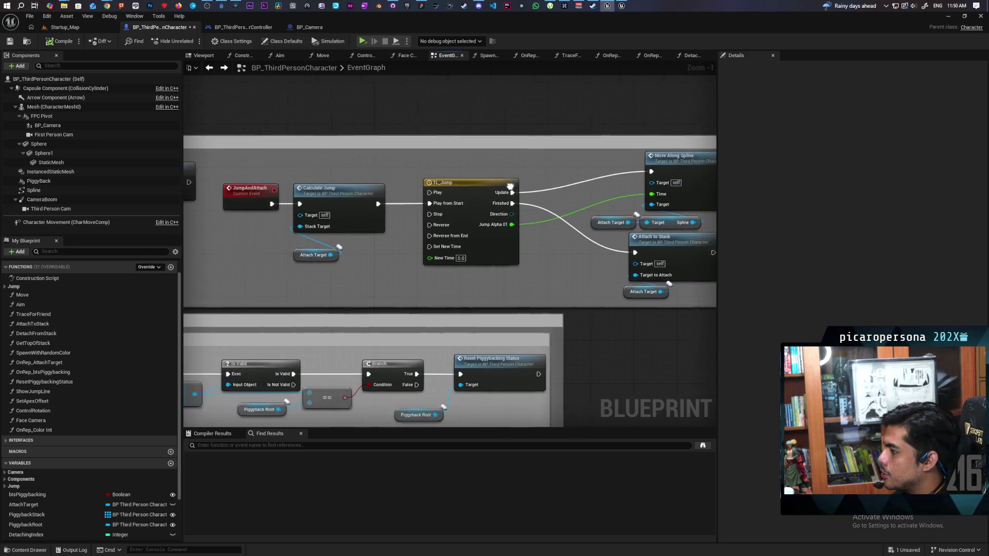
pyautogui.moveTo(347, 163)
pyautogui.mouseDown()
pyautogui.moveTo(670, 268)
pyautogui.moveTo(700, 301)
pyautogui.mouseUp()
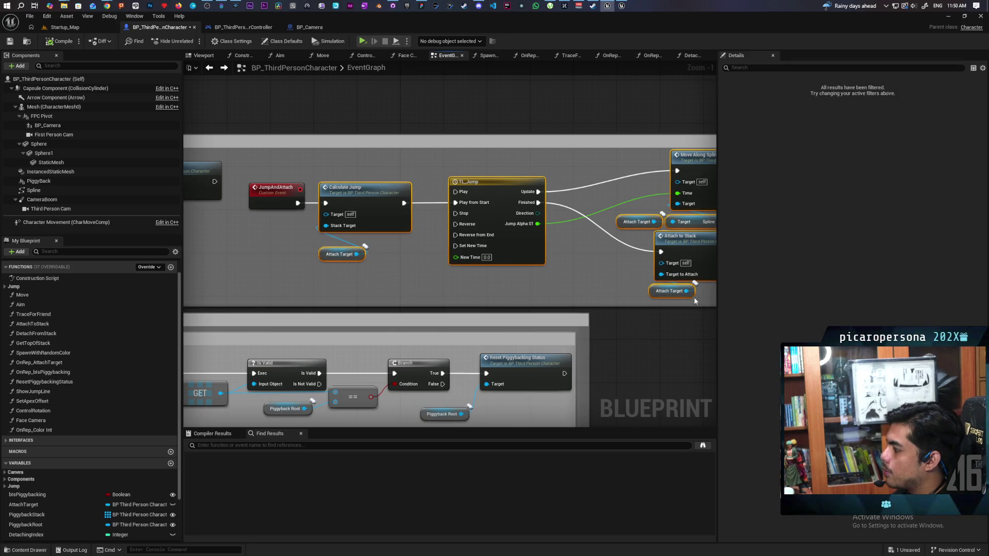
pyautogui.moveTo(592, 288); pyautogui.dragTo(498, 278)
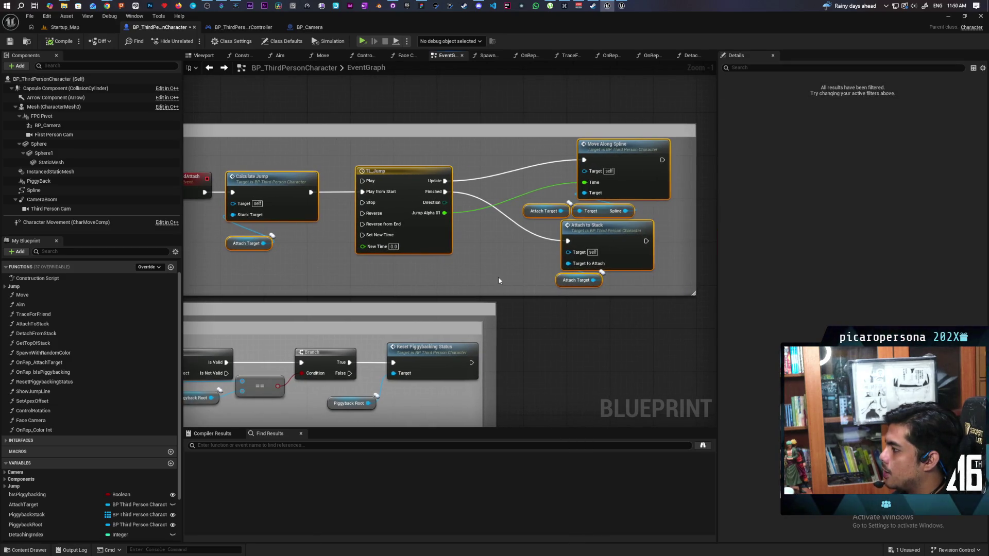
pyautogui.moveTo(410, 269)
pyautogui.mouseDown()
pyautogui.moveTo(489, 252)
pyautogui.moveTo(430, 280)
pyautogui.mouseUp()
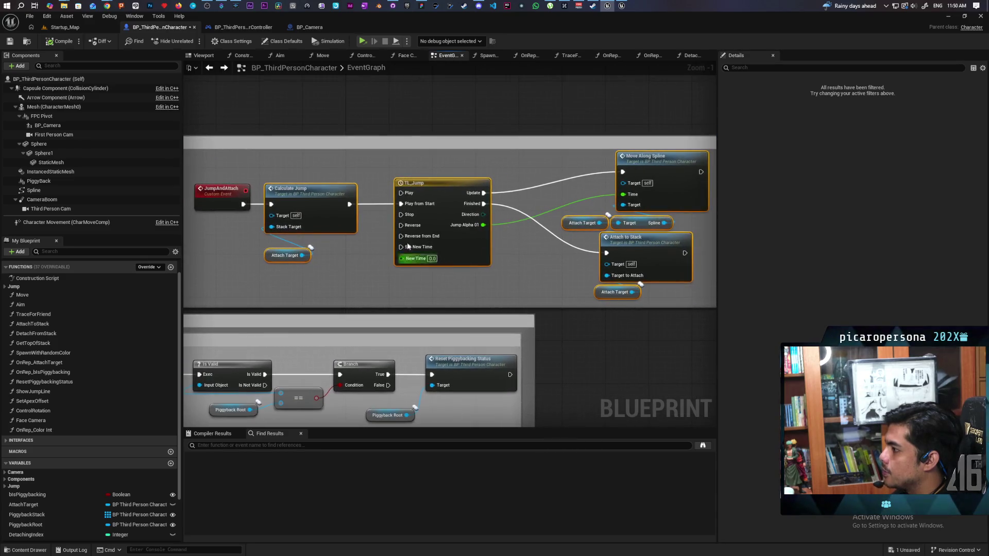
pyautogui.moveTo(282, 281); pyautogui.dragTo(489, 291)
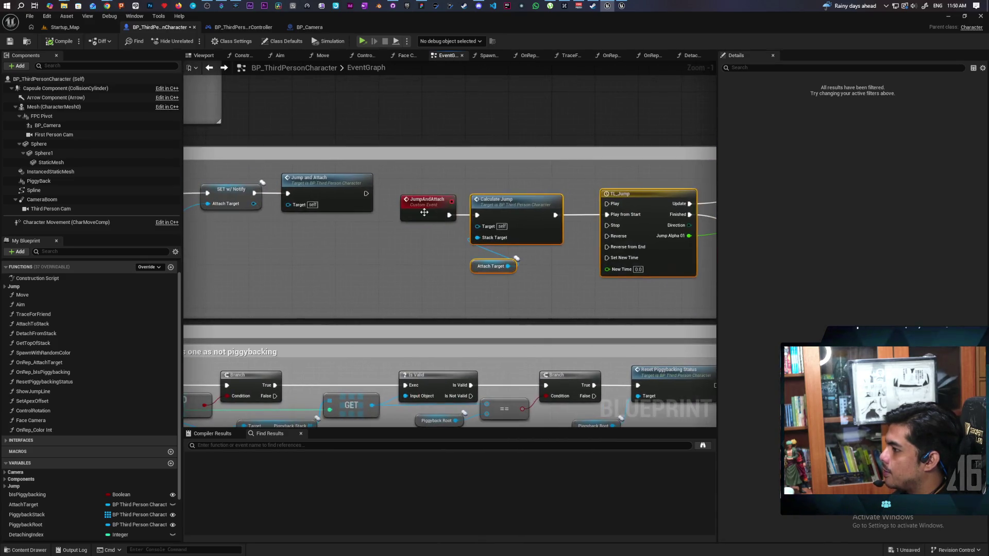
# - Set JumpAndAttach's Replicates option to Run on Server and tick Reliable
pyautogui.click(409, 215)
pyautogui.click(852, 120)
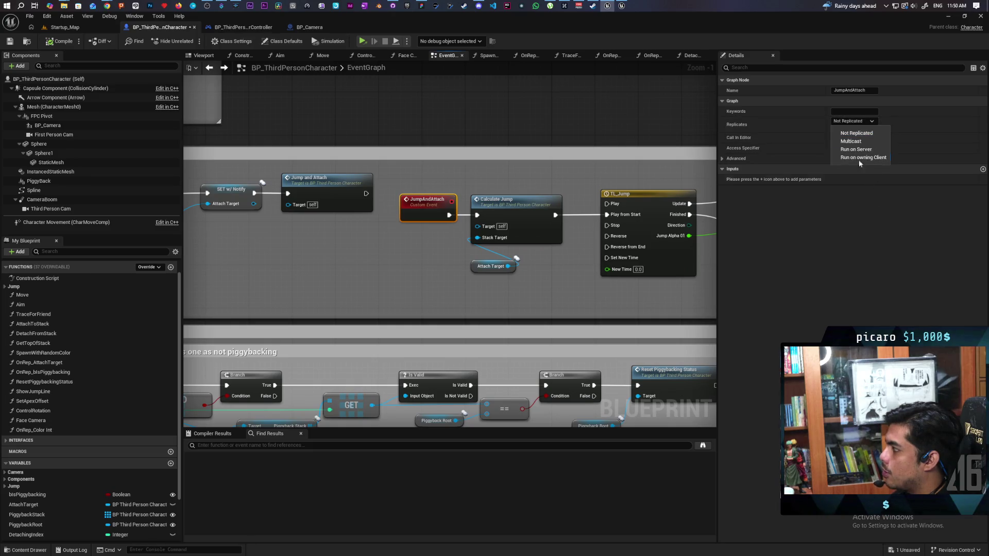
pyautogui.click(858, 150)
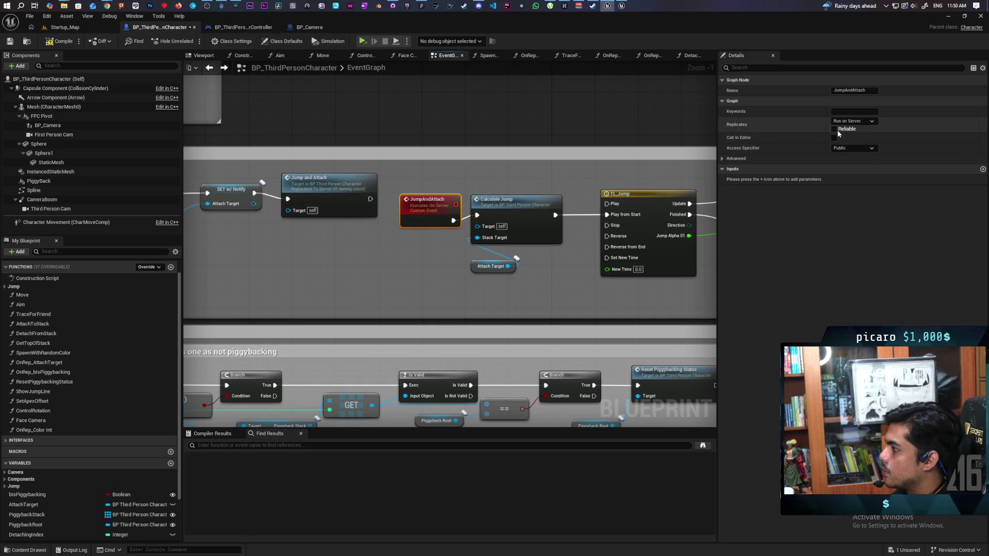
pyautogui.click(834, 129)
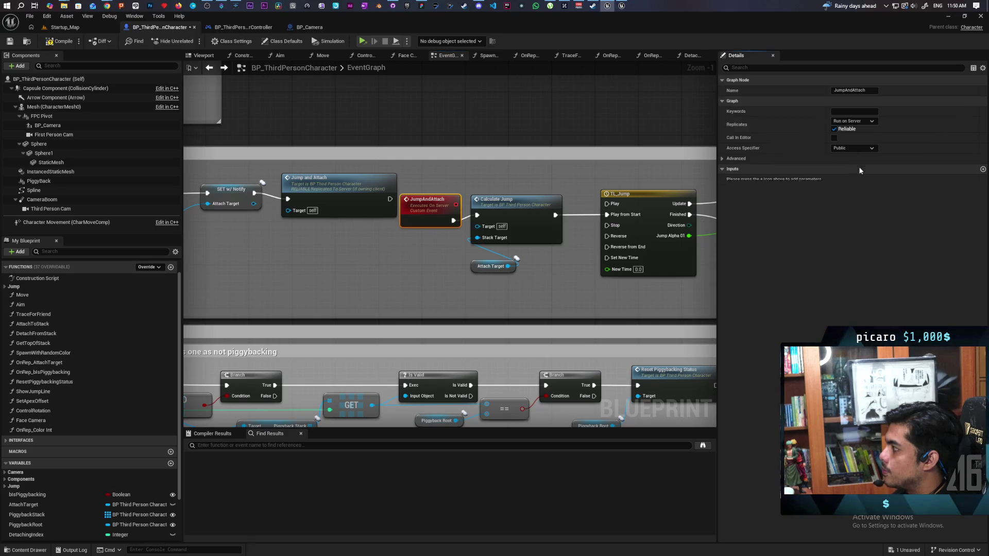
pyautogui.moveTo(417, 268); pyautogui.dragTo(514, 292)
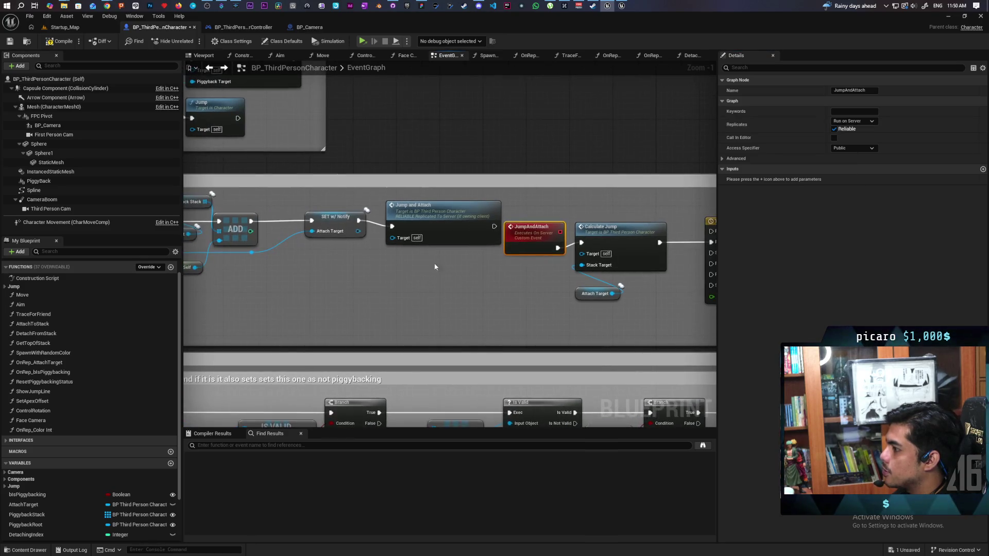
# - In the Attaching section, select the Piggyback Stack and Root nodes and inspect the PiggybackStack variable
pyautogui.moveTo(339, 269); pyautogui.dragTo(466, 262)
pyautogui.moveTo(440, 206); pyautogui.dragTo(499, 283)
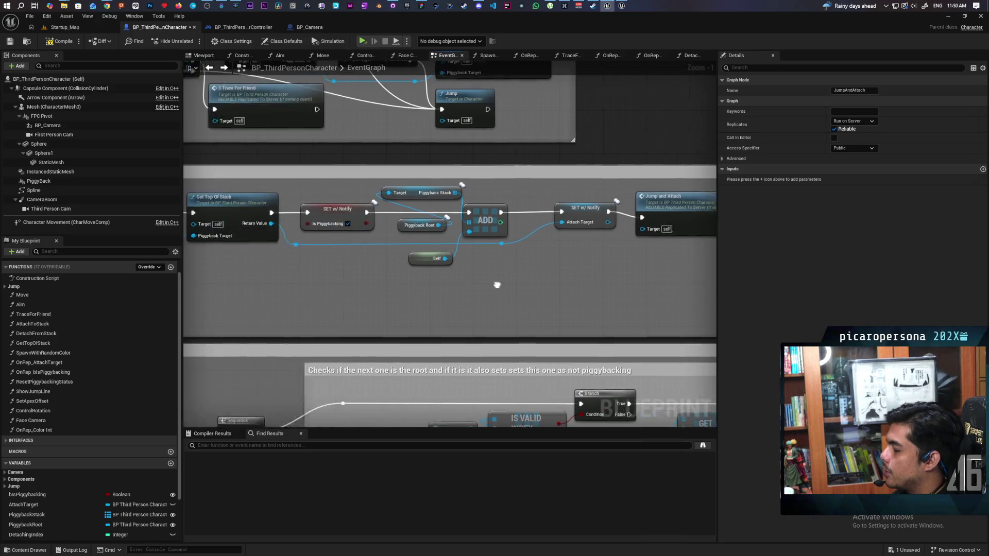
pyautogui.scroll(-2, 499, 265)
pyautogui.scroll(2, 519, 250)
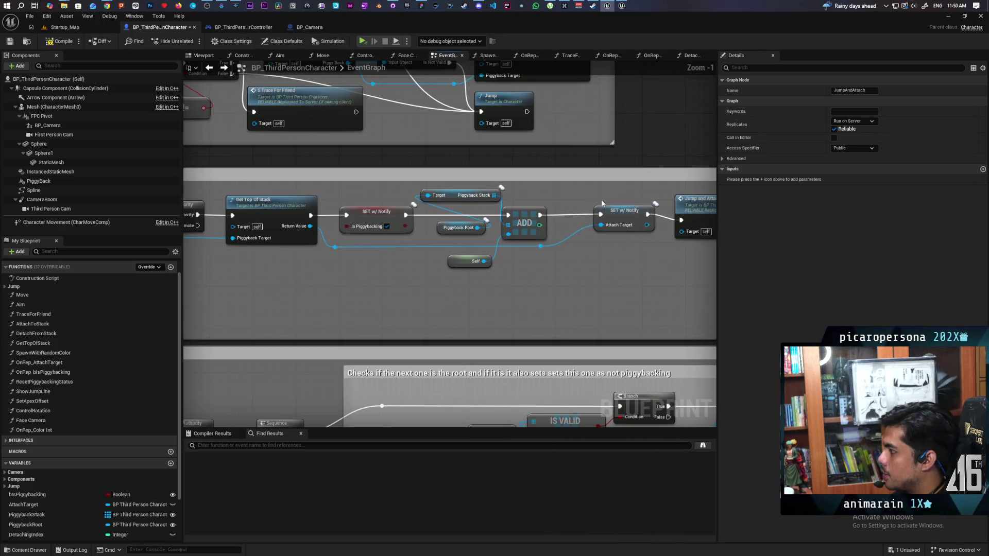
pyautogui.scroll(-2, 352, 299)
pyautogui.moveTo(352, 299); pyautogui.dragTo(405, 271)
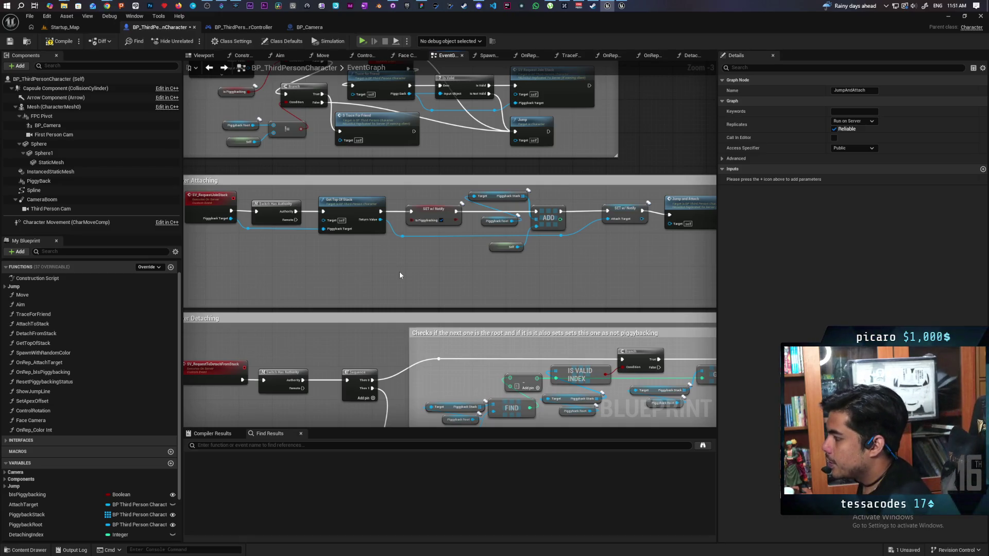
pyautogui.scroll(3, 490, 219)
pyautogui.moveTo(576, 178); pyautogui.dragTo(482, 198)
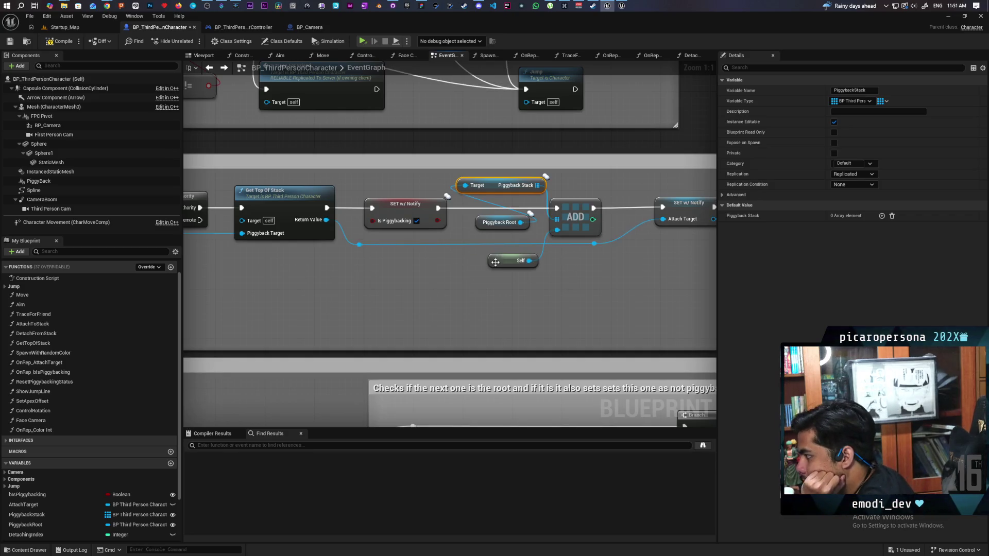
pyautogui.moveTo(476, 232); pyautogui.dragTo(531, 215)
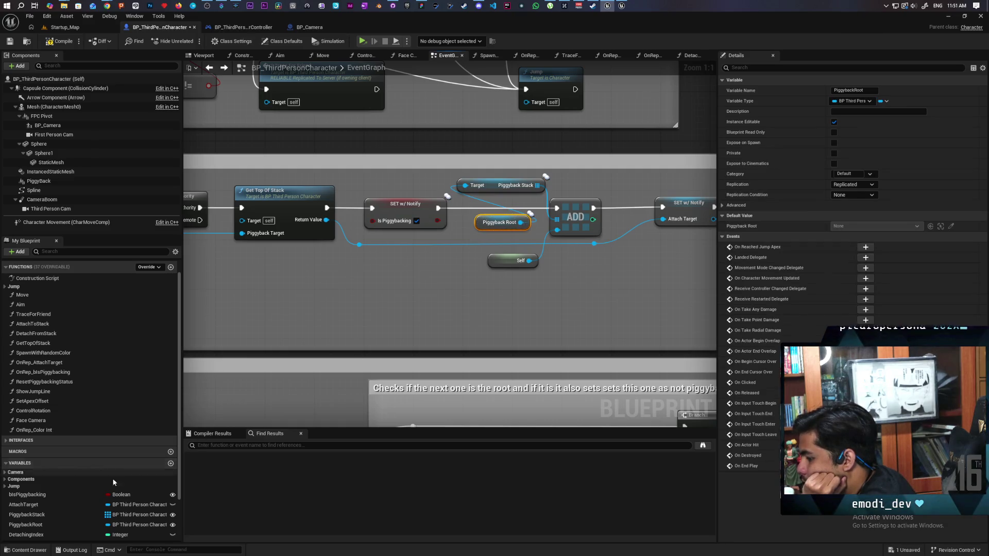
pyautogui.scroll(-3, 83, 497)
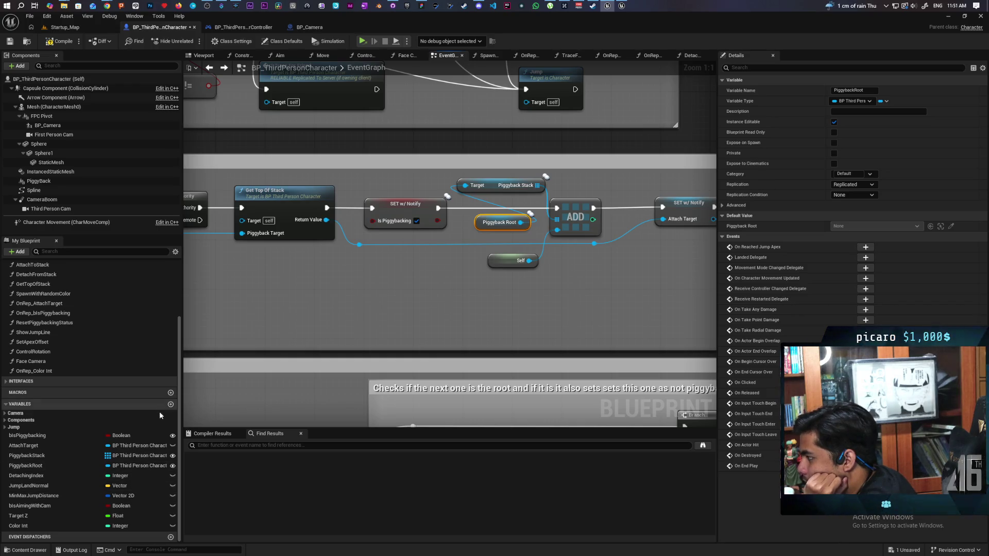
pyautogui.click(30, 457)
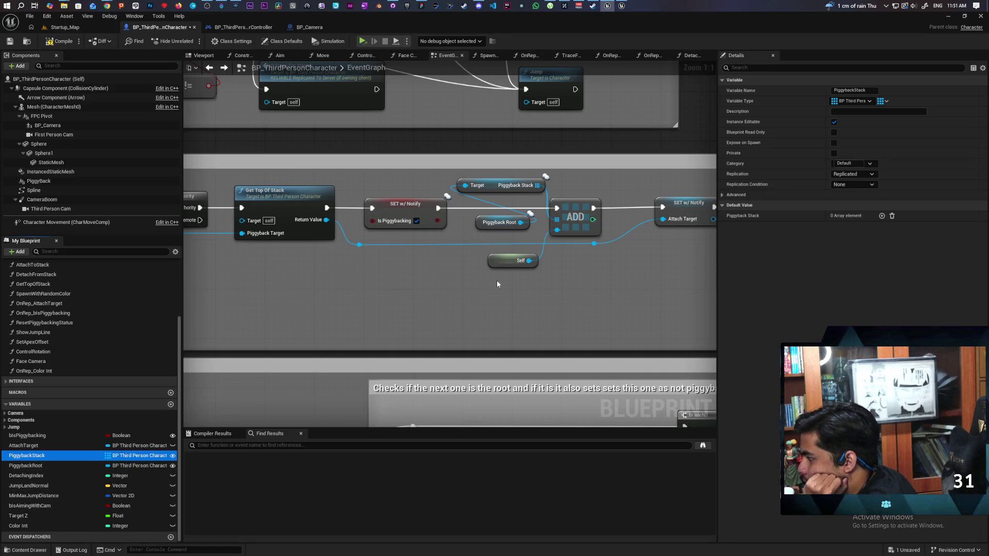
# - Nudge the Piggyback Root node slightly upward, then go to the Paparazi whiteboard
pyautogui.click(518, 224)
pyautogui.moveTo(477, 228); pyautogui.dragTo(475, 222)
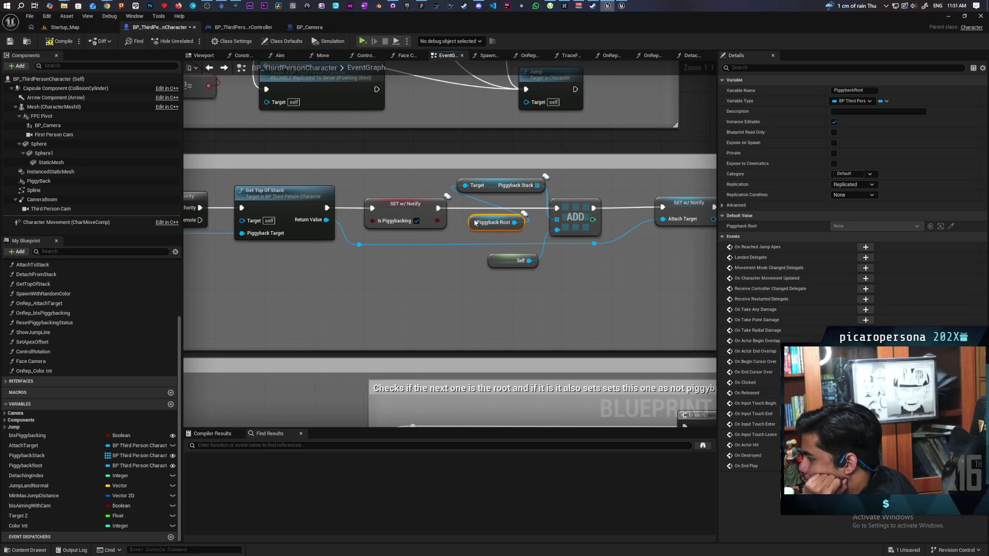
pyautogui.moveTo(475, 222); pyautogui.dragTo(474, 219)
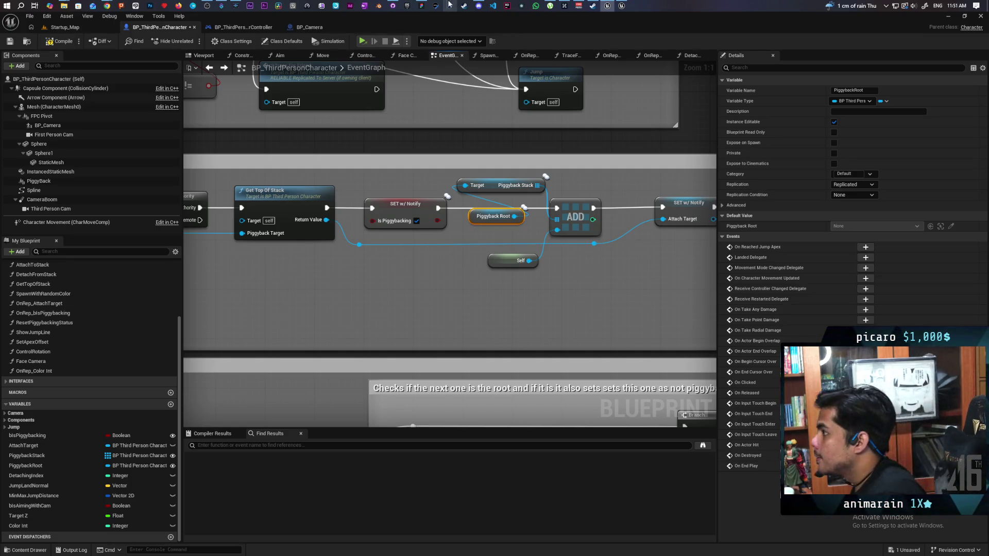
pyautogui.click(430, 4)
# - With the white freehand pen, draw the stacked circles, undoing failed attempts
pyautogui.scroll(-4, 620, 287)
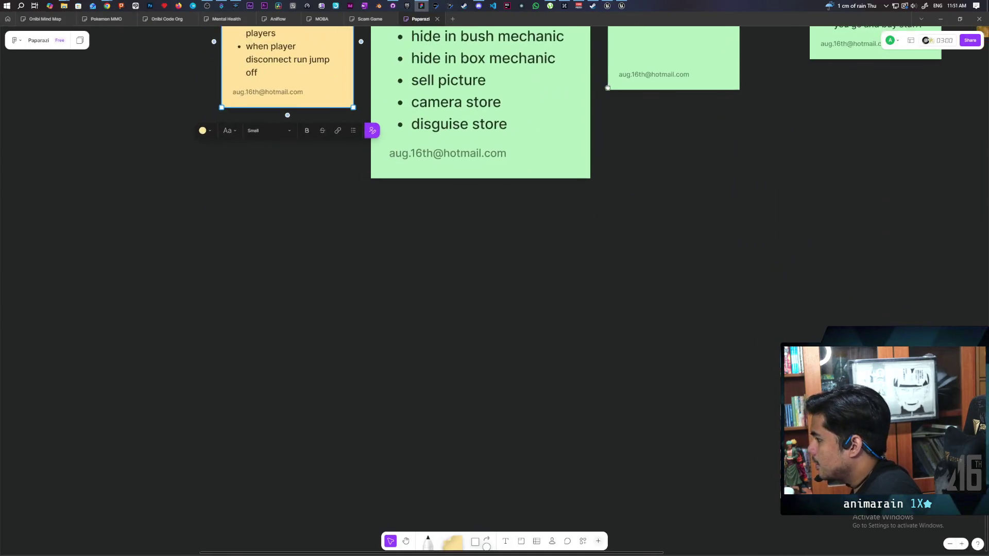
pyautogui.hscroll(-5, 620, 287)
pyautogui.scroll(1, 620, 287)
pyautogui.hscroll(-1, 620, 287)
pyautogui.click(427, 541)
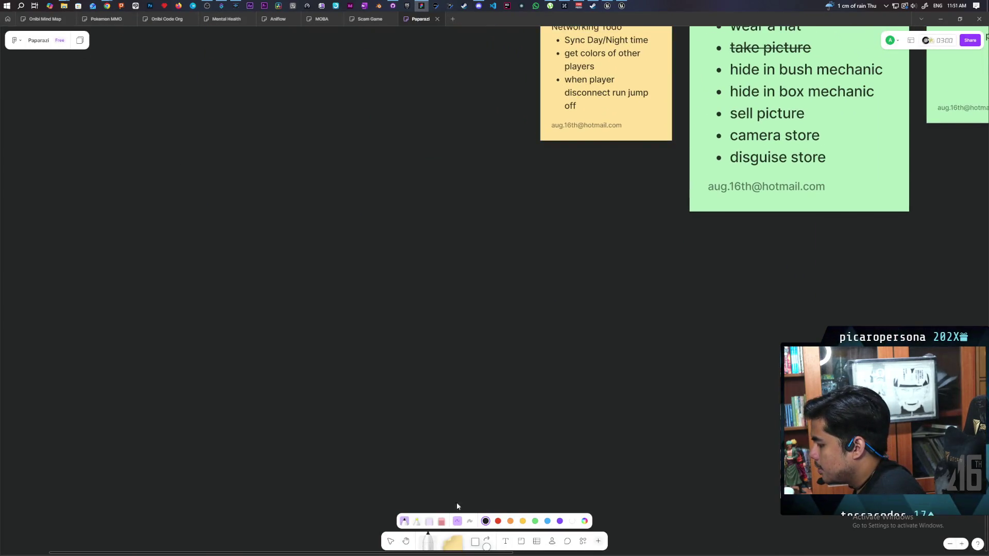
pyautogui.click(572, 521)
pyautogui.moveTo(345, 201)
pyautogui.mouseDown()
pyautogui.moveTo(299, 177)
pyautogui.moveTo(360, 242)
pyautogui.mouseUp()
pyautogui.hotkey('ctrl', 'z')
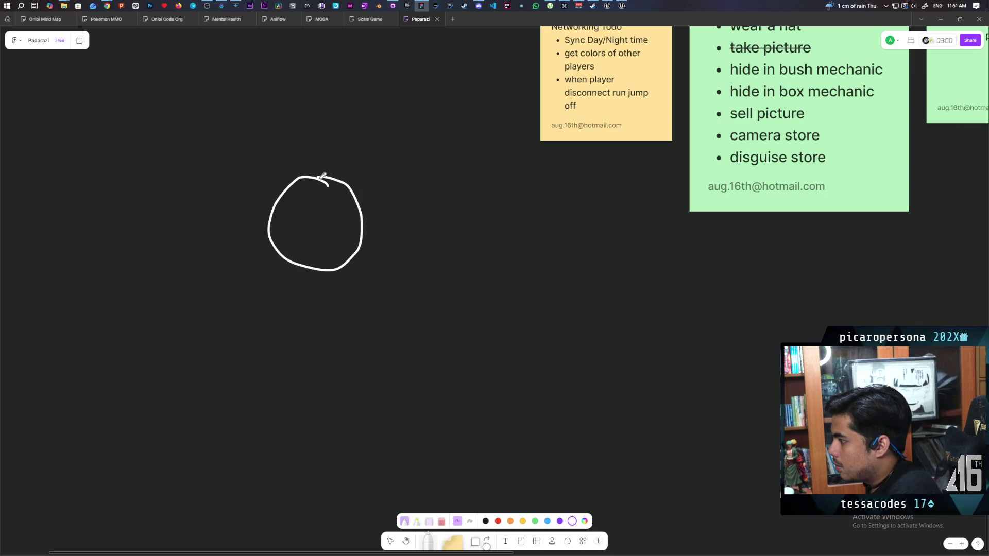
pyautogui.moveTo(357, 83)
pyautogui.mouseDown()
pyautogui.moveTo(271, 142)
pyautogui.moveTo(360, 157)
pyautogui.moveTo(345, 89)
pyautogui.moveTo(269, 128)
pyautogui.moveTo(353, 172)
pyautogui.moveTo(365, 81)
pyautogui.moveTo(350, 76)
pyautogui.mouseUp()
pyautogui.hotkey('ctrl', 'z')
# - Draw curved arrows down the left and up the right side, then a third circle on top
pyautogui.moveTo(260, 129)
pyautogui.mouseDown()
pyautogui.moveTo(227, 221)
pyautogui.moveTo(240, 223)
pyautogui.mouseUp()
pyautogui.moveTo(235, 210); pyautogui.dragTo(241, 223)
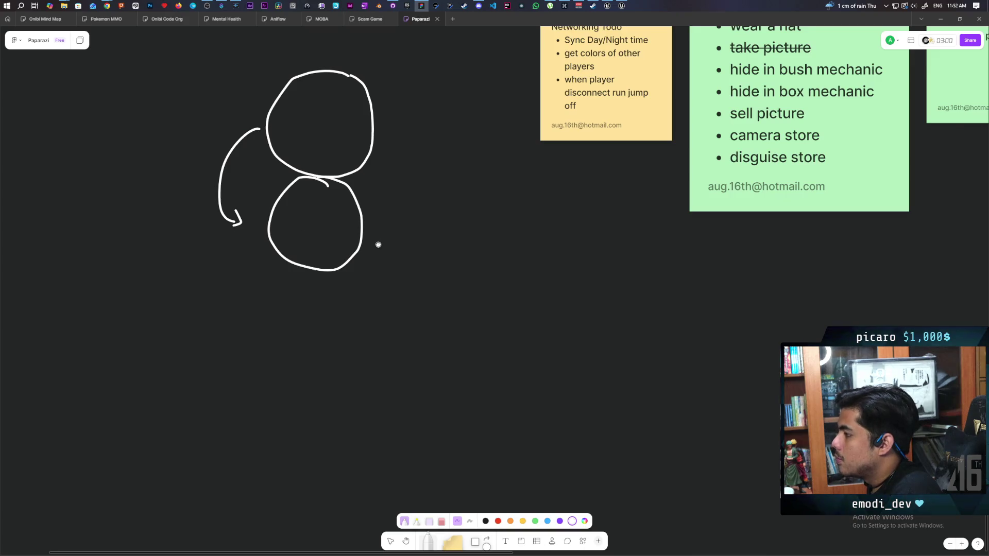
pyautogui.moveTo(378, 245); pyautogui.dragTo(458, 329)
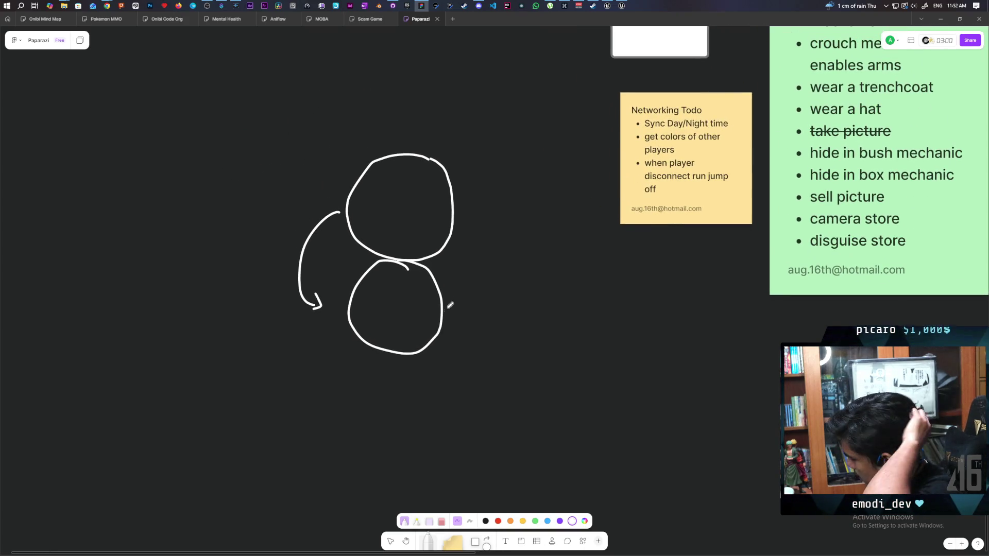
pyautogui.moveTo(448, 305)
pyautogui.mouseDown()
pyautogui.moveTo(470, 285)
pyautogui.moveTo(483, 228)
pyautogui.moveTo(468, 248)
pyautogui.mouseUp()
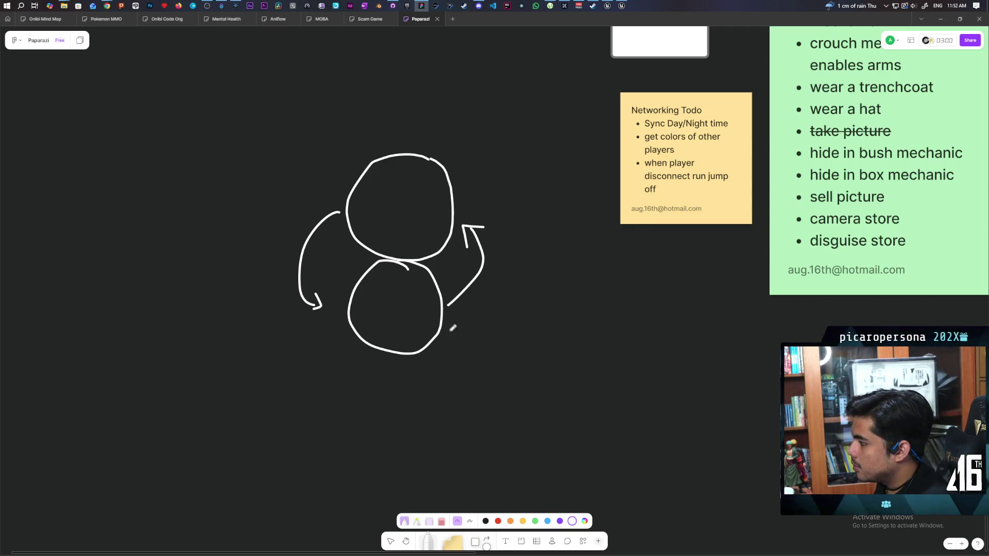
pyautogui.scroll(3, 482, 309)
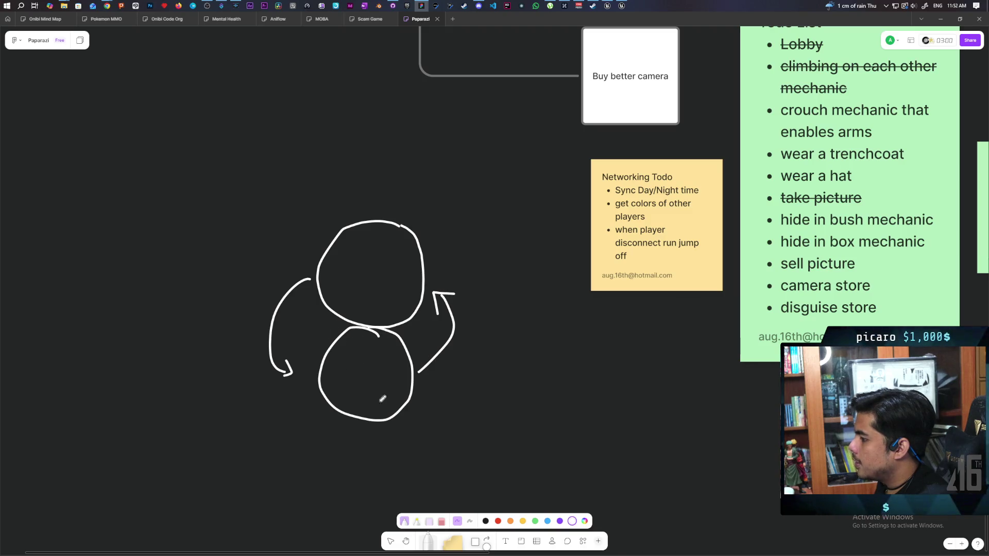
pyautogui.scroll(-2, 393, 315)
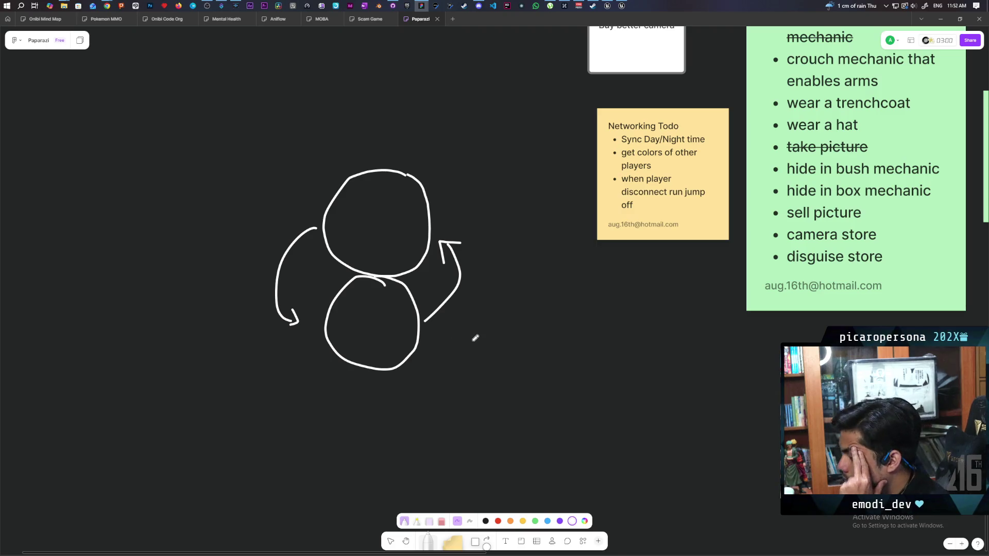
pyautogui.scroll(2, 475, 338)
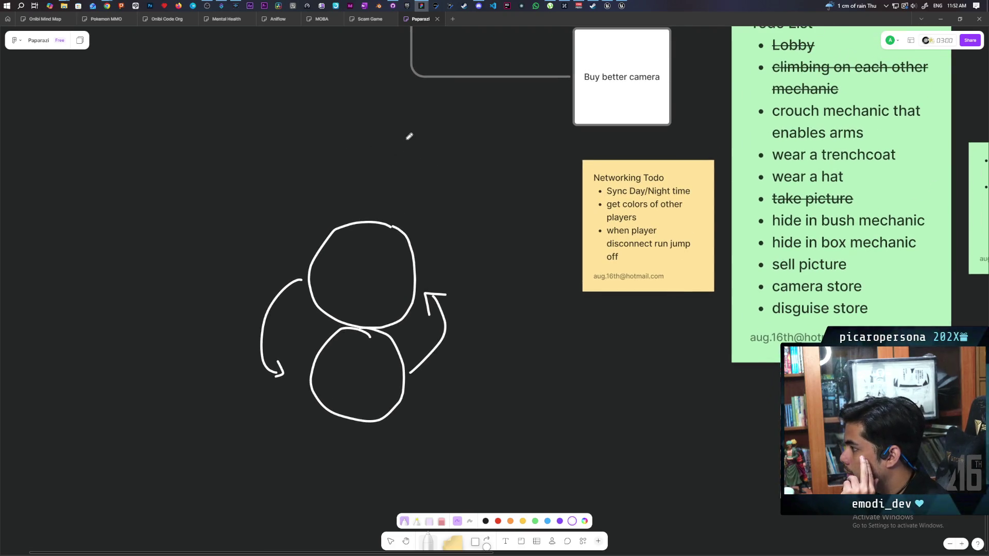
pyautogui.scroll(2, 362, 261)
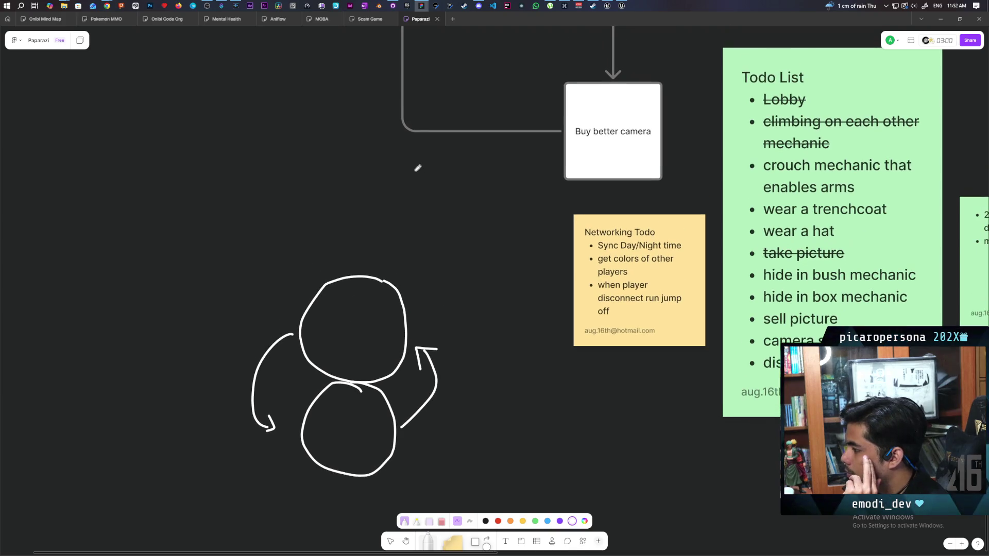
pyautogui.moveTo(408, 187)
pyautogui.mouseDown()
pyautogui.moveTo(354, 178)
pyautogui.moveTo(330, 260)
pyautogui.moveTo(427, 189)
pyautogui.moveTo(406, 179)
pyautogui.mouseUp()
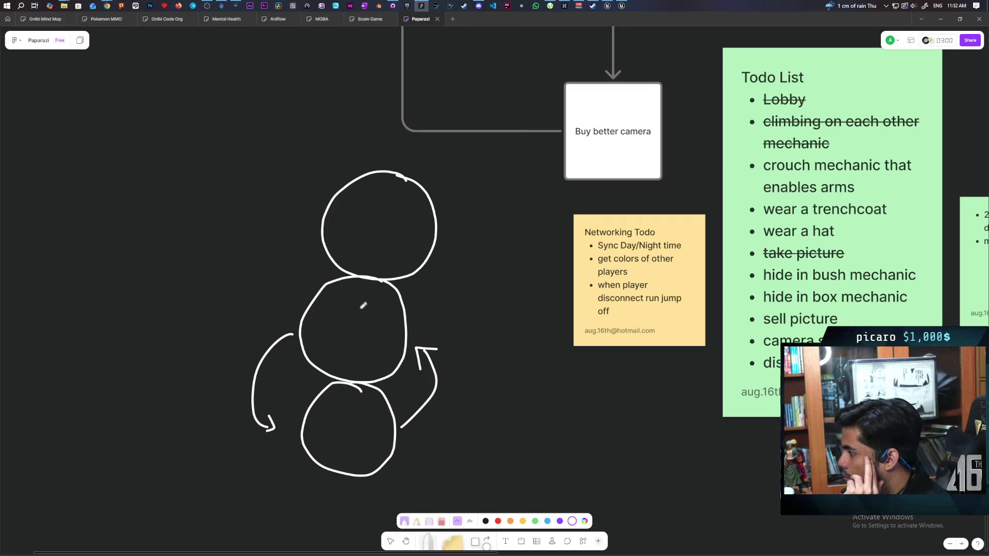
# - Draw curved arrows linking the middle circle to the top one, undoing a stray large arc
pyautogui.hscroll(-1, 407, 294)
pyautogui.scroll(-1, 407, 294)
pyautogui.moveTo(447, 285); pyautogui.dragTo(504, 215)
pyautogui.moveTo(360, 188)
pyautogui.mouseDown()
pyautogui.moveTo(315, 237)
pyautogui.moveTo(328, 276)
pyautogui.mouseUp()
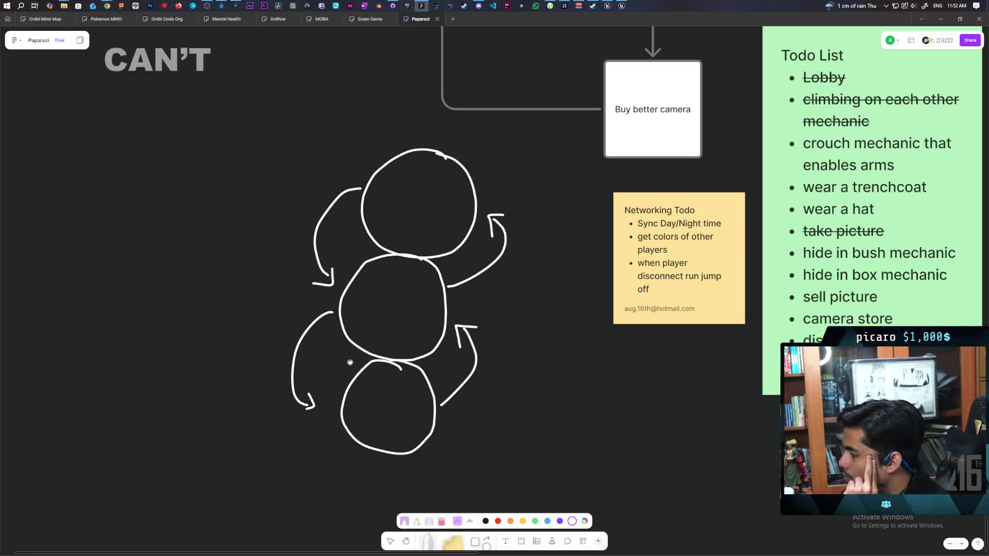
pyautogui.scroll(-2, 355, 356)
pyautogui.hscroll(-2, 329, 340)
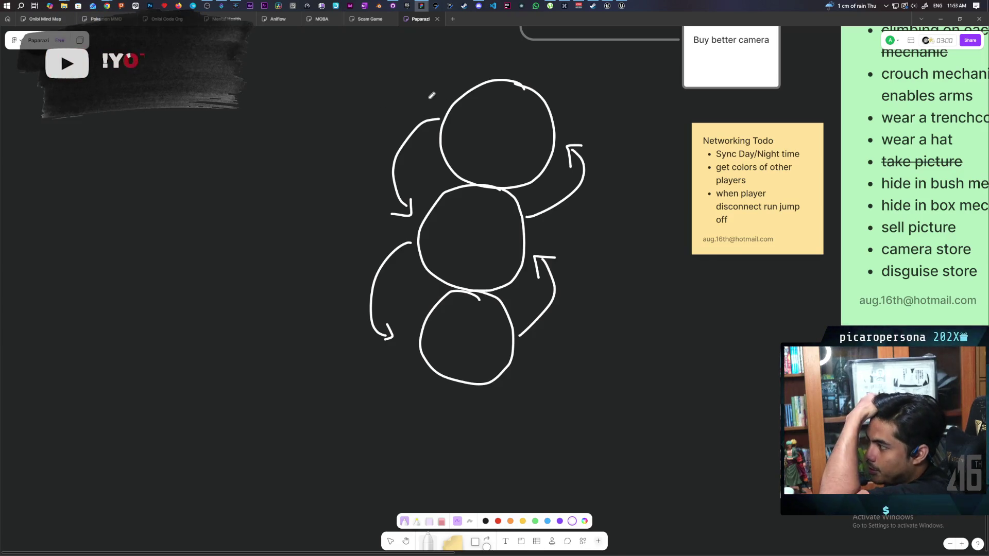
pyautogui.moveTo(438, 97)
pyautogui.mouseDown()
pyautogui.moveTo(331, 119)
pyautogui.moveTo(391, 349)
pyautogui.mouseUp()
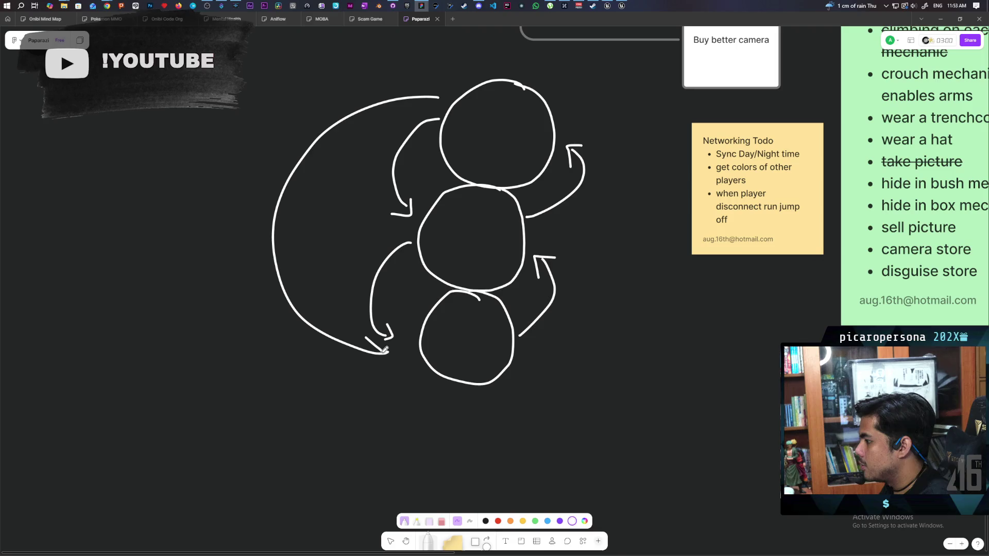
pyautogui.hotkey('ctrl', 'z')
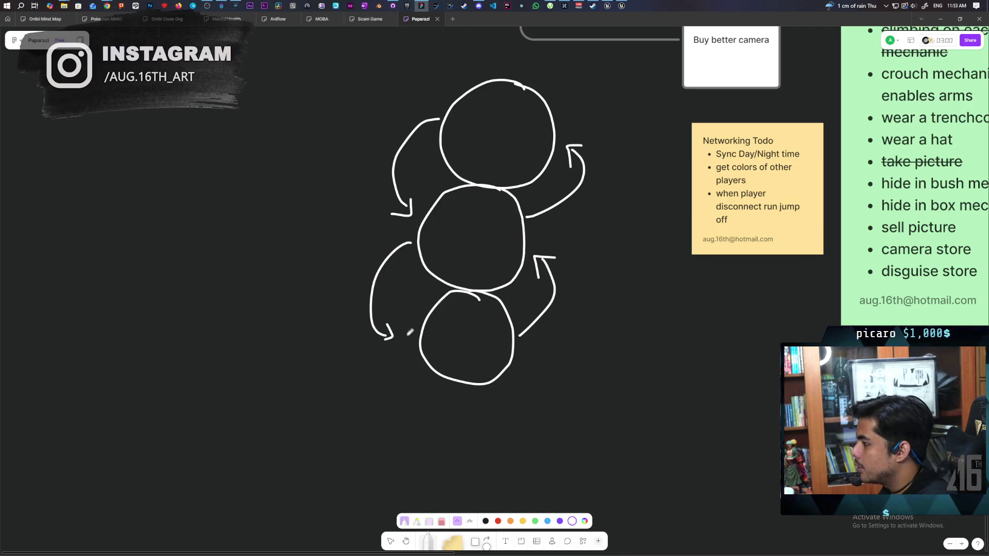
# - Add motion dashes left of the bottom, middle and top circles, plus a rough bracket
pyautogui.moveTo(292, 307)
pyautogui.mouseDown()
pyautogui.moveTo(336, 316)
pyautogui.moveTo(320, 330)
pyautogui.moveTo(333, 352)
pyautogui.mouseUp()
pyautogui.moveTo(249, 379); pyautogui.dragTo(310, 377)
pyautogui.moveTo(320, 197); pyautogui.dragTo(338, 234)
pyautogui.moveTo(277, 250); pyautogui.dragTo(318, 247)
pyautogui.moveTo(335, 89)
pyautogui.mouseDown()
pyautogui.moveTo(404, 88)
pyautogui.moveTo(404, 105)
pyautogui.mouseUp()
pyautogui.moveTo(322, 120); pyautogui.dragTo(389, 120)
pyautogui.moveTo(335, 133); pyautogui.dragTo(375, 136)
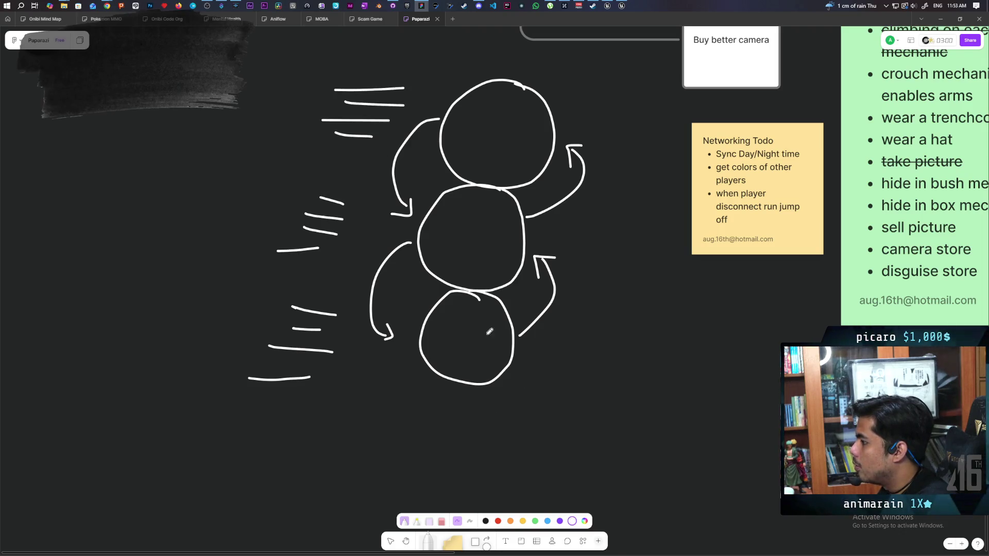
pyautogui.moveTo(263, 301); pyautogui.dragTo(248, 389)
pyautogui.moveTo(254, 294); pyautogui.dragTo(309, 294)
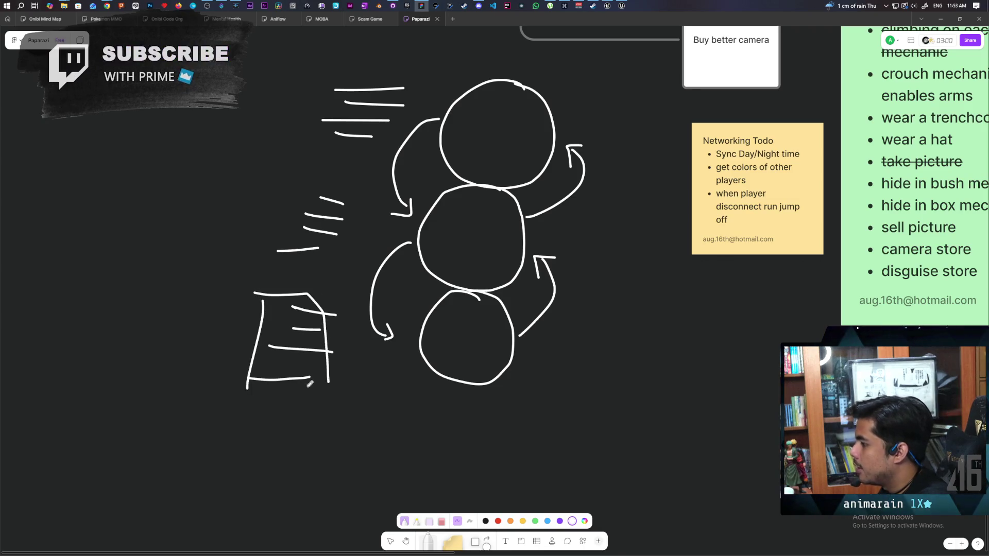
# - Undo the bracket strokes and delete all the motion dashes left of the circles
pyautogui.hotkey('ctrl', 'z')
pyautogui.hotkey('ctrl', 'z')
pyautogui.scroll(2, 314, 357)
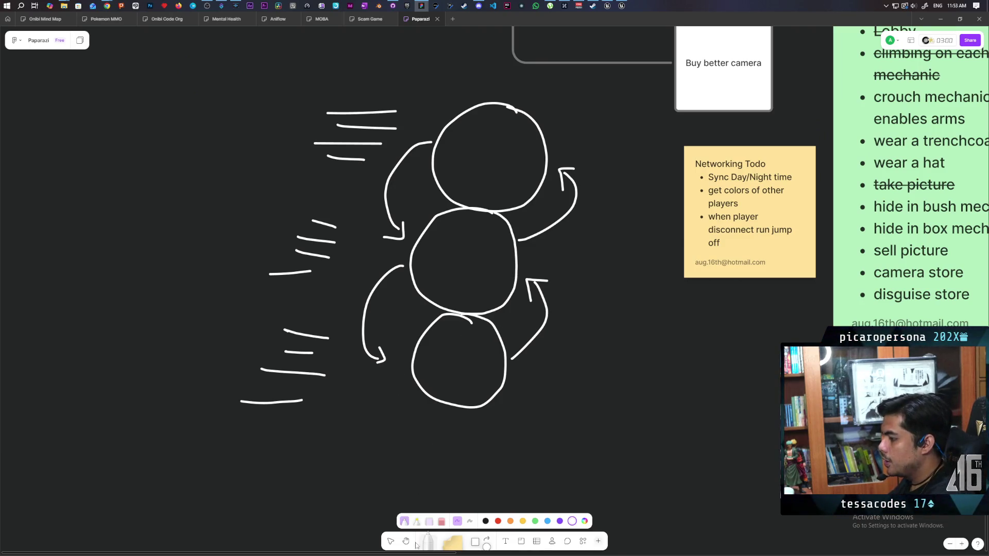
pyautogui.click(391, 542)
pyautogui.moveTo(219, 59)
pyautogui.mouseDown()
pyautogui.moveTo(327, 376)
pyautogui.moveTo(342, 453)
pyautogui.mouseUp()
pyautogui.press('Delete')
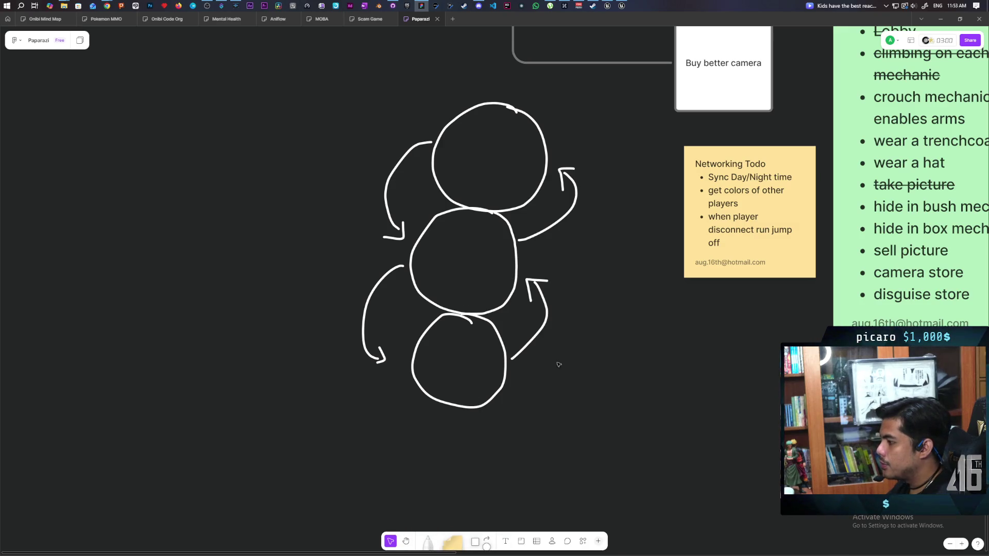
pyautogui.moveTo(363, 429)
pyautogui.mouseDown()
pyautogui.moveTo(543, 346)
pyautogui.moveTo(548, 263)
pyautogui.moveTo(360, 269)
pyautogui.mouseUp()
# - Select the bottom, middle and top circles in turn to explain the stack
pyautogui.click(564, 295)
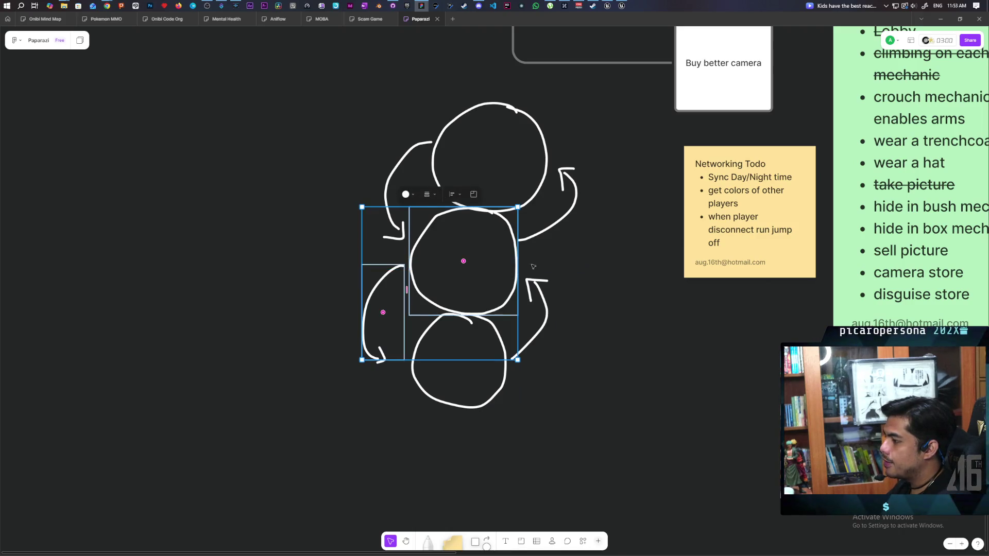
pyautogui.click(527, 407)
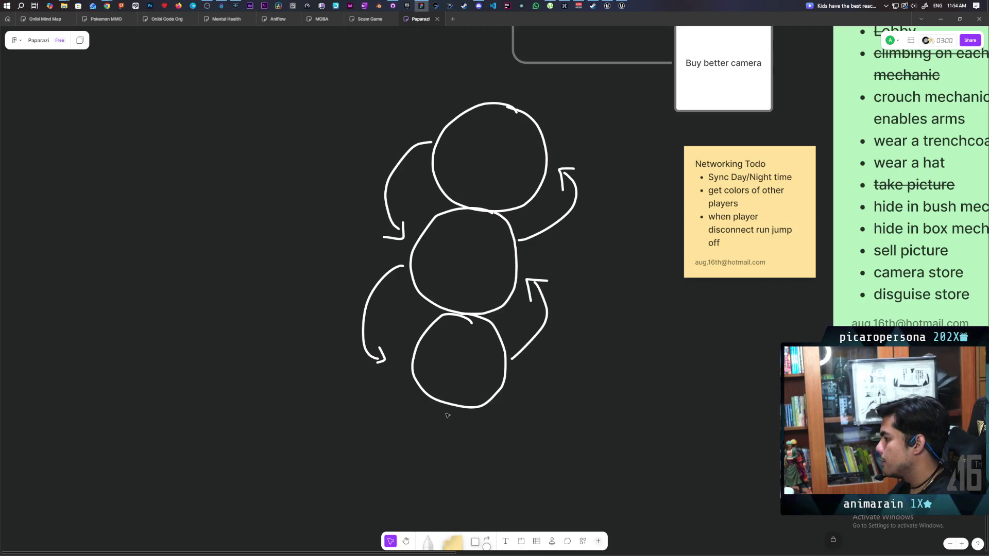
pyautogui.moveTo(541, 393); pyautogui.dragTo(358, 460)
pyautogui.moveTo(553, 256); pyautogui.dragTo(364, 260)
pyautogui.moveTo(580, 117); pyautogui.dragTo(364, 140)
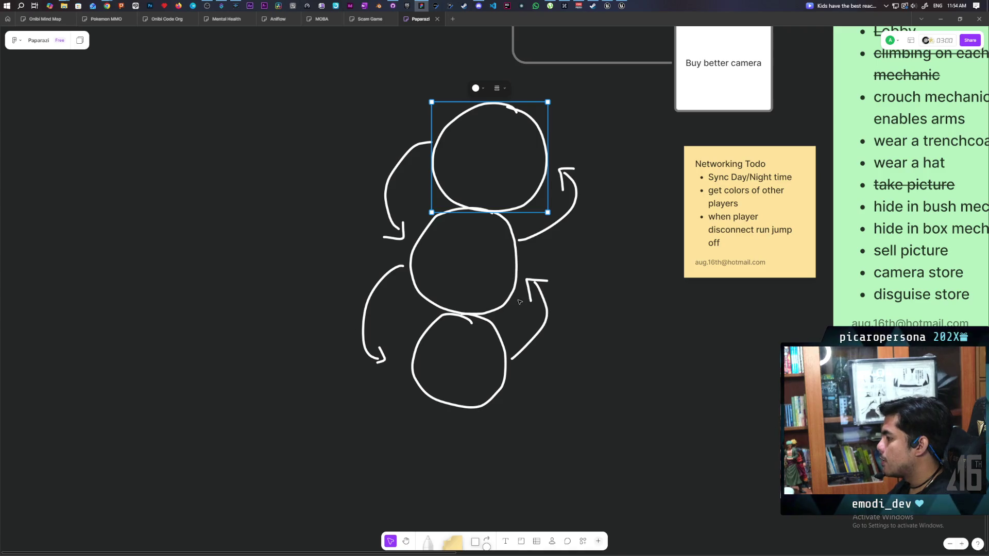
# - Highlight the top and middle circles again, then return to the Unreal Editor
pyautogui.click(474, 253)
pyautogui.click(517, 266)
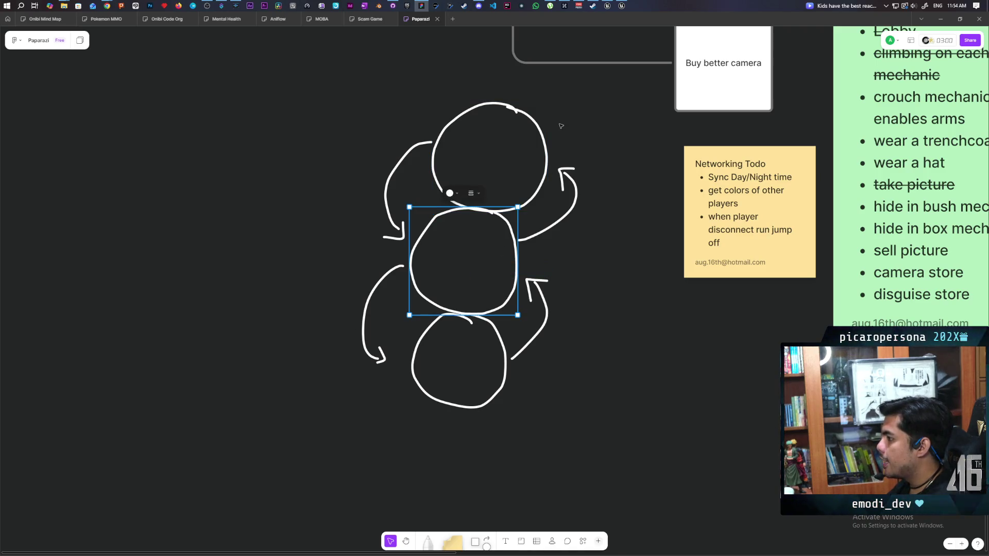
pyautogui.click(546, 137)
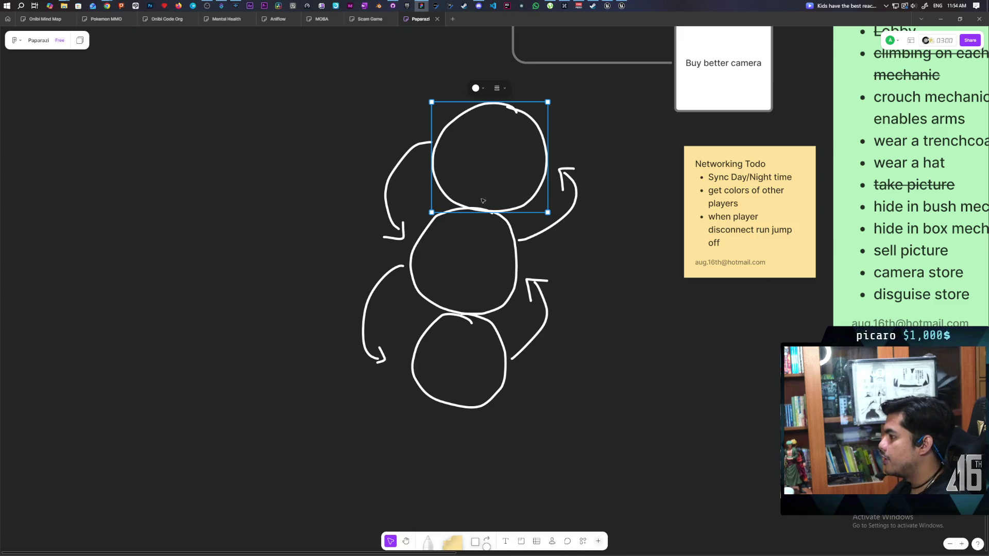
pyautogui.click(298, 336)
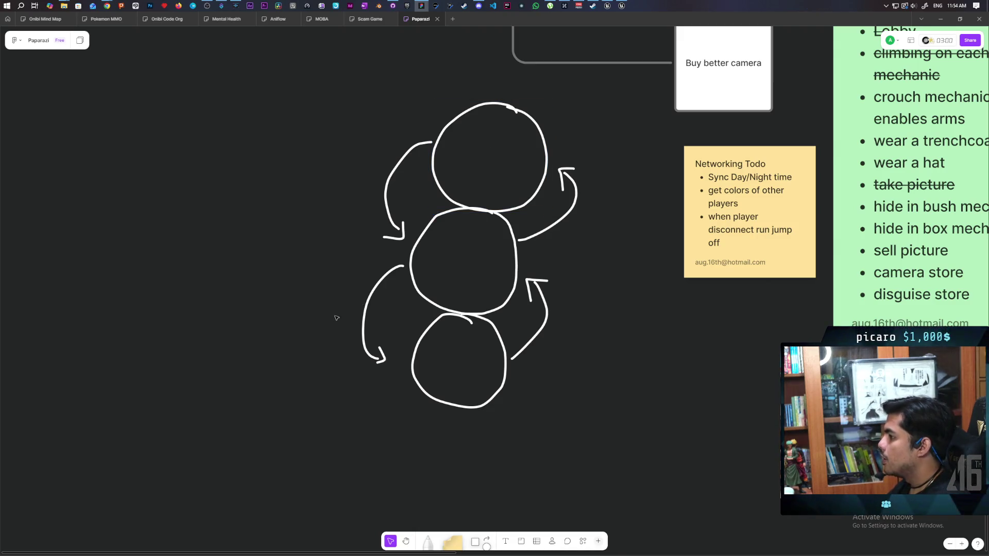
pyautogui.click(491, 271)
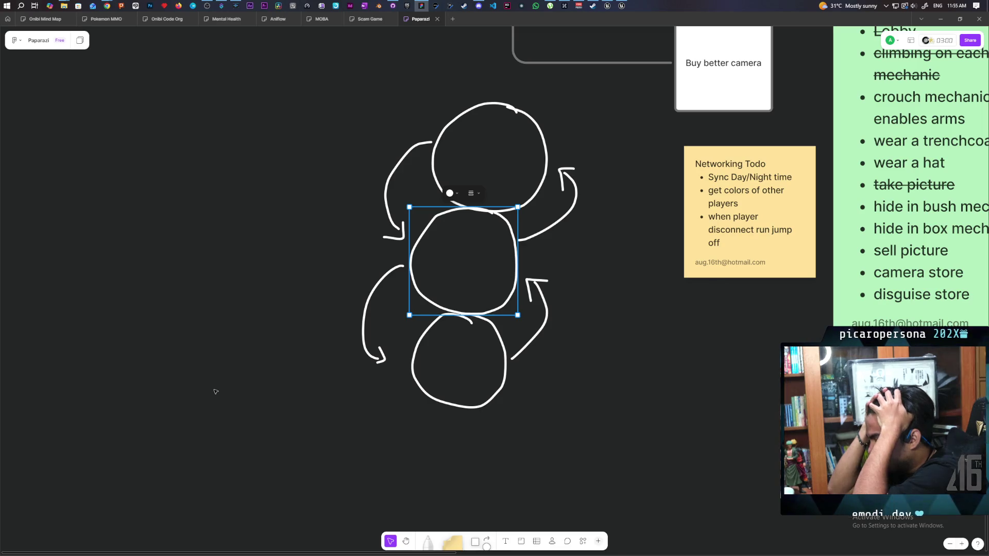
pyautogui.click(608, 4)
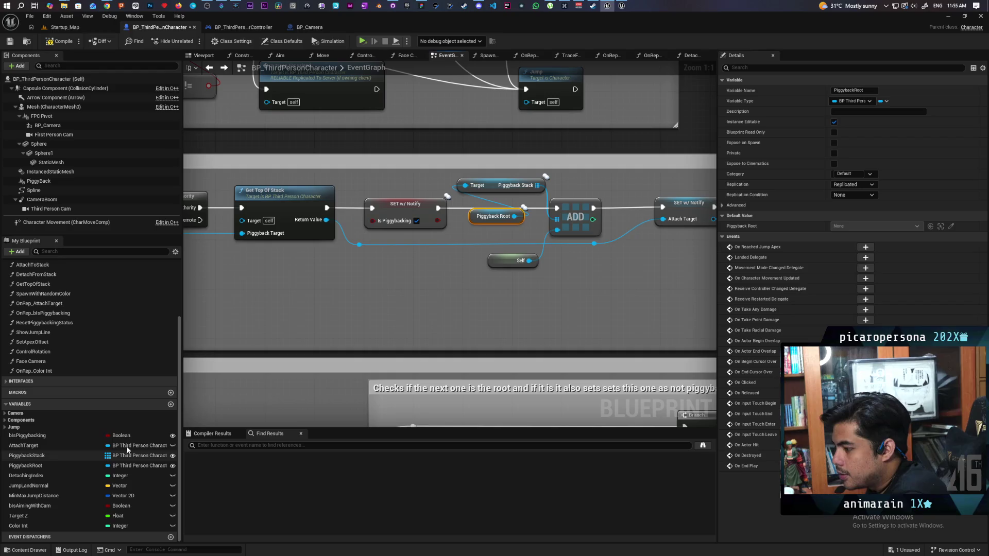
pyautogui.click(32, 467)
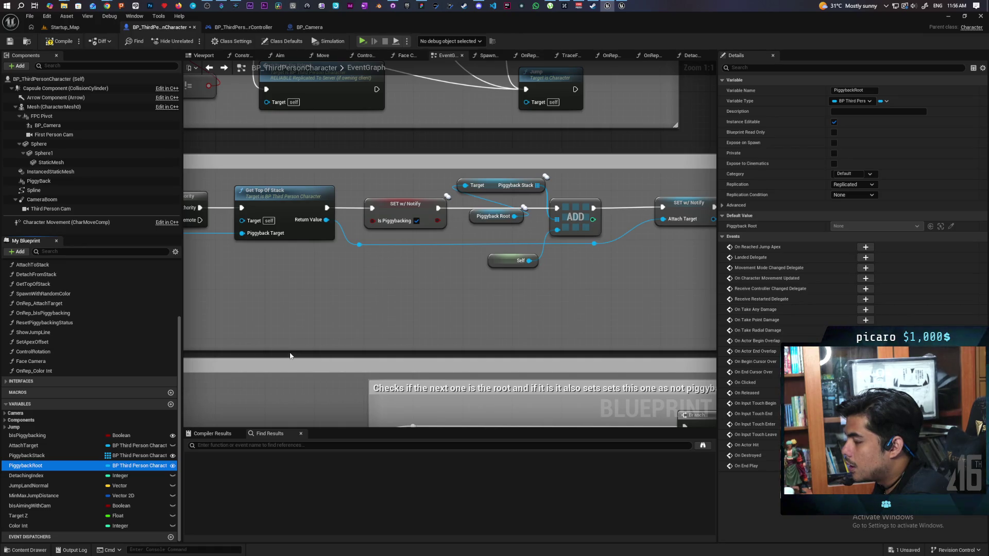
# - Inspect the PiggybackStack and PiggybackRoot variables near the Trace for Friend nodes
pyautogui.moveTo(319, 280)
pyautogui.mouseDown()
pyautogui.moveTo(338, 382)
pyautogui.moveTo(513, 381)
pyautogui.moveTo(468, 393)
pyautogui.moveTo(441, 394)
pyautogui.moveTo(480, 390)
pyautogui.moveTo(293, 394)
pyautogui.moveTo(276, 351)
pyautogui.moveTo(272, 293)
pyautogui.mouseUp()
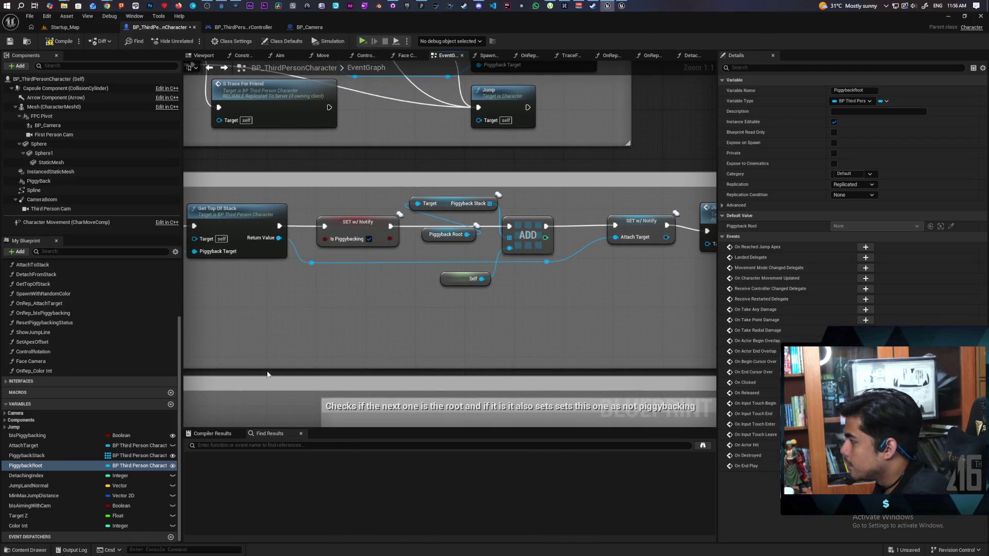
pyautogui.click(51, 457)
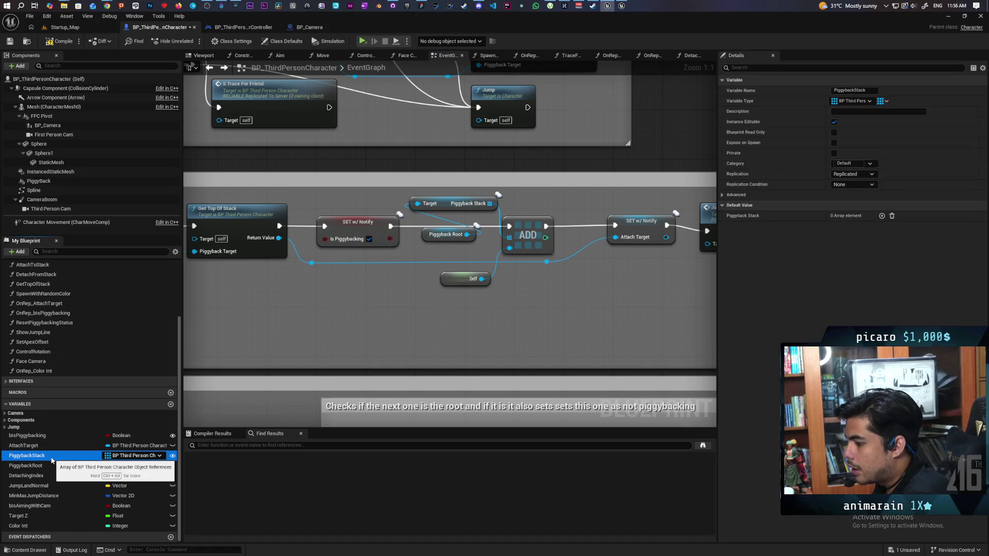
pyautogui.click(51, 466)
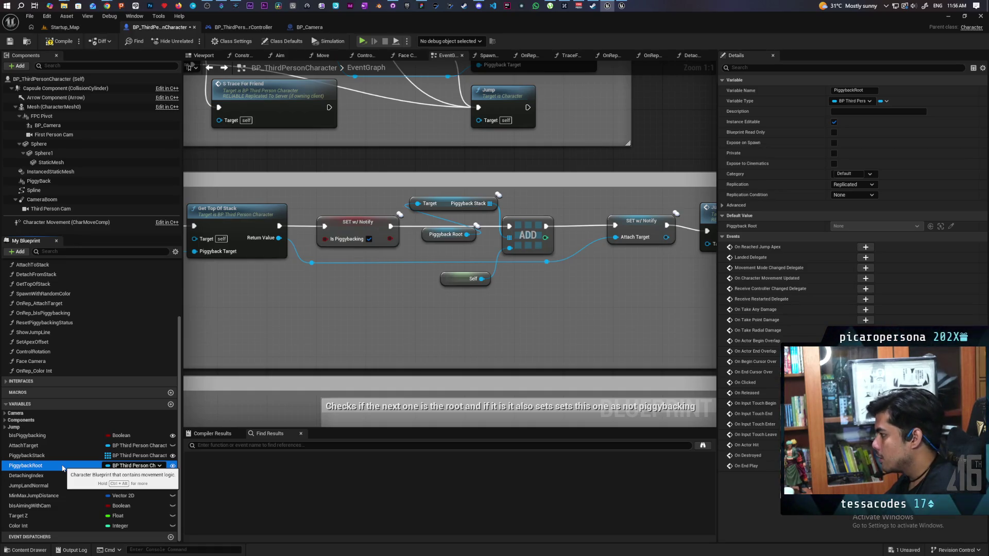
# - Pan over the Branch, Trace, ADD and Switch Has Authority nodes, then return to FigJam
pyautogui.moveTo(209, 394)
pyautogui.mouseDown()
pyautogui.moveTo(375, 404)
pyautogui.moveTo(378, 376)
pyautogui.moveTo(488, 348)
pyautogui.moveTo(424, 386)
pyautogui.mouseUp()
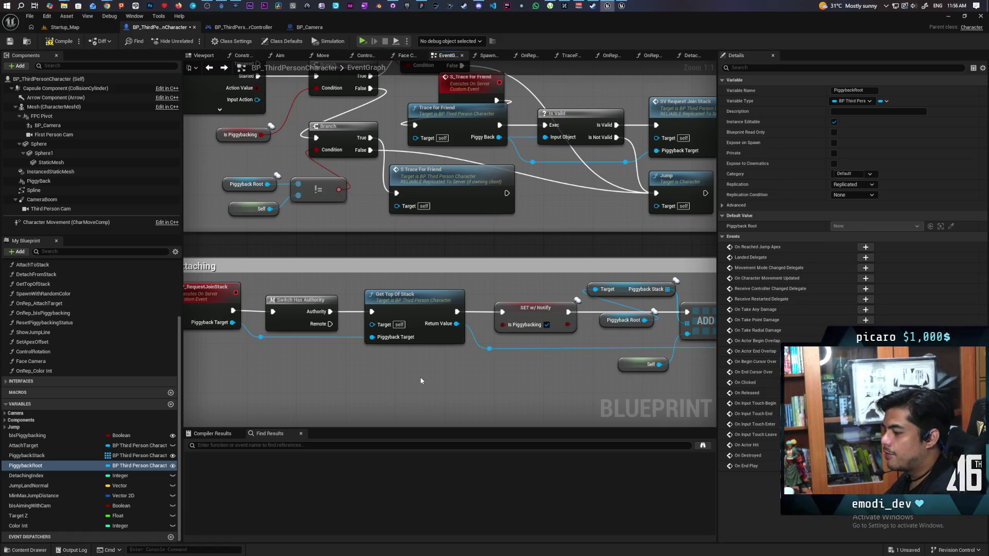
pyautogui.moveTo(436, 376)
pyautogui.mouseDown()
pyautogui.moveTo(342, 370)
pyautogui.moveTo(301, 342)
pyautogui.moveTo(231, 394)
pyautogui.mouseUp()
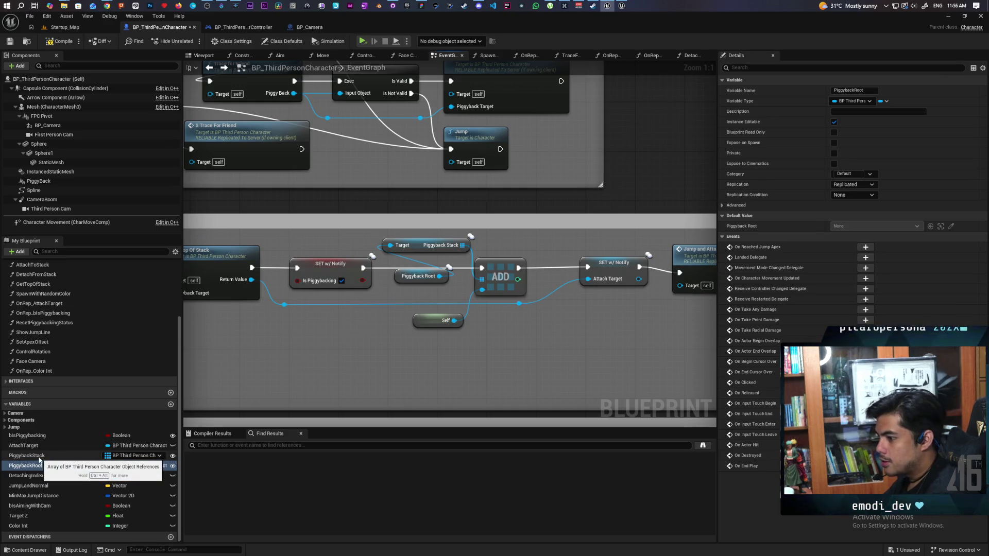
pyautogui.moveTo(232, 334); pyautogui.dragTo(376, 344)
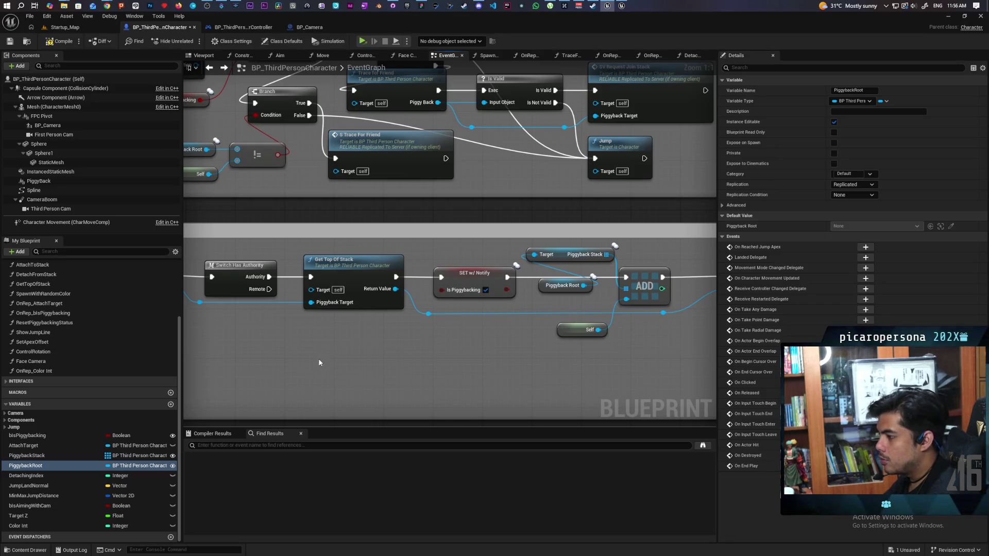
pyautogui.moveTo(319, 362)
pyautogui.mouseDown()
pyautogui.moveTo(423, 356)
pyautogui.moveTo(343, 350)
pyautogui.moveTo(411, 236)
pyautogui.mouseUp()
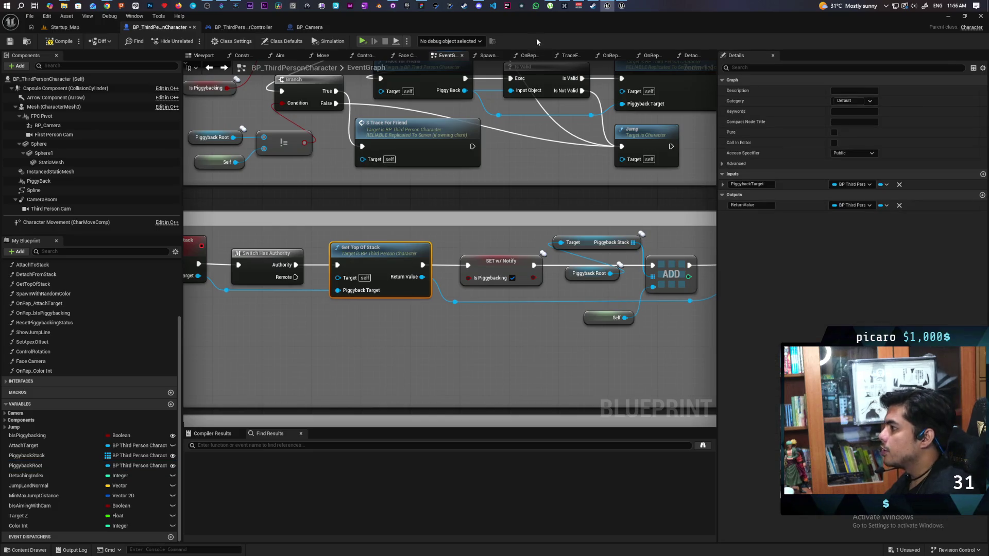
pyautogui.click(421, 6)
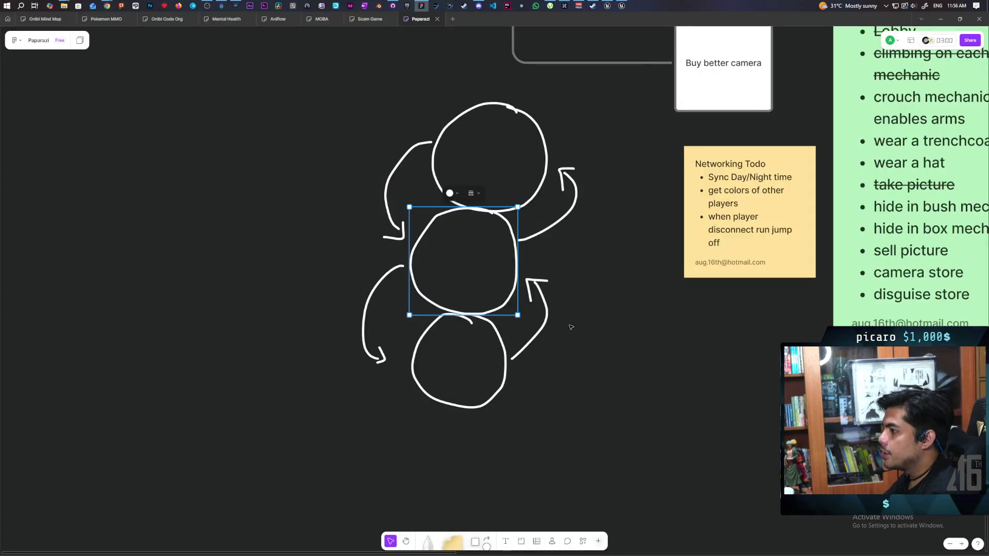
# - Sketch a fourth circle arrowing up to the top circle and a curve by the bottom one, then return to Unreal
pyautogui.press('p')
pyautogui.moveTo(652, 358)
pyautogui.mouseDown()
pyautogui.moveTo(599, 373)
pyautogui.moveTo(672, 392)
pyautogui.moveTo(572, 133)
pyautogui.moveTo(529, 126)
pyautogui.mouseUp()
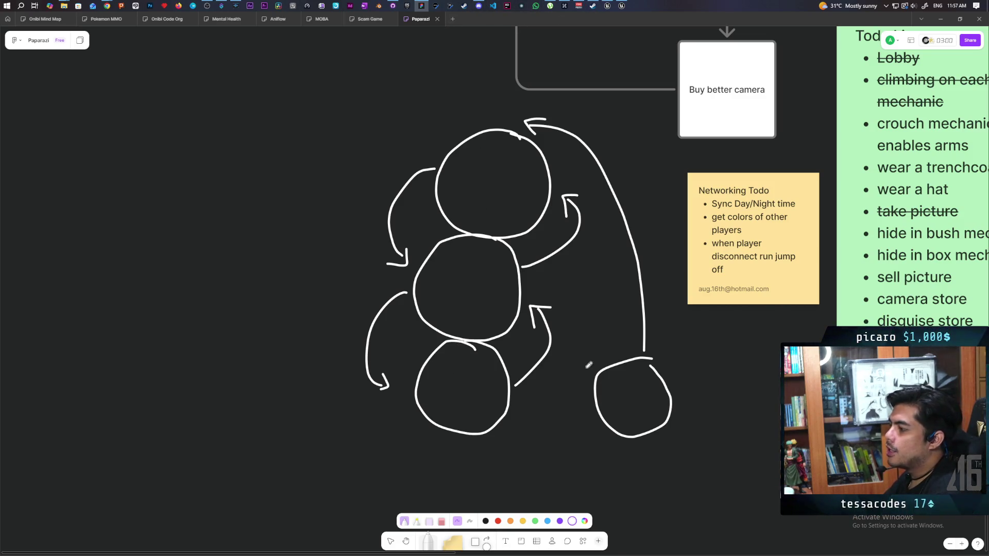
pyautogui.moveTo(562, 376); pyautogui.dragTo(500, 406)
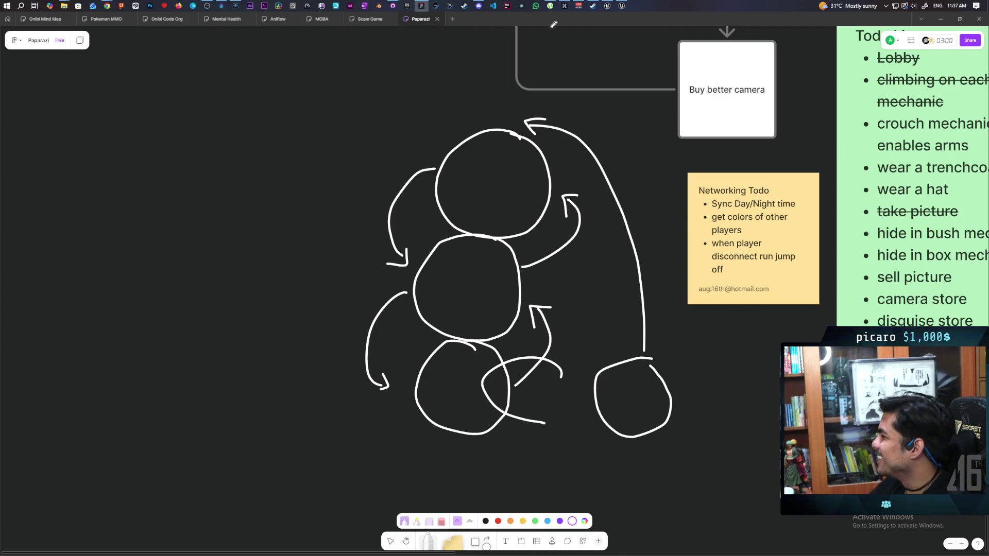
pyautogui.moveTo(608, 4)
pyautogui.click(604, 20)
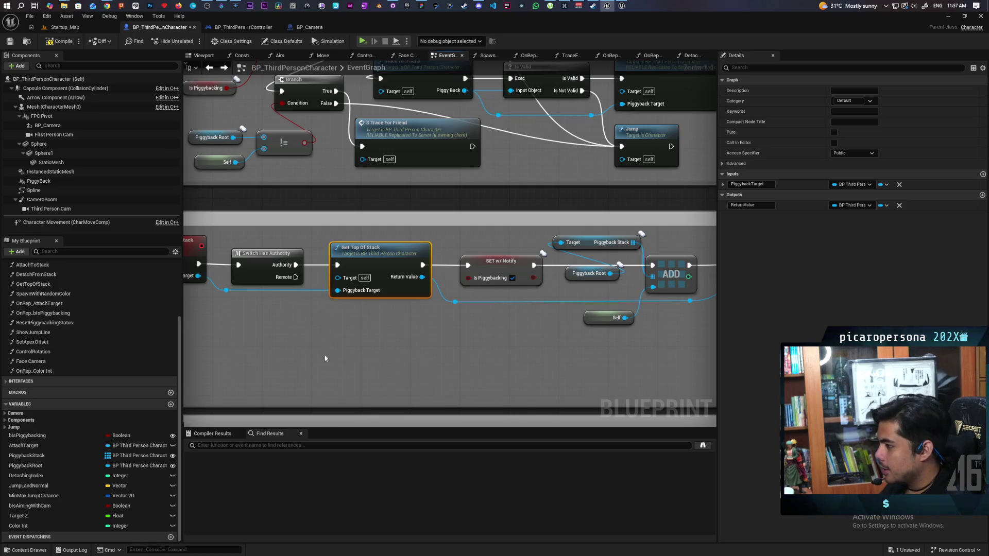
# - Duplicate the PiggybackRoot variable and name the copy Guy Below
pyautogui.moveTo(343, 347)
pyautogui.mouseDown()
pyautogui.moveTo(438, 281)
pyautogui.moveTo(380, 312)
pyautogui.moveTo(404, 280)
pyautogui.mouseUp()
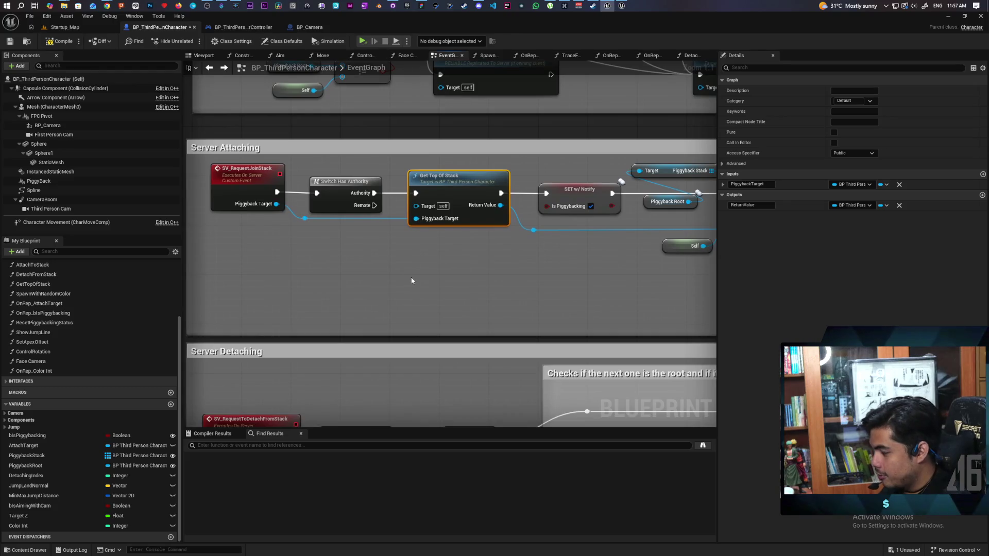
pyautogui.moveTo(308, 302)
pyautogui.mouseDown()
pyautogui.moveTo(266, 314)
pyautogui.moveTo(308, 298)
pyautogui.mouseUp()
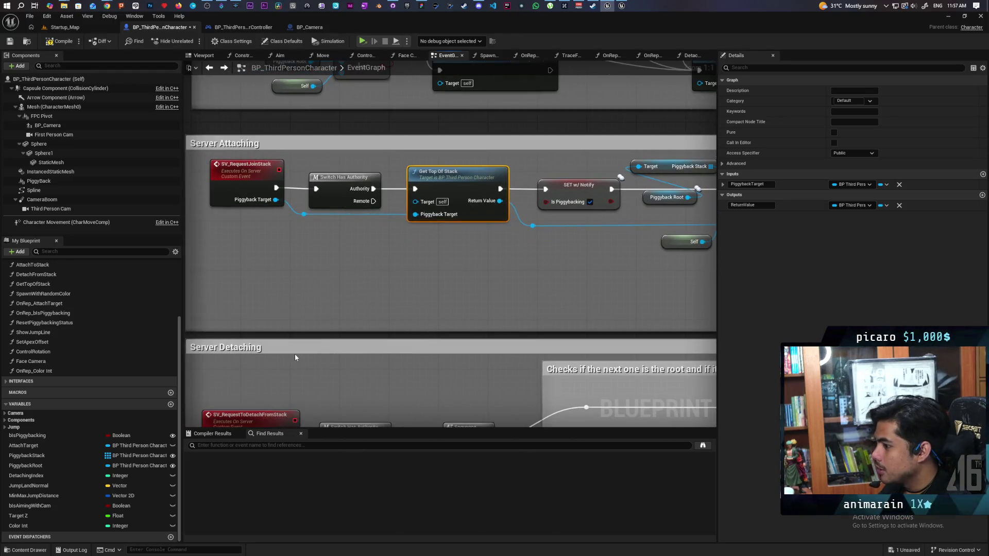
pyautogui.click(33, 468)
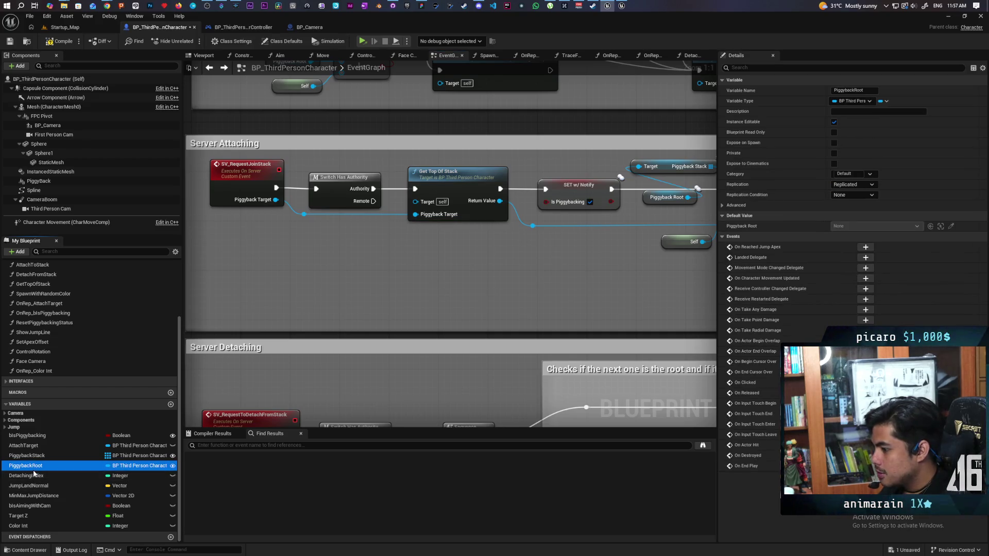
pyautogui.hotkey('ctrl', 'w')
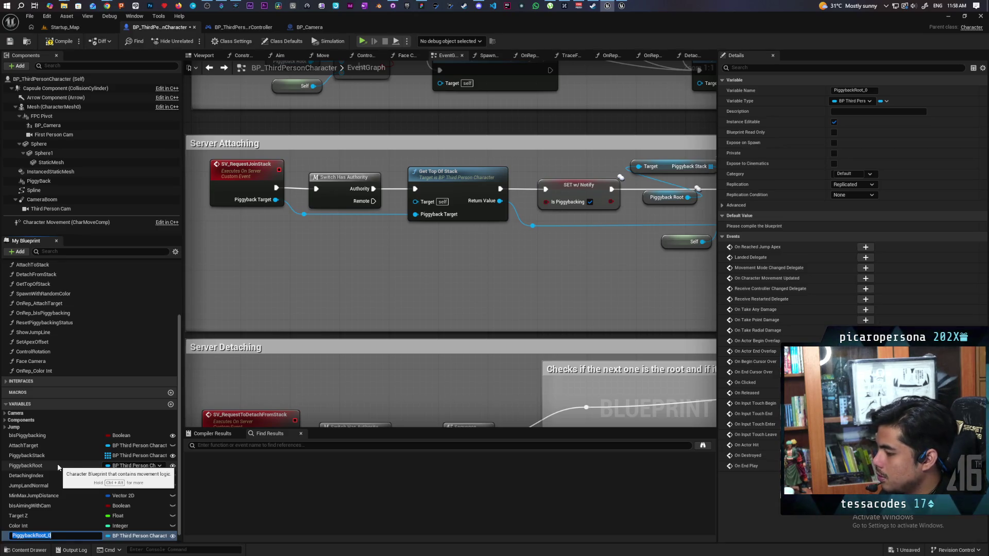
pyautogui.write('Below')
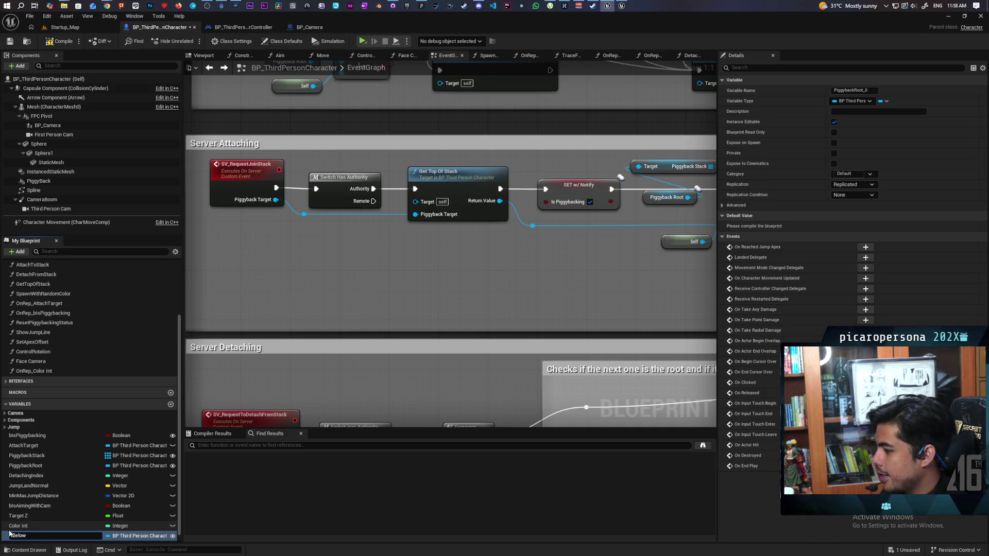
pyautogui.doubleClick(6, 532)
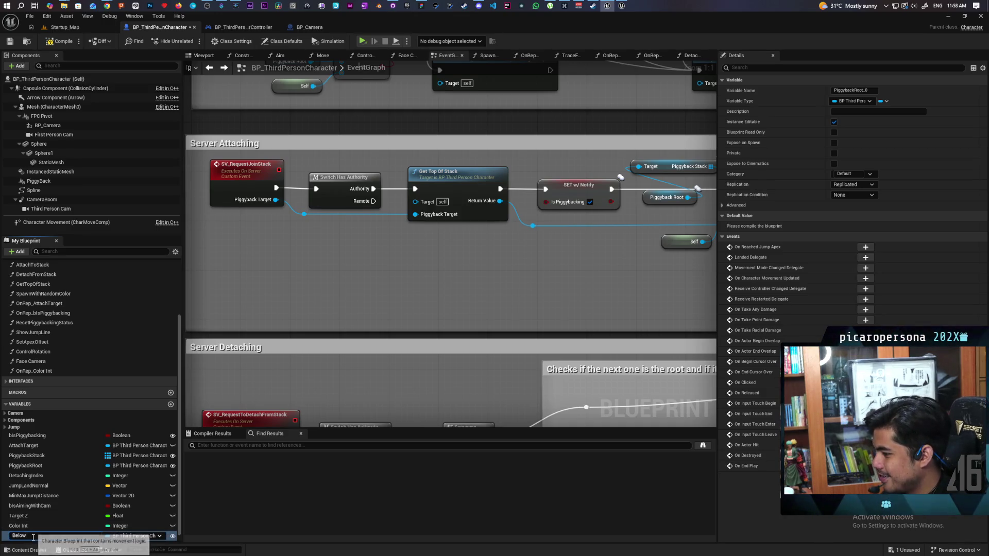
pyautogui.press('BackSpace')
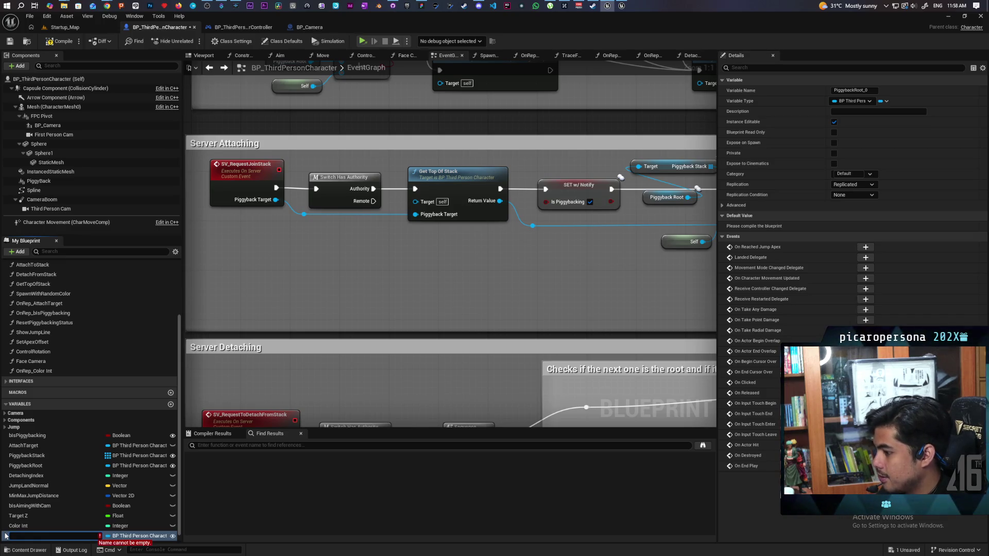
pyautogui.write('Ou')
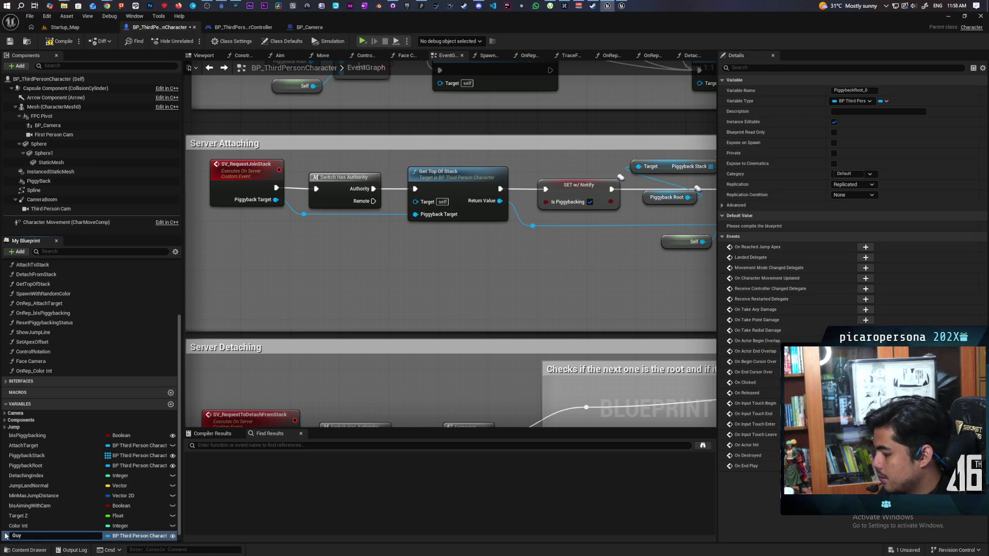
pyautogui.write('B')
pyautogui.write('B')
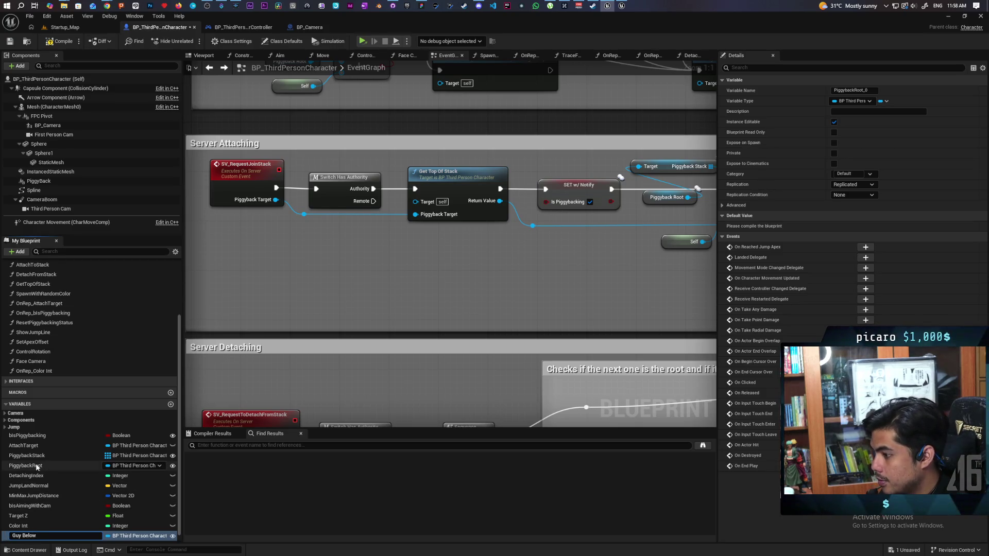
pyautogui.press('Return')
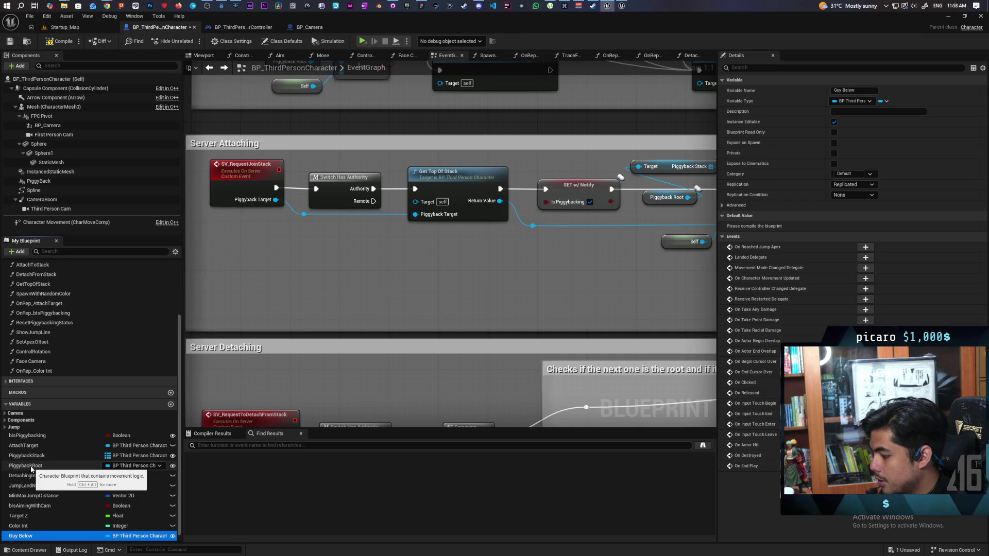
# - Rename the PiggybackRoot variable to Guy Above
pyautogui.press('F2')
pyautogui.click(31, 465)
pyautogui.press('F2')
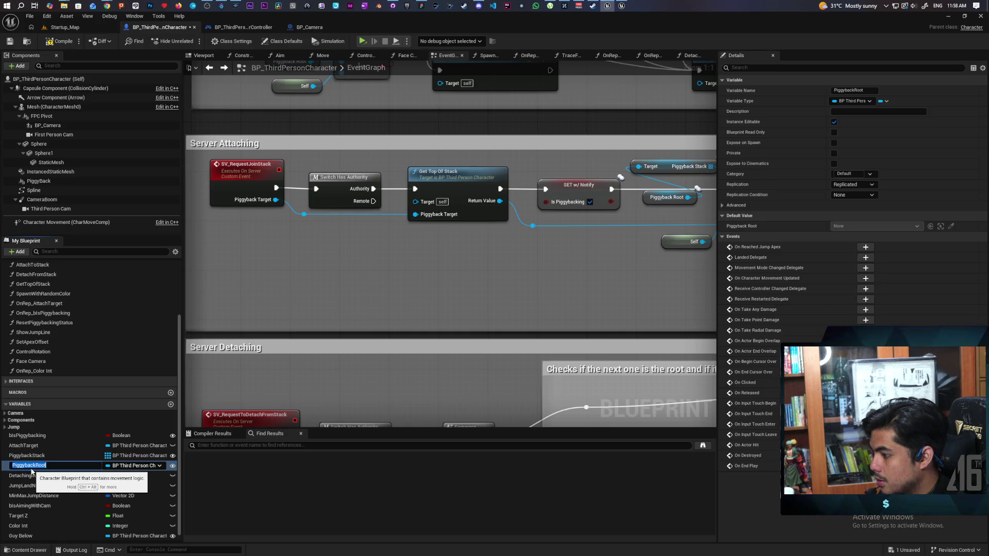
pyautogui.write('Guy')
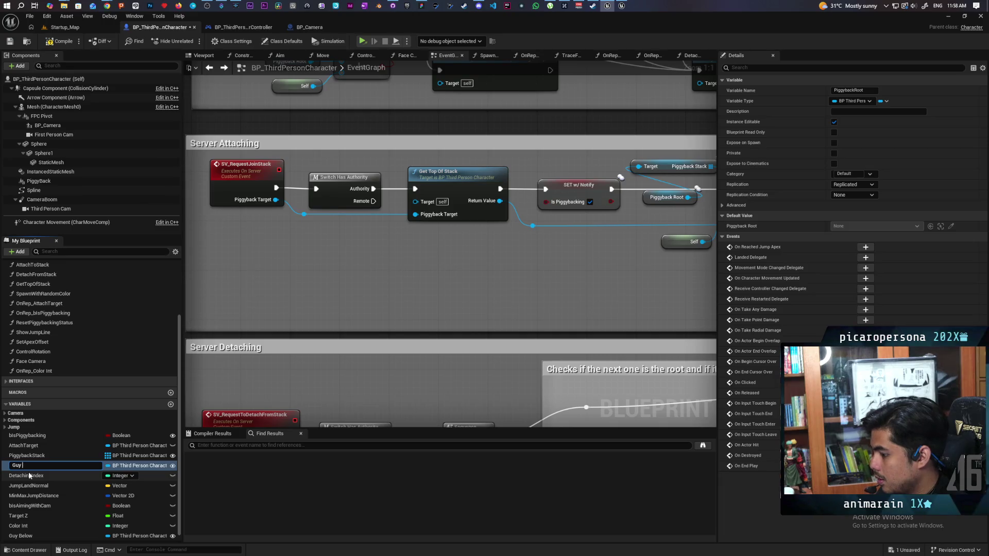
pyautogui.write(' Above')
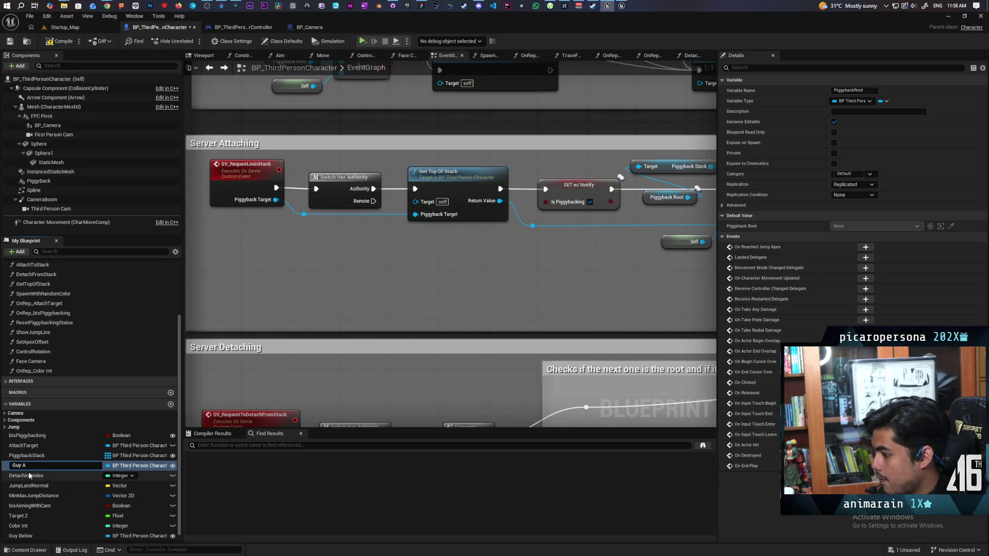
pyautogui.press('Return')
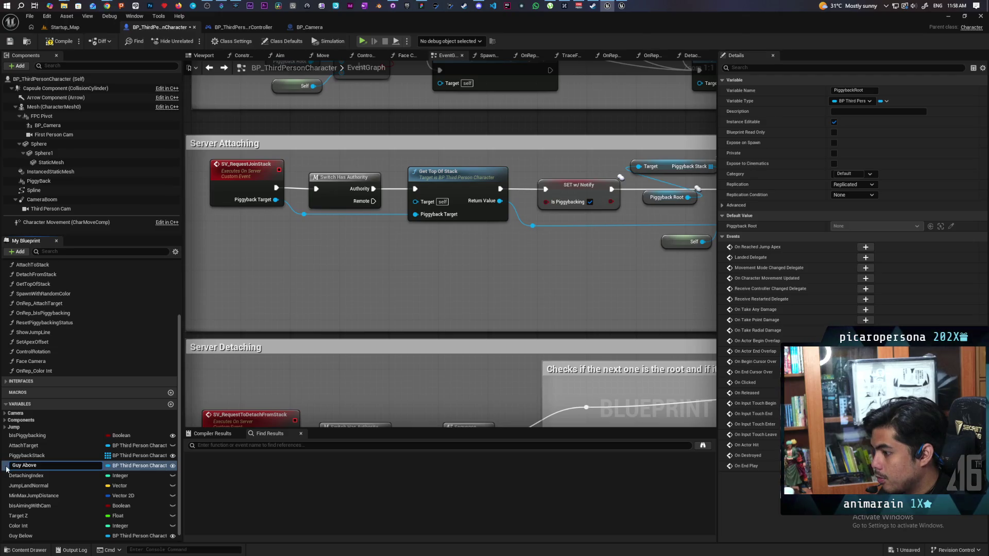
pyautogui.click(854, 184)
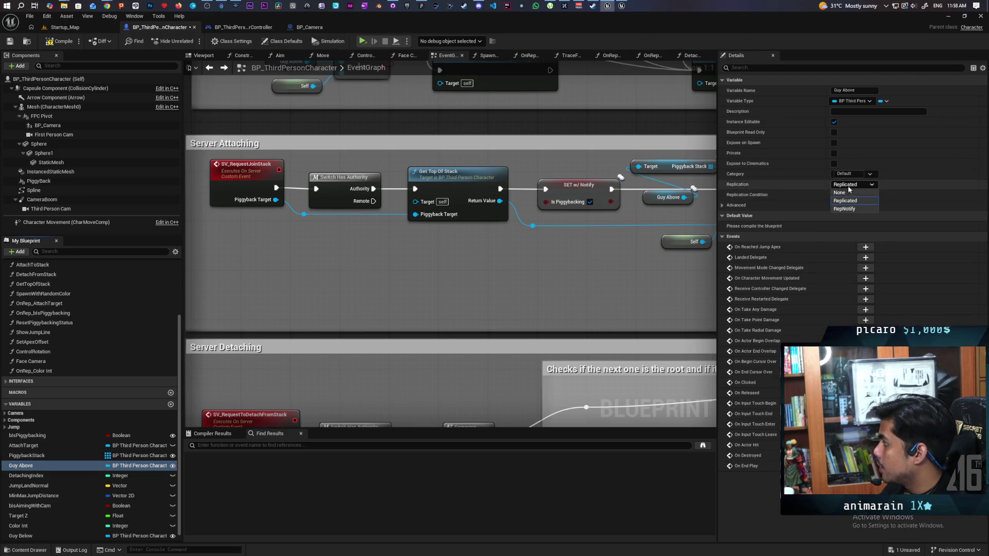
# - Set Replication to None for both Guy Above and Guy Below
pyautogui.click(859, 199)
pyautogui.click(31, 536)
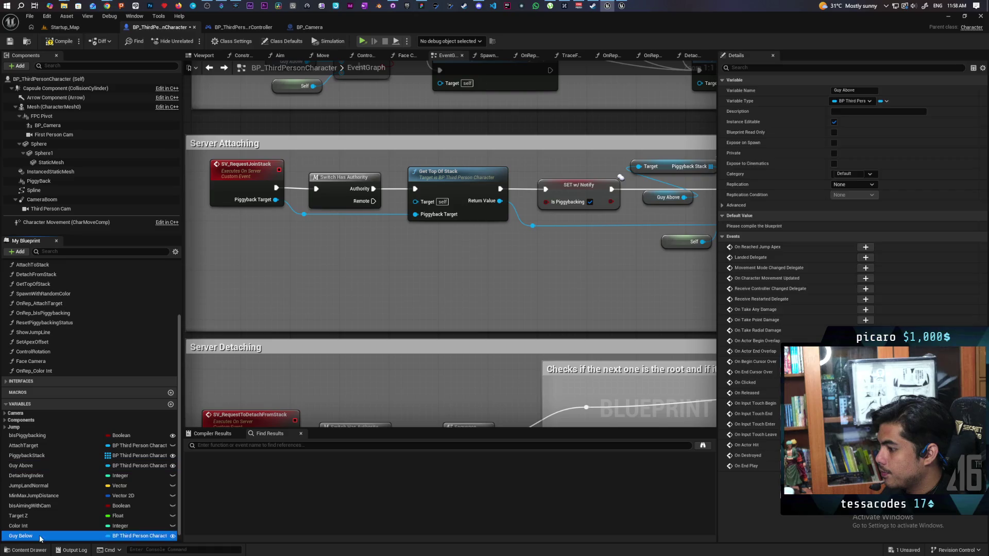
pyautogui.click(854, 185)
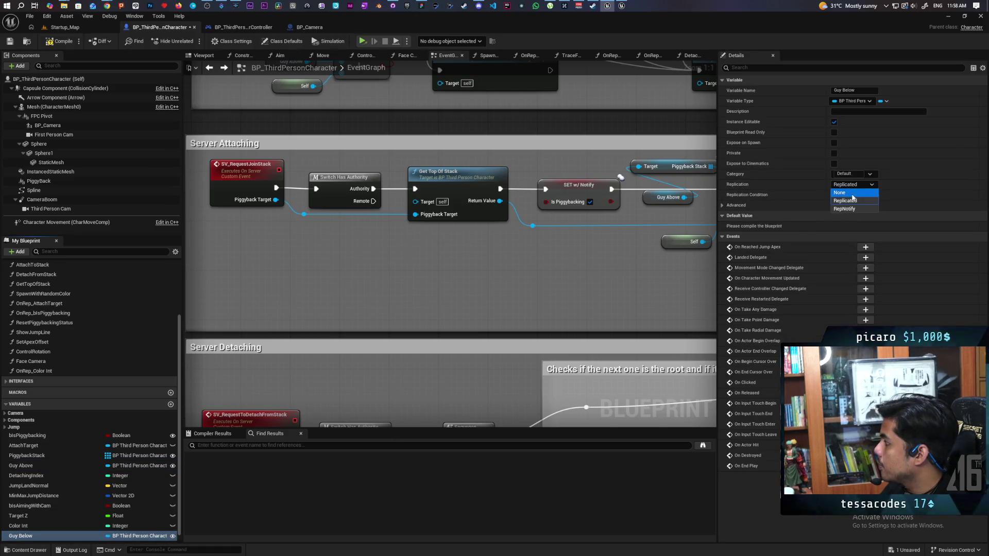
pyautogui.click(852, 196)
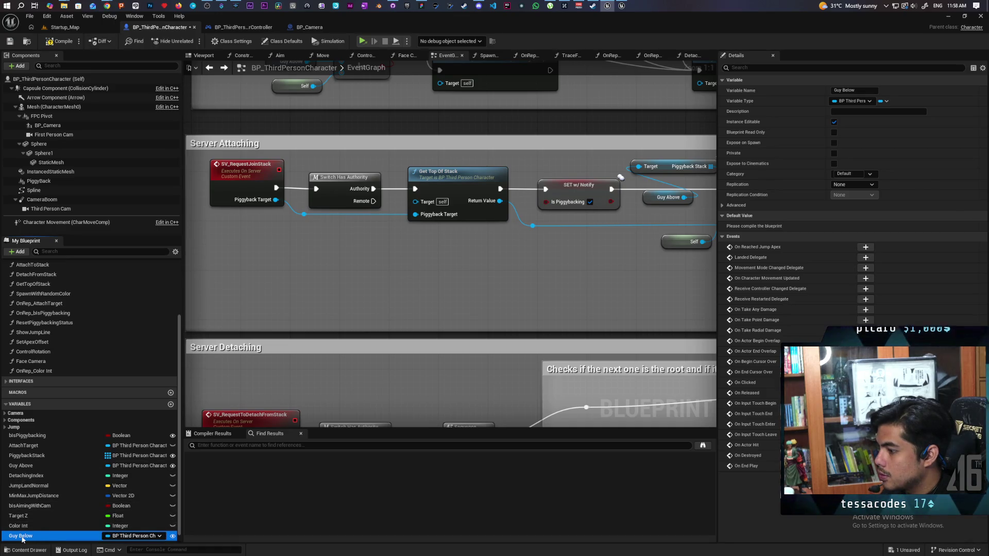
# - Move Guy Below up the variables list to sit directly under Guy Above
pyautogui.moveTo(22, 538); pyautogui.dragTo(26, 476)
pyautogui.click(26, 467)
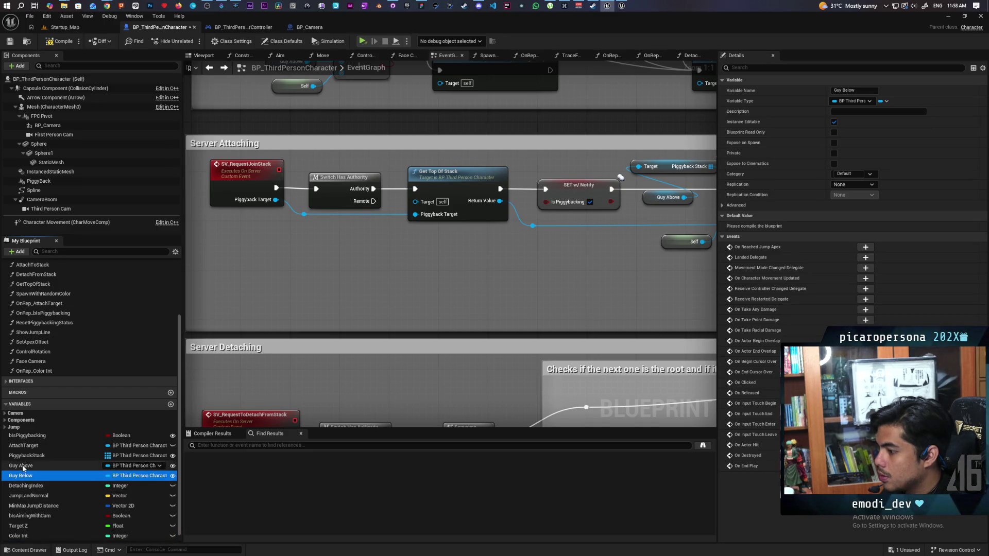
pyautogui.click(26, 468)
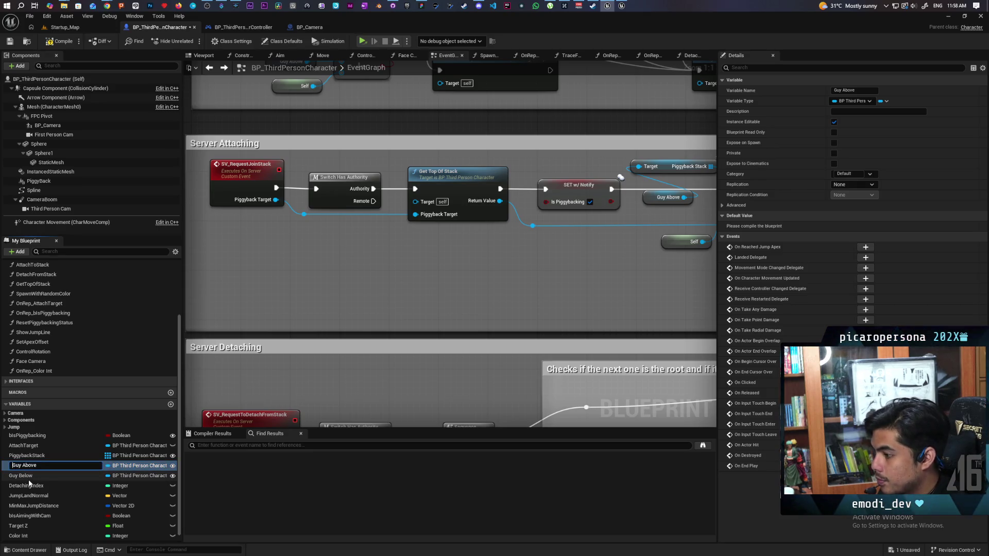
# - Add the S_ prefix to Guy Above and Guy Below, then save with Ctrl+S
pyautogui.write('S_')
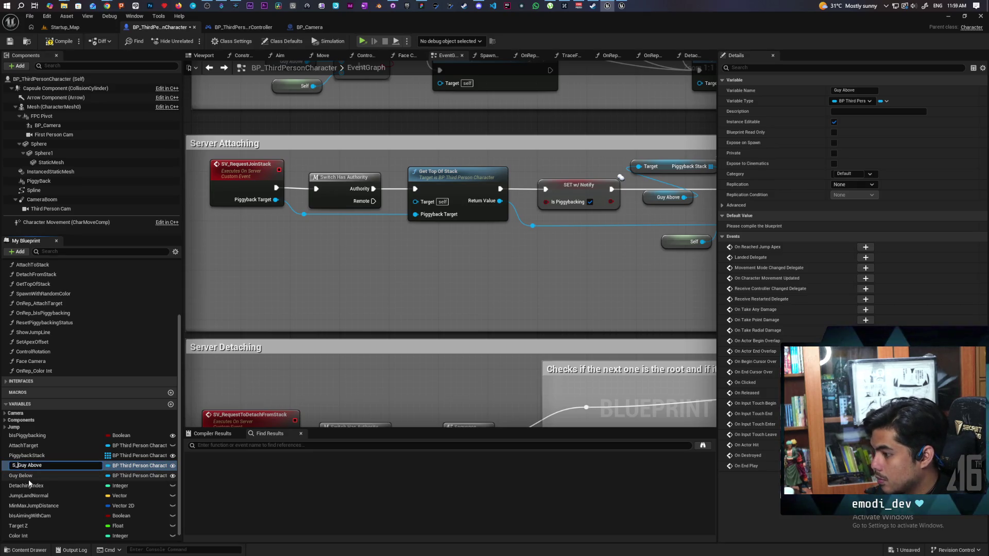
pyautogui.press('Return')
pyautogui.click(28, 478)
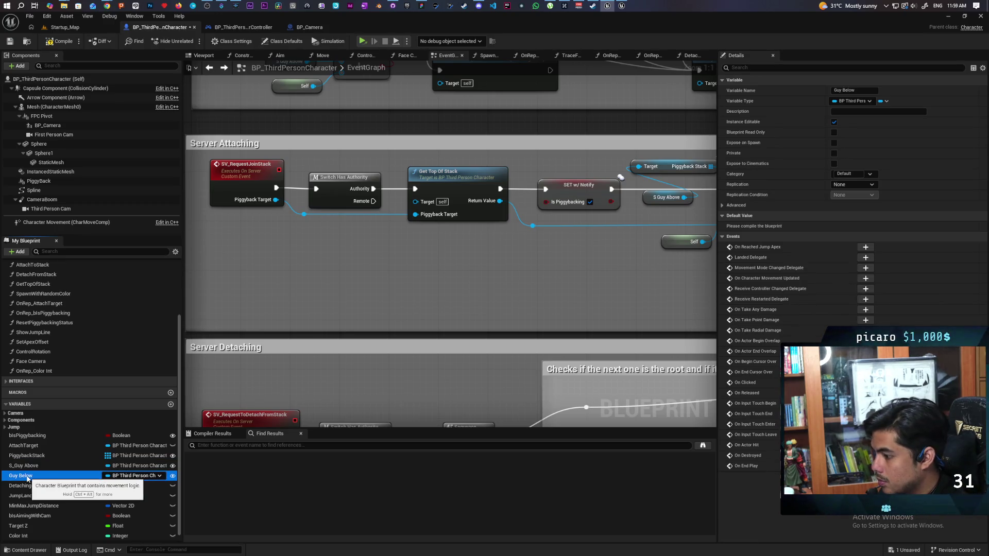
pyautogui.click(27, 477)
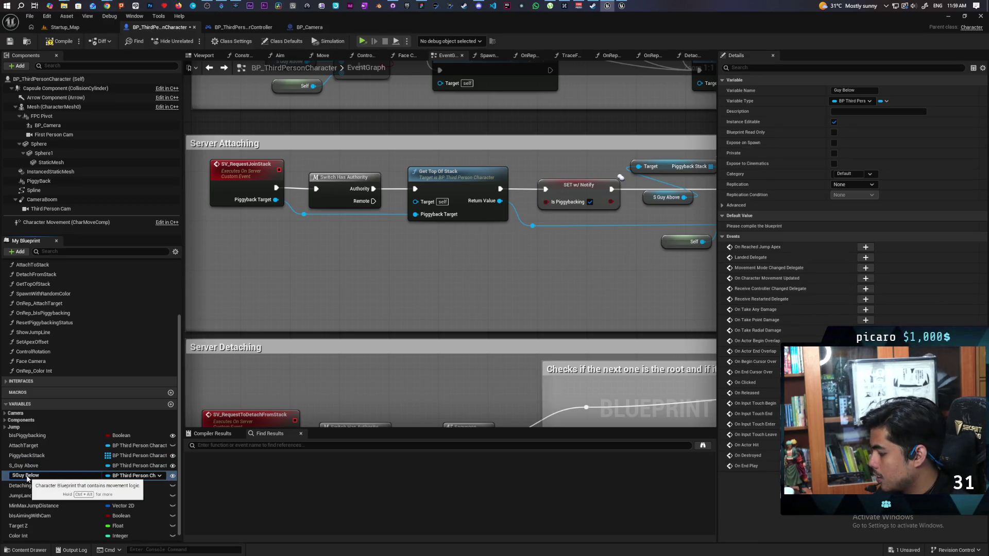
pyautogui.press('Return')
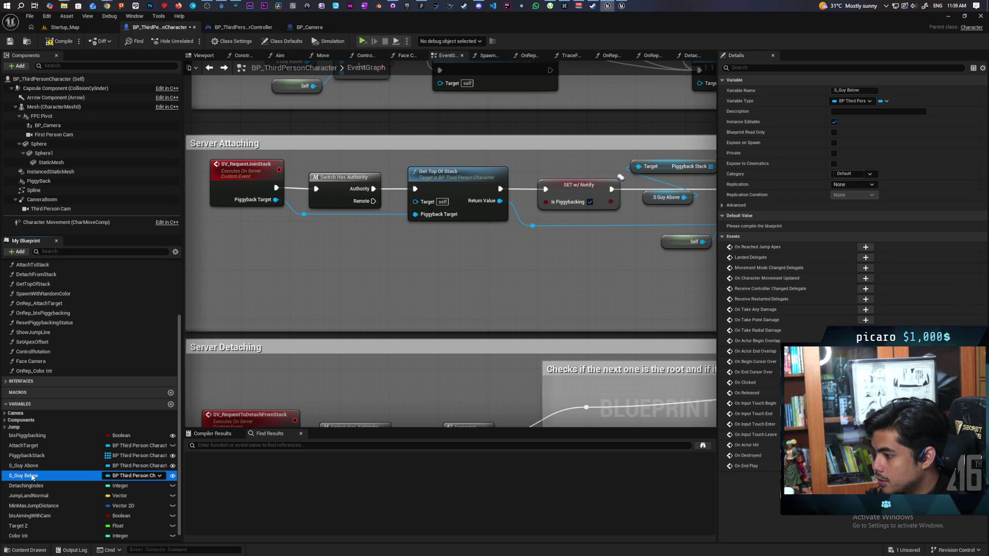
pyautogui.click(33, 476)
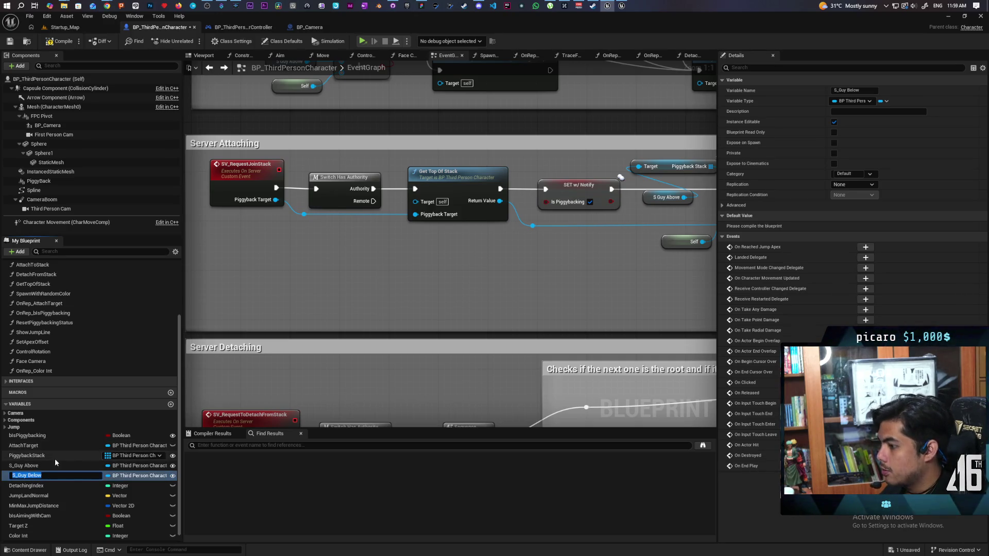
pyautogui.click(86, 466)
pyautogui.hotkey('ctrl', 's')
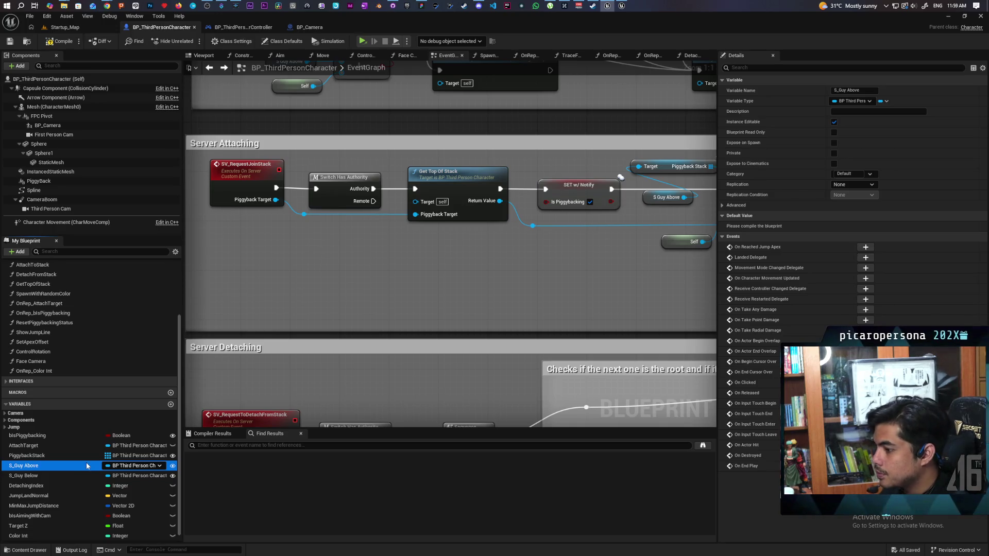
pyautogui.moveTo(342, 285)
pyautogui.mouseDown()
pyautogui.moveTo(427, 249)
pyautogui.moveTo(380, 401)
pyautogui.mouseUp()
# - Look into the TraceForFriend graph, then move on to the GetTopOfStack function graph
pyautogui.moveTo(504, 290); pyautogui.dragTo(356, 335)
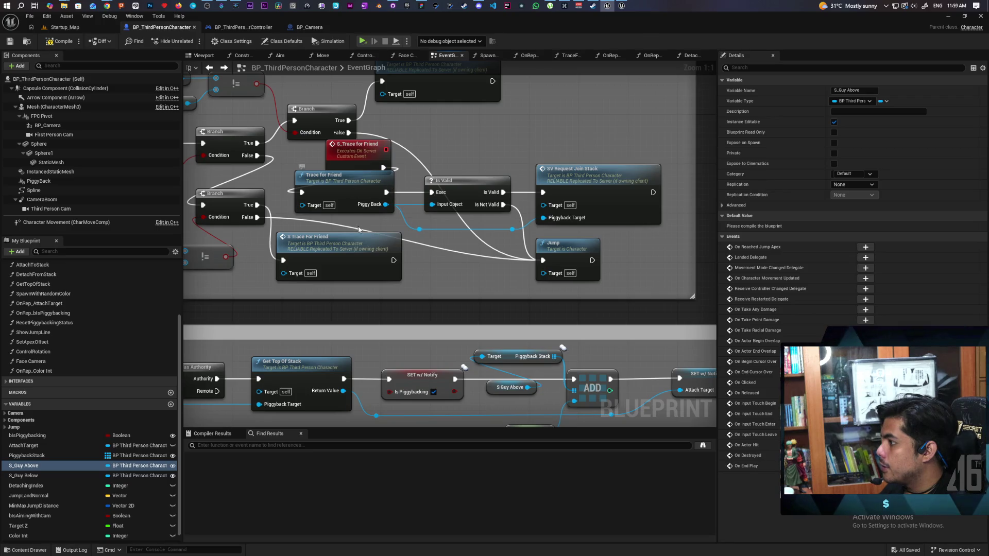
pyautogui.doubleClick(362, 205)
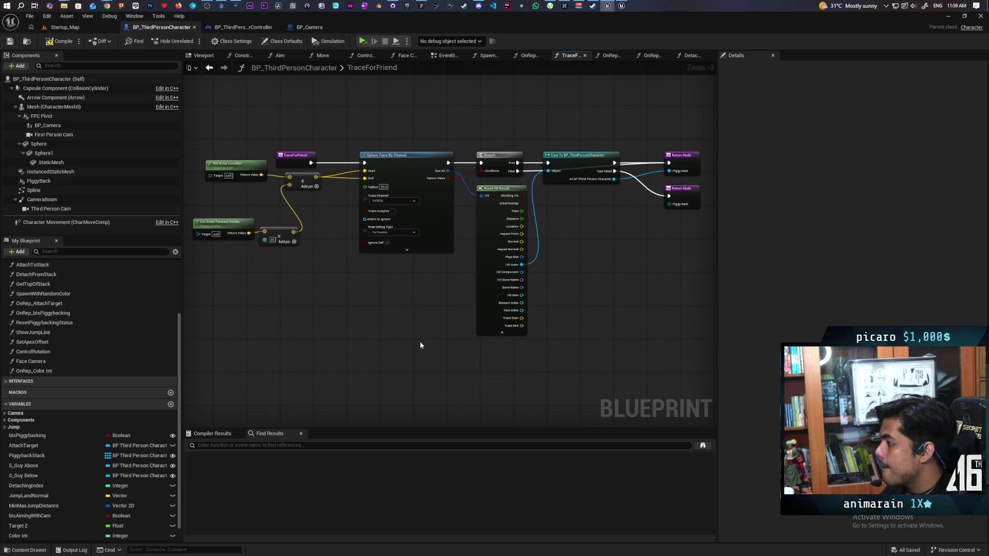
pyautogui.click(209, 68)
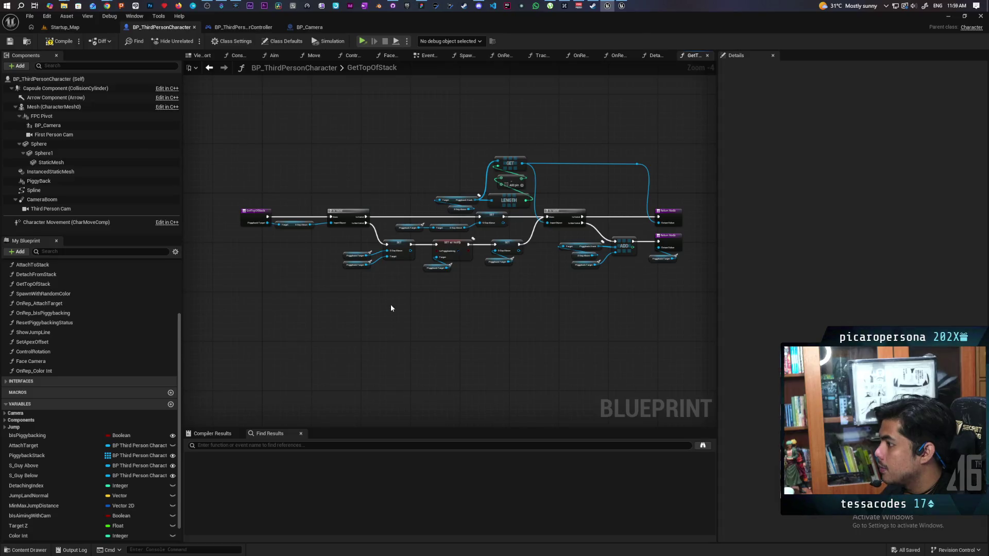
pyautogui.scroll(2, 338, 286)
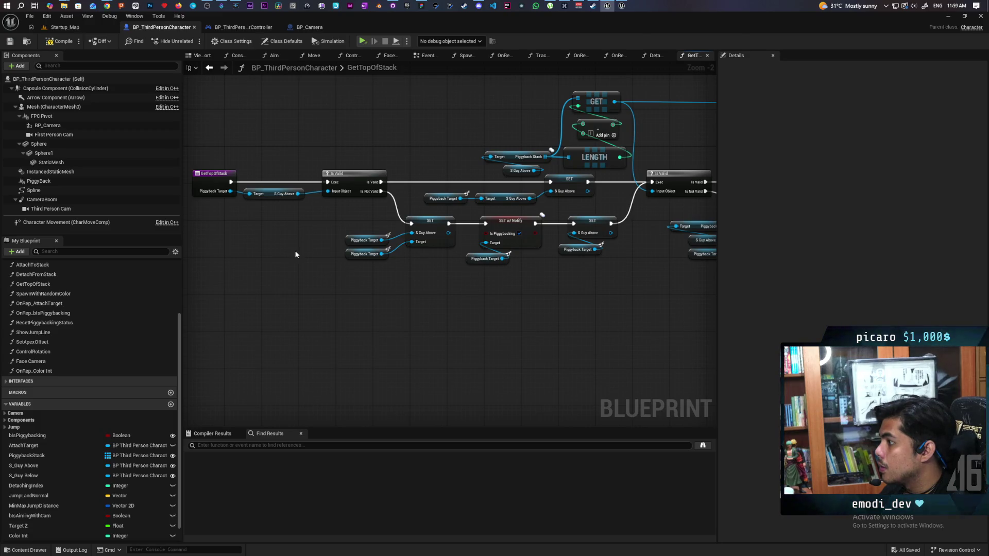
pyautogui.moveTo(296, 258); pyautogui.dragTo(273, 259)
pyautogui.scroll(-2, 60, 379)
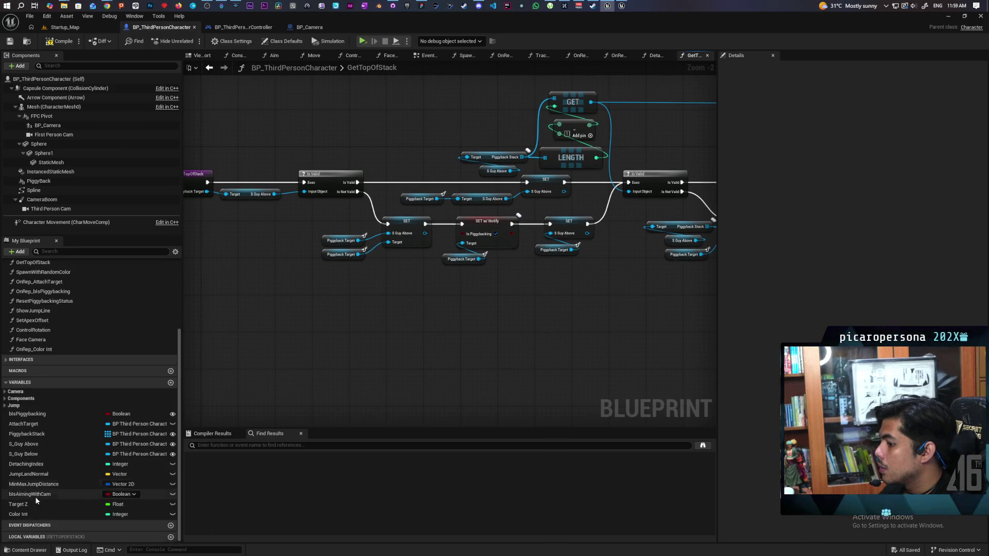
# - Survey the GetTopOfStack nodes and break the Is Valid check's output links
pyautogui.moveTo(336, 340); pyautogui.dragTo(355, 328)
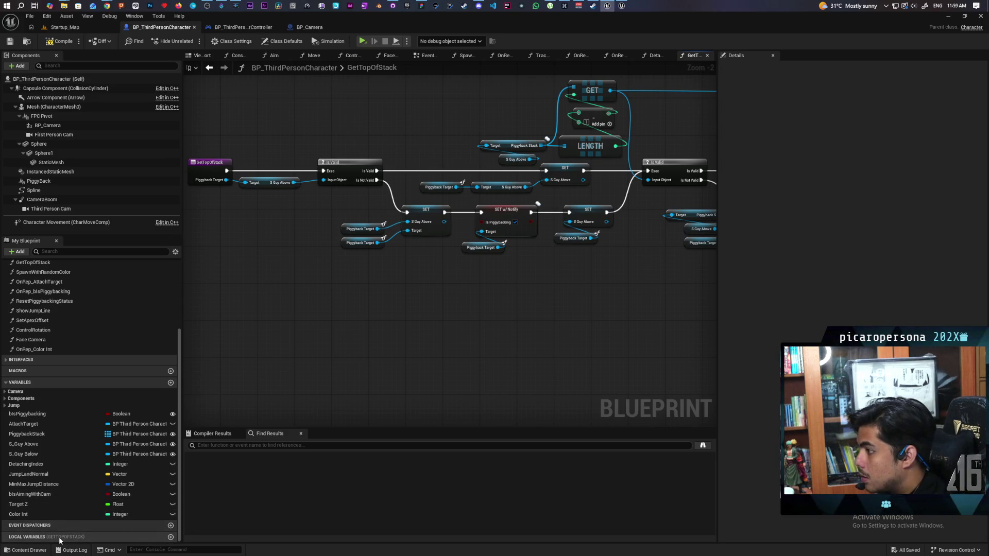
pyautogui.moveTo(460, 352)
pyautogui.mouseDown()
pyautogui.moveTo(466, 314)
pyautogui.moveTo(460, 335)
pyautogui.mouseUp()
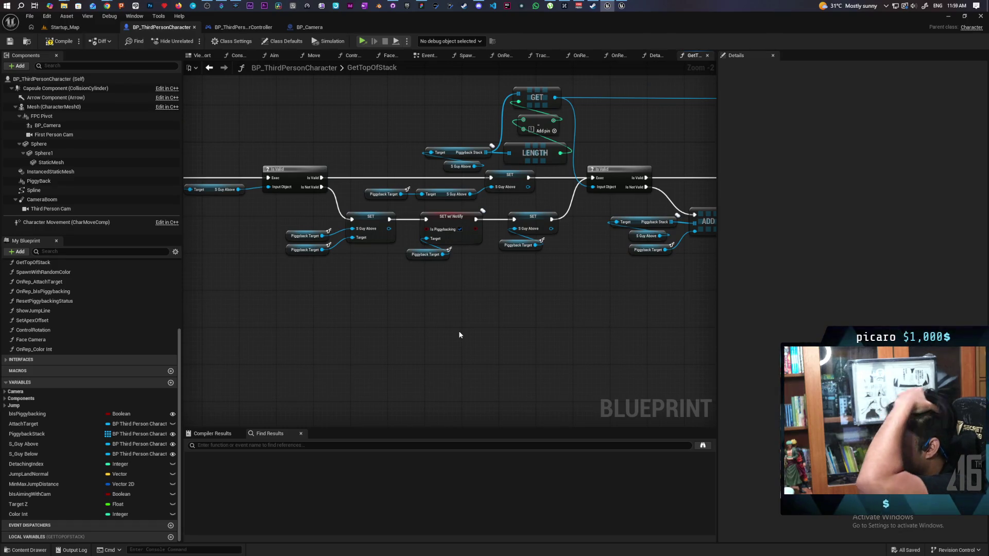
pyautogui.moveTo(460, 335)
pyautogui.mouseDown()
pyautogui.moveTo(319, 349)
pyautogui.moveTo(518, 317)
pyautogui.mouseUp()
pyautogui.moveTo(391, 331); pyautogui.dragTo(526, 321)
pyautogui.moveTo(575, 302)
pyautogui.mouseDown()
pyautogui.moveTo(388, 310)
pyautogui.moveTo(458, 313)
pyautogui.moveTo(431, 287)
pyautogui.moveTo(332, 320)
pyautogui.moveTo(489, 294)
pyautogui.moveTo(309, 304)
pyautogui.moveTo(318, 309)
pyautogui.mouseUp()
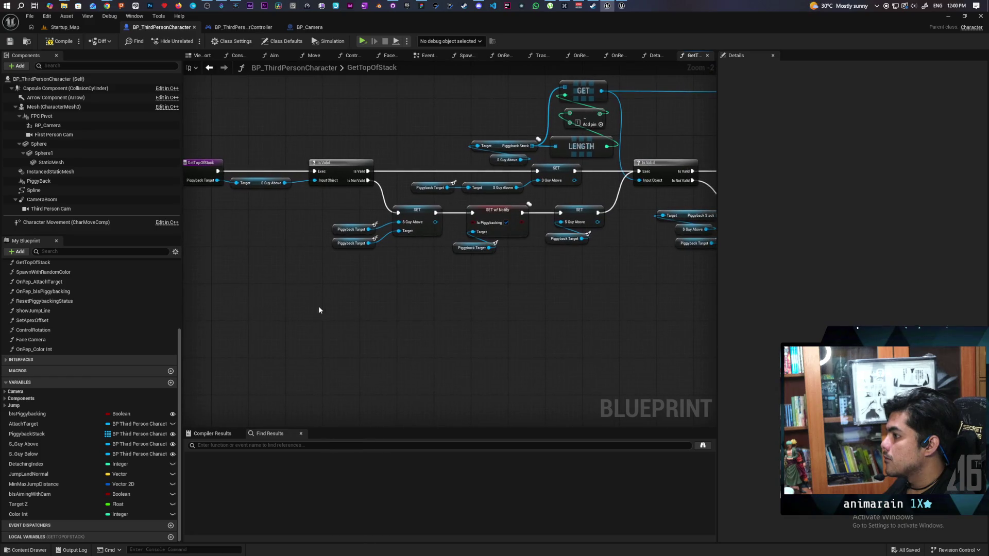
pyautogui.moveTo(431, 298); pyautogui.dragTo(364, 309)
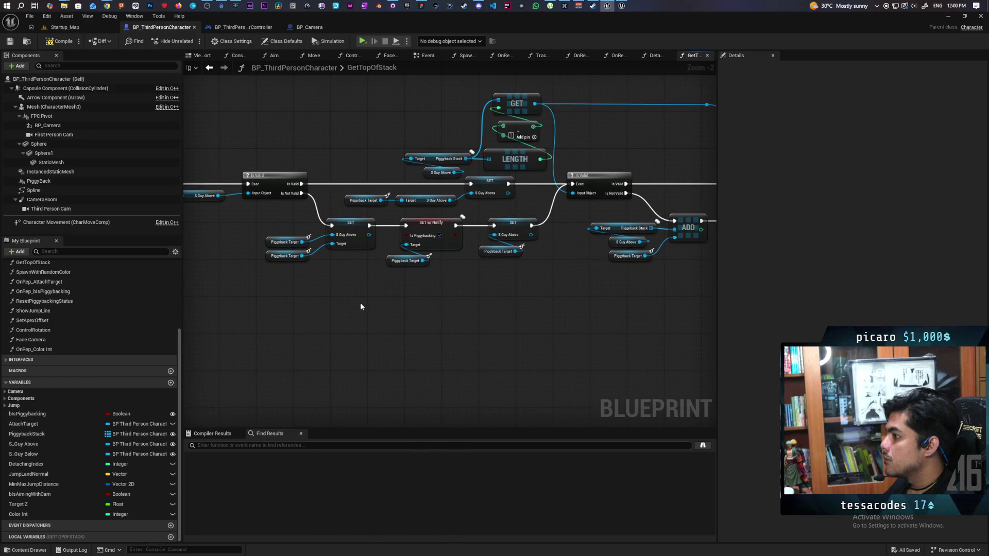
pyautogui.moveTo(326, 307)
pyautogui.mouseDown()
pyautogui.moveTo(523, 294)
pyautogui.moveTo(493, 263)
pyautogui.mouseUp()
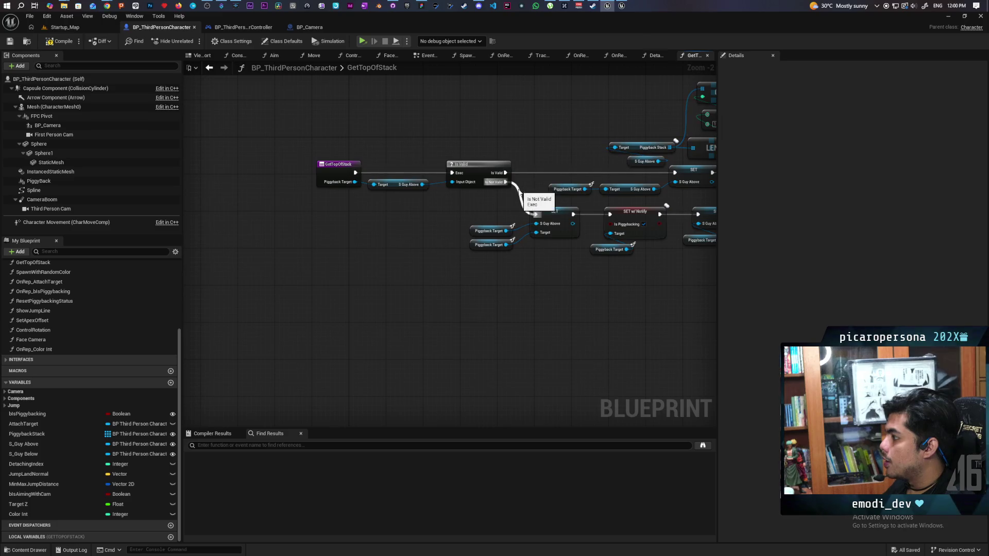
pyautogui.keyDown('alt'); pyautogui.click(519, 172); pyautogui.keyUp('alt')
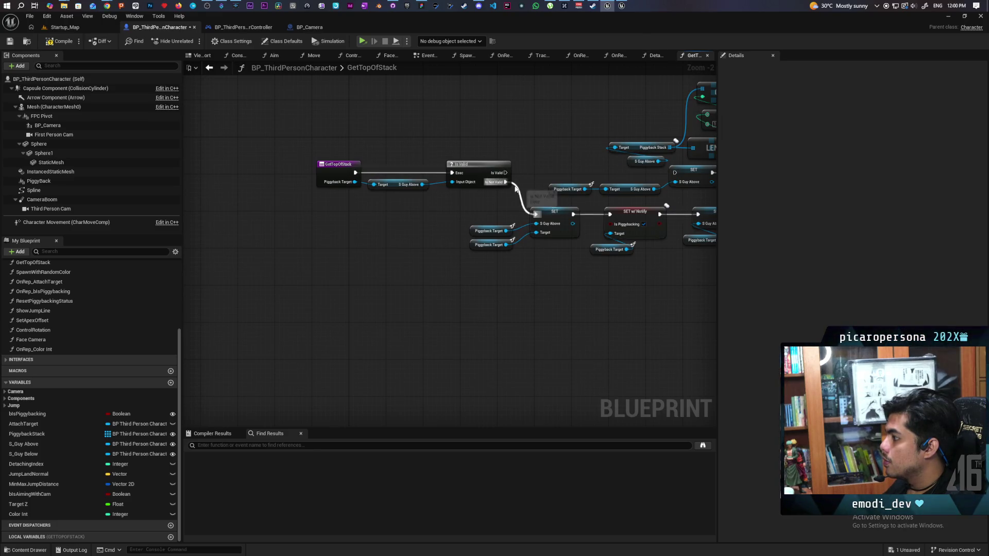
# - Remove the last Is Valid output link, select the entry, S Guy Above and Is Valid nodes, and save
pyautogui.keyDown('alt'); pyautogui.click(513, 183); pyautogui.keyUp('alt')
pyautogui.moveTo(337, 156); pyautogui.dragTo(515, 191)
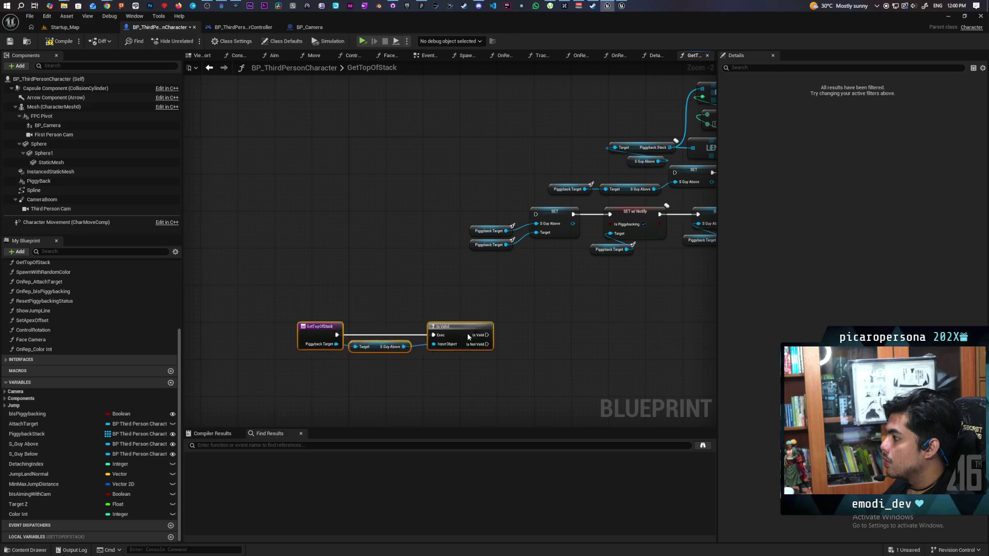
pyautogui.scroll(2, 442, 218)
pyautogui.scroll(-2, 439, 263)
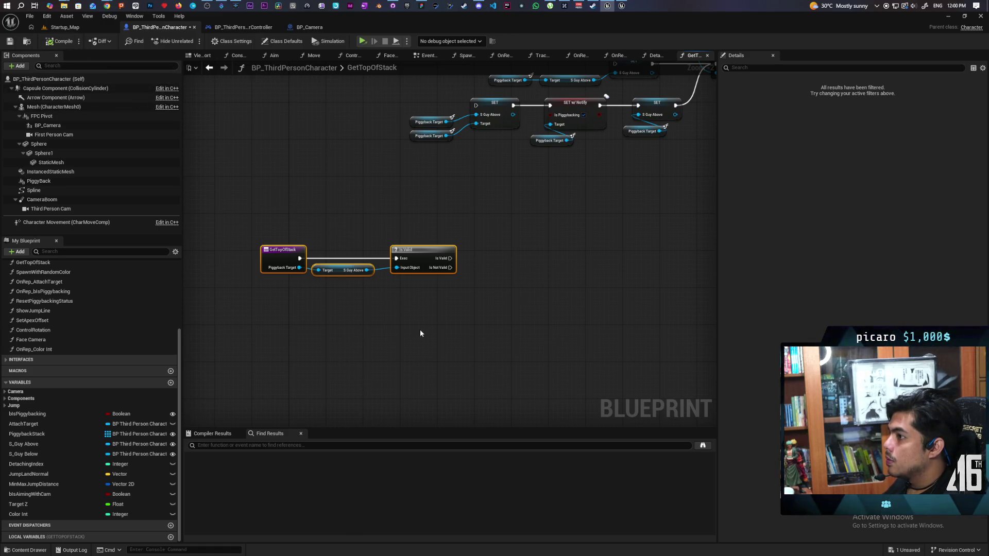
pyautogui.hotkey('ctrl', 's')
# - Pull a trial wire from S Guy Above, cancel the menu, and reposition the three selected nodes
pyautogui.moveTo(366, 271)
pyautogui.mouseDown()
pyautogui.moveTo(413, 326)
pyautogui.moveTo(403, 311)
pyautogui.mouseUp()
pyautogui.click(320, 323)
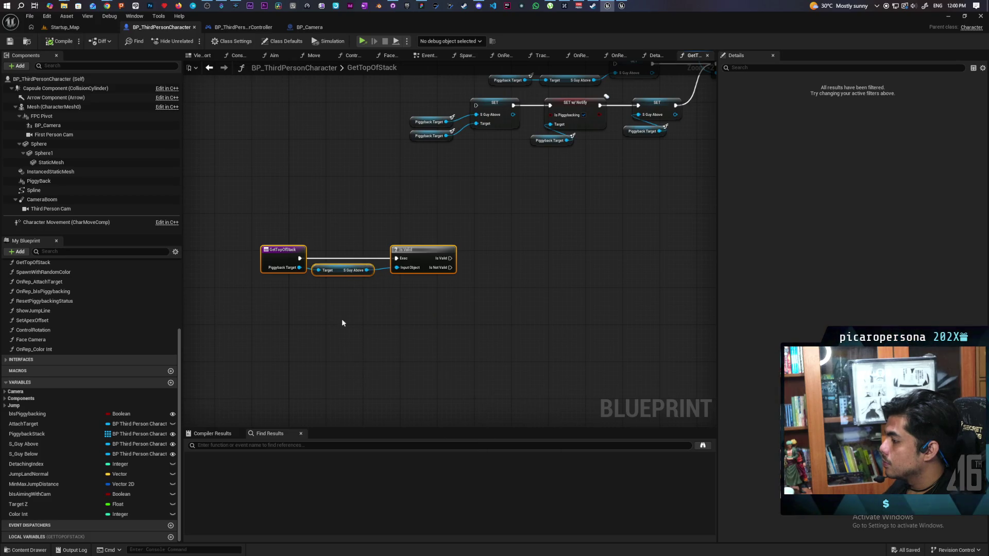
pyautogui.scroll(-1, 307, 307)
pyautogui.scroll(3, 373, 287)
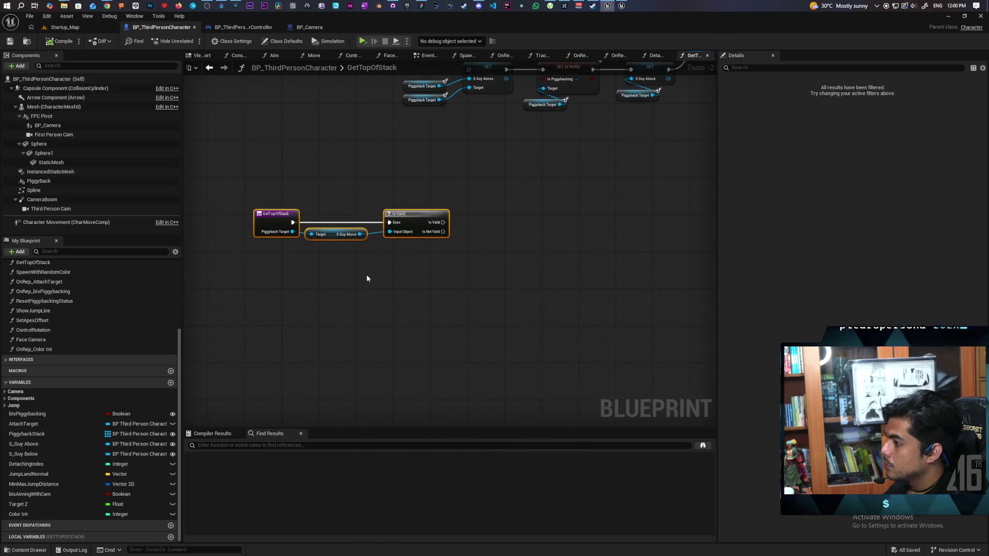
pyautogui.moveTo(395, 272); pyautogui.dragTo(494, 359)
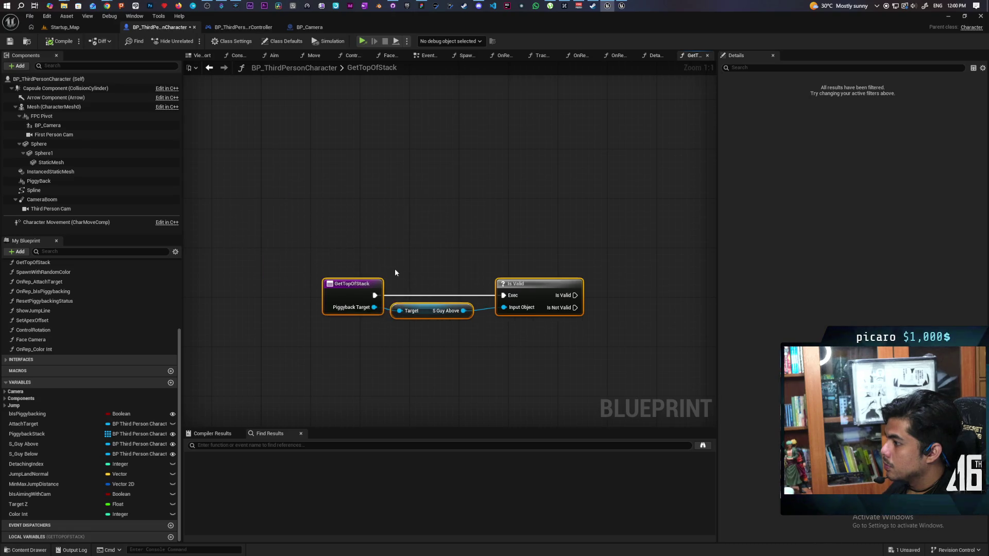
pyautogui.hotkey('ctrl', 'z')
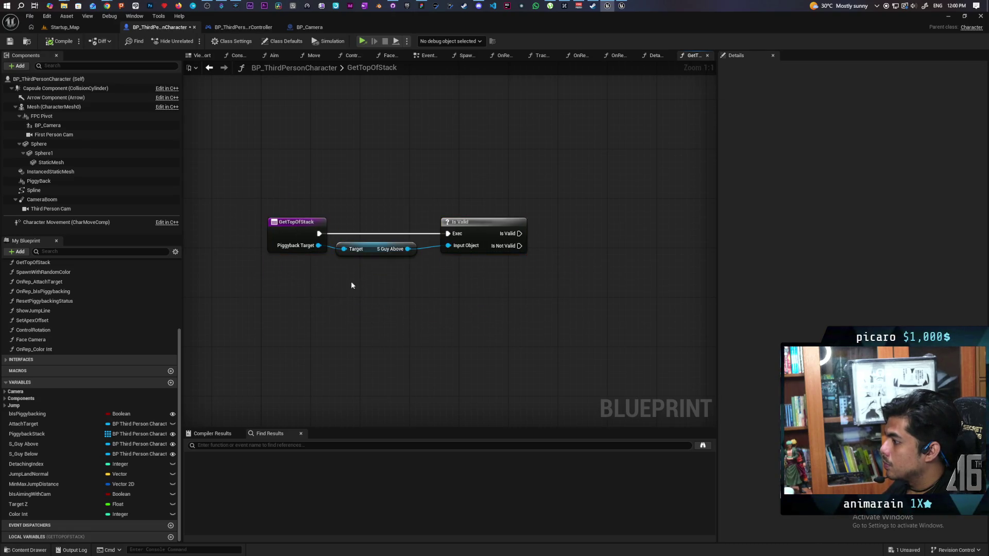
pyautogui.moveTo(374, 257); pyautogui.dragTo(433, 301)
# - Promote Piggyback Target to a local variable Top Guy and insert its SET right after the entry
pyautogui.moveTo(319, 245); pyautogui.dragTo(330, 282)
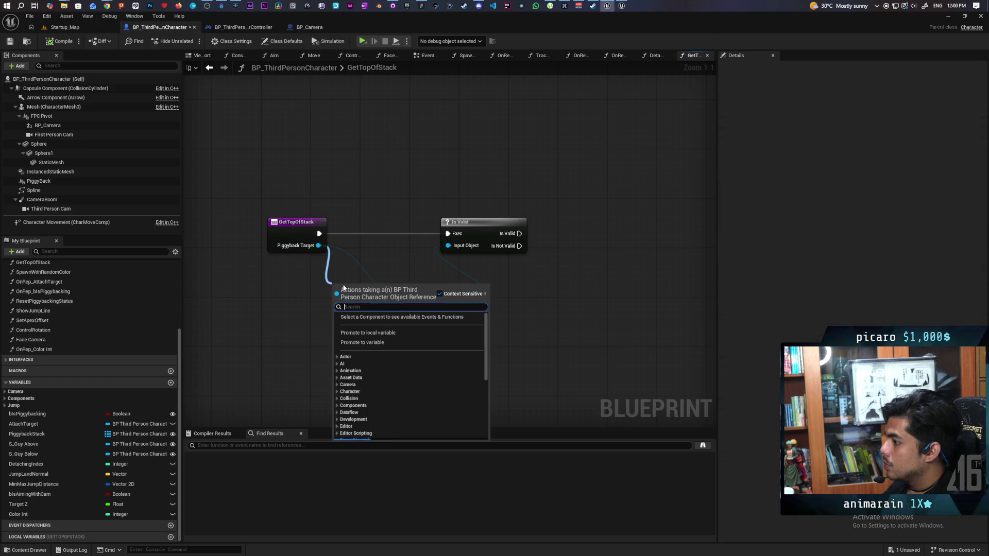
pyautogui.click(361, 333)
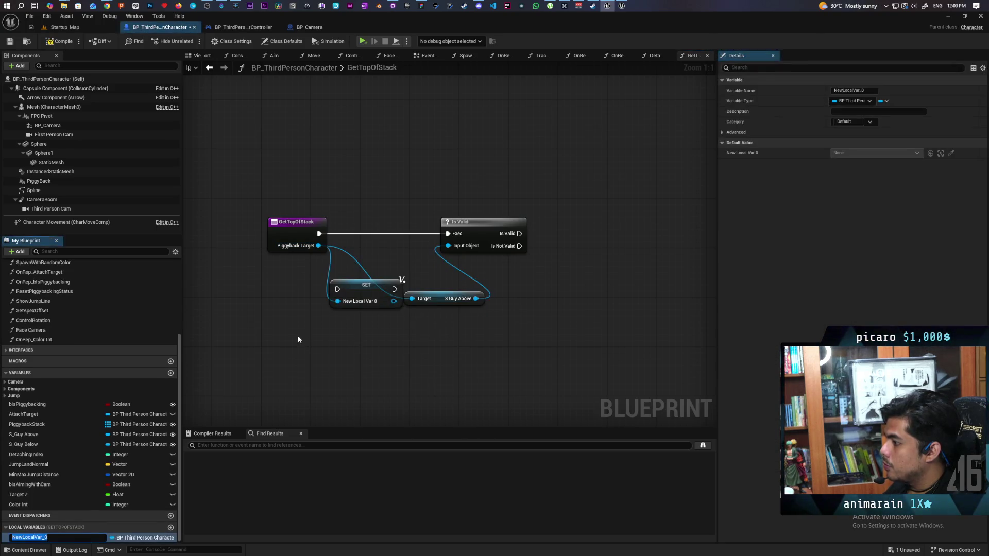
pyautogui.write('Top Guy')
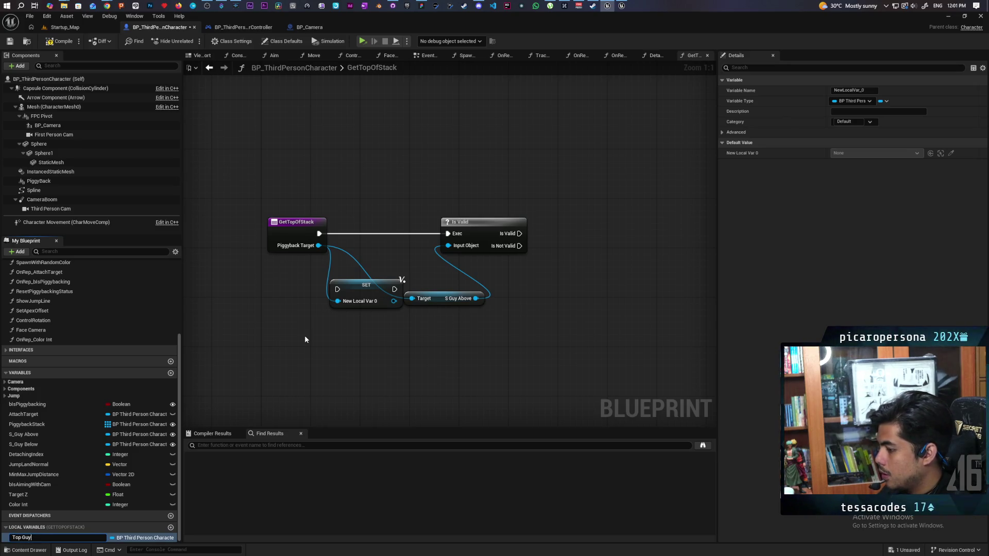
pyautogui.press('Return')
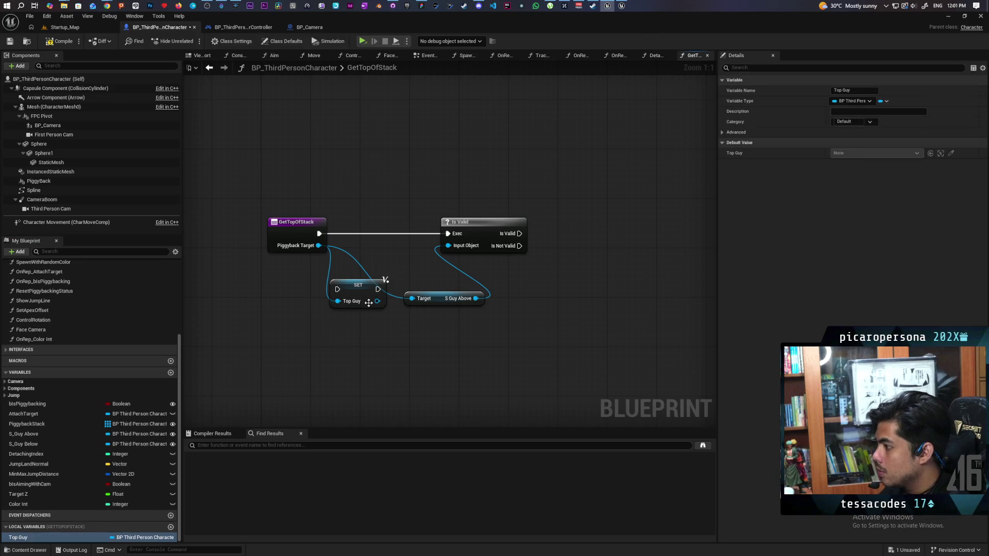
pyautogui.moveTo(369, 303); pyautogui.dragTo(365, 239)
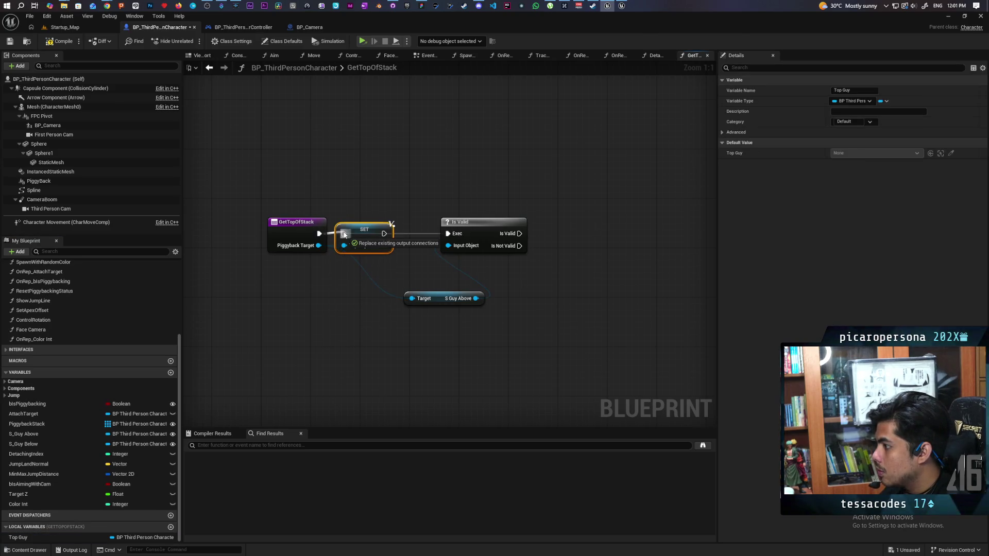
pyautogui.doubleClick(368, 275)
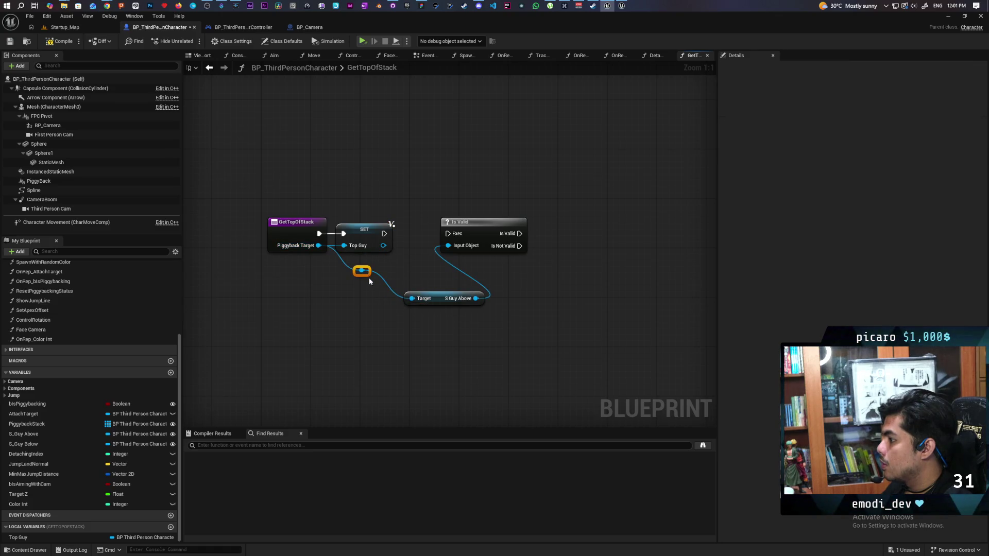
pyautogui.press('Delete')
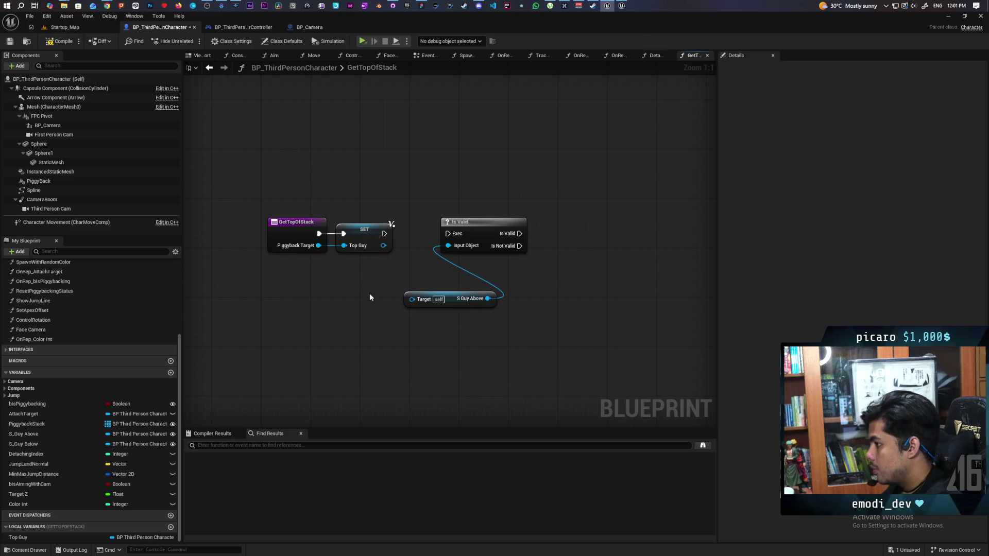
pyautogui.rightClick(401, 174)
# - Add a While Loop after SET Top Guy and move the old Is Valid pair aside
pyautogui.write('while')
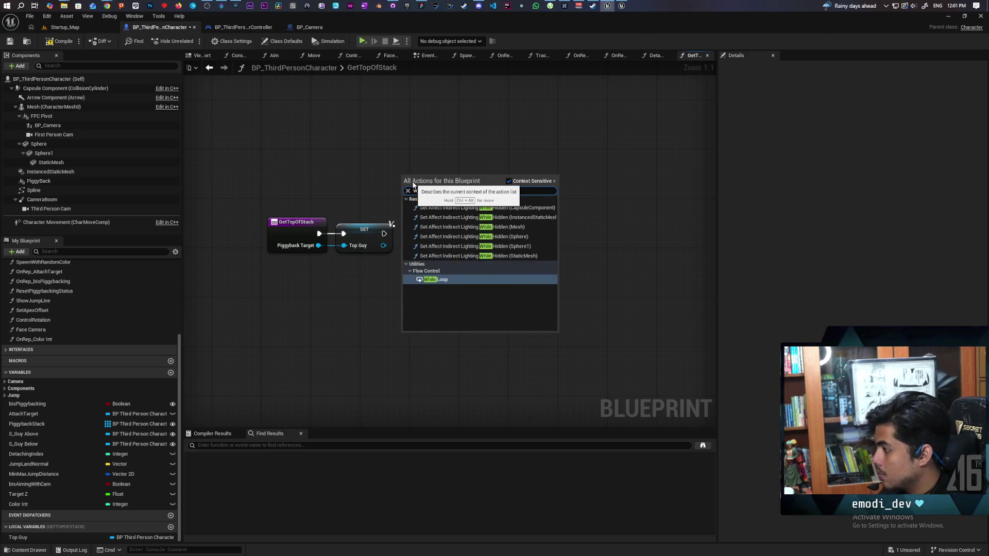
pyautogui.press('Return')
pyautogui.moveTo(423, 180); pyautogui.dragTo(480, 155)
pyautogui.moveTo(260, 209)
pyautogui.mouseDown()
pyautogui.moveTo(373, 245)
pyautogui.moveTo(345, 175)
pyautogui.moveTo(369, 168)
pyautogui.mouseUp()
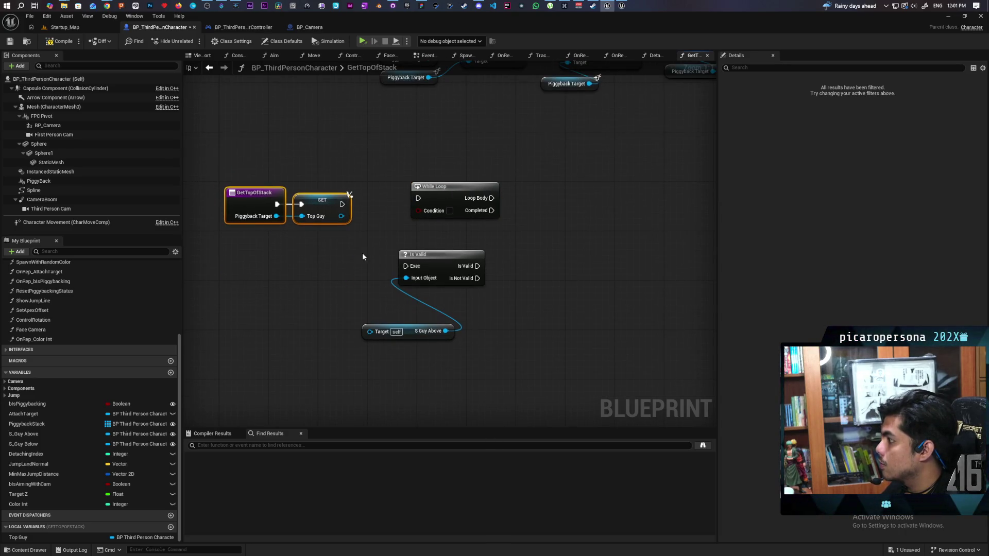
pyautogui.click(322, 209)
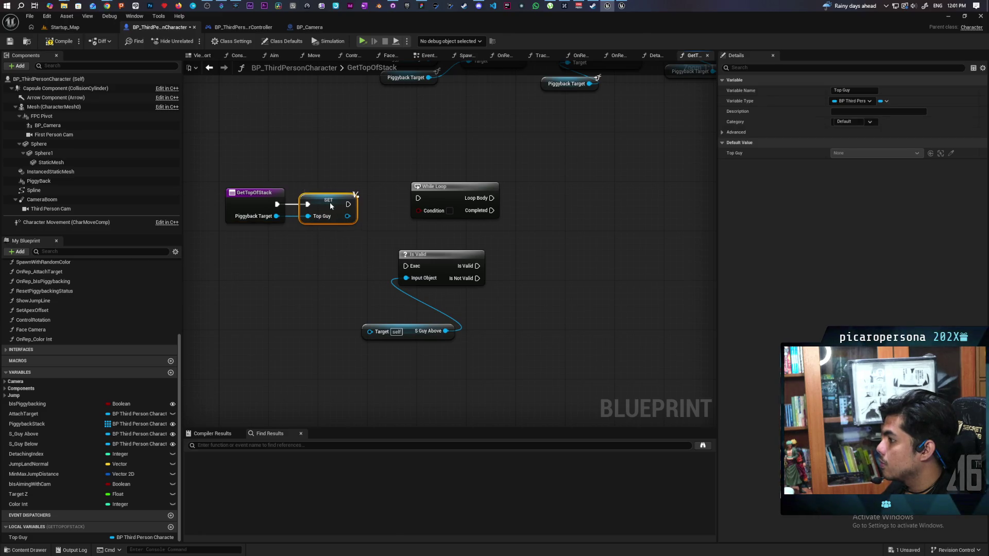
pyautogui.moveTo(330, 202)
pyautogui.mouseDown()
pyautogui.moveTo(342, 202)
pyautogui.moveTo(321, 193)
pyautogui.moveTo(411, 201)
pyautogui.moveTo(502, 190)
pyautogui.mouseUp()
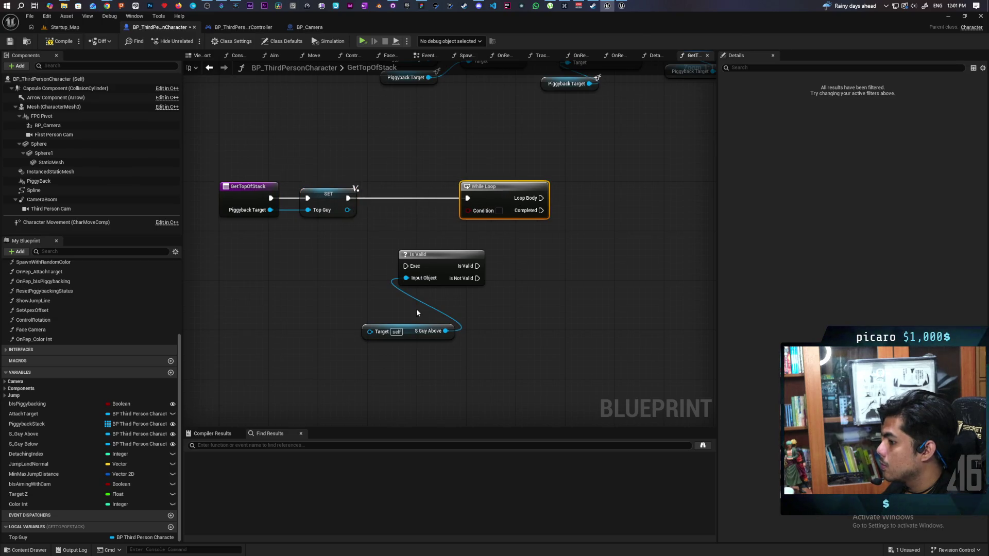
pyautogui.moveTo(366, 256); pyautogui.dragTo(490, 371)
pyautogui.moveTo(413, 331)
pyautogui.mouseDown()
pyautogui.moveTo(441, 348)
pyautogui.moveTo(492, 350)
pyautogui.mouseUp()
pyautogui.click(319, 392)
# - Place a Top Guy getter and add an Is Valid check on it
pyautogui.moveTo(18, 538)
pyautogui.mouseDown()
pyautogui.moveTo(347, 314)
pyautogui.moveTo(356, 246)
pyautogui.mouseUp()
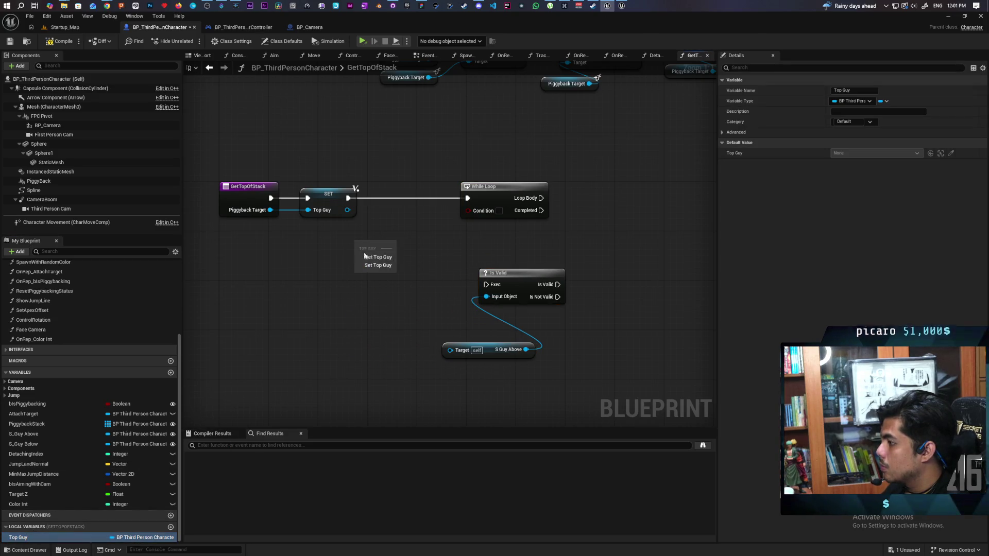
pyautogui.click(377, 259)
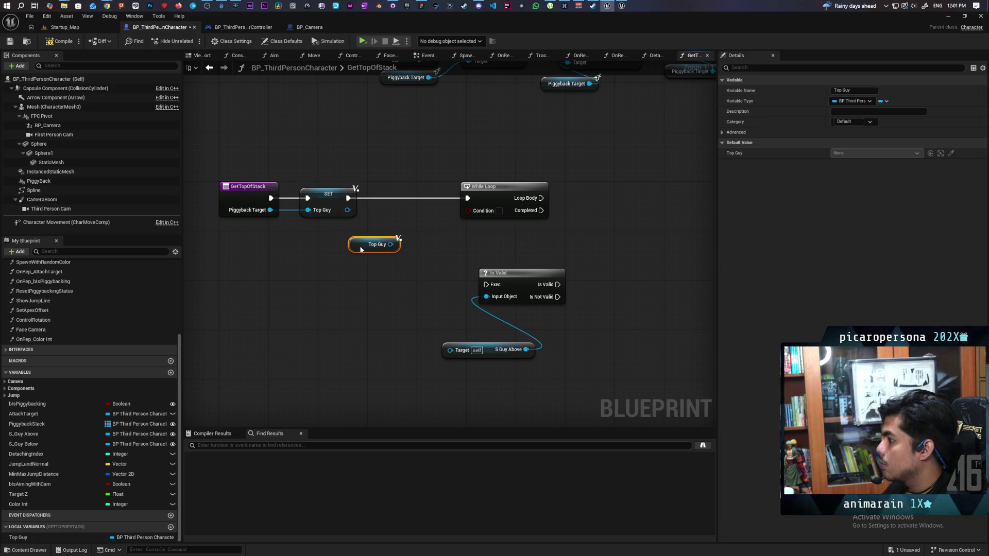
pyautogui.moveTo(390, 267); pyautogui.dragTo(333, 302)
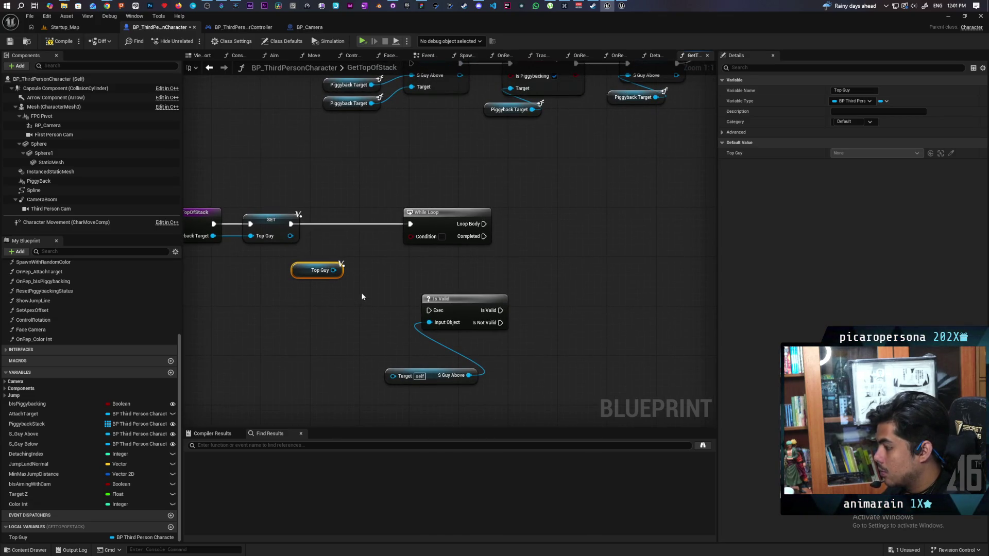
pyautogui.moveTo(334, 270)
pyautogui.mouseDown()
pyautogui.moveTo(351, 280)
pyautogui.moveTo(329, 281)
pyautogui.moveTo(422, 239)
pyautogui.moveTo(412, 236)
pyautogui.mouseUp()
pyautogui.click(376, 306)
# - Feed Top Guy's Is Valid result into the While Loop Condition
pyautogui.moveTo(299, 257)
pyautogui.mouseDown()
pyautogui.moveTo(358, 301)
pyautogui.moveTo(360, 267)
pyautogui.mouseUp()
pyautogui.click(444, 270)
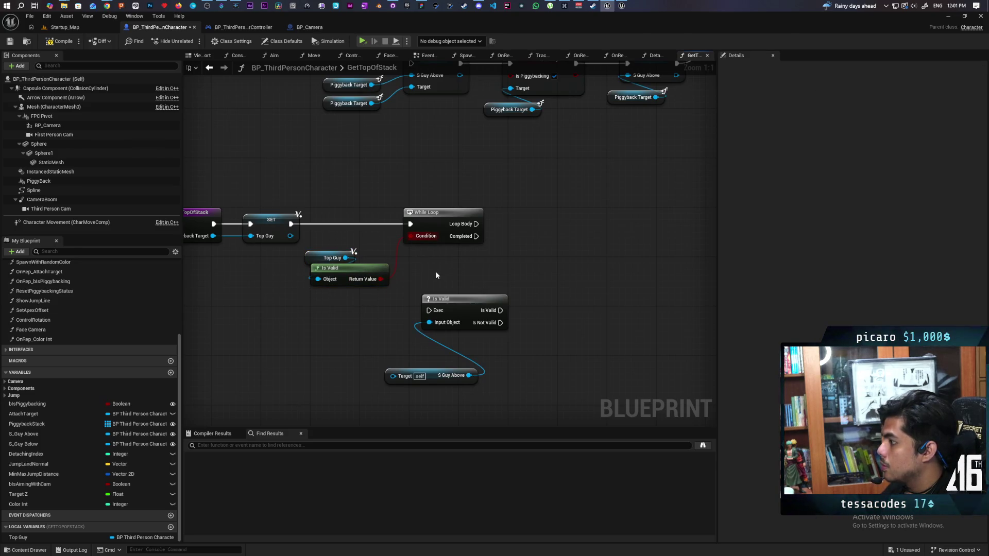
pyautogui.moveTo(436, 276); pyautogui.dragTo(396, 302)
pyautogui.moveTo(457, 276); pyautogui.dragTo(430, 289)
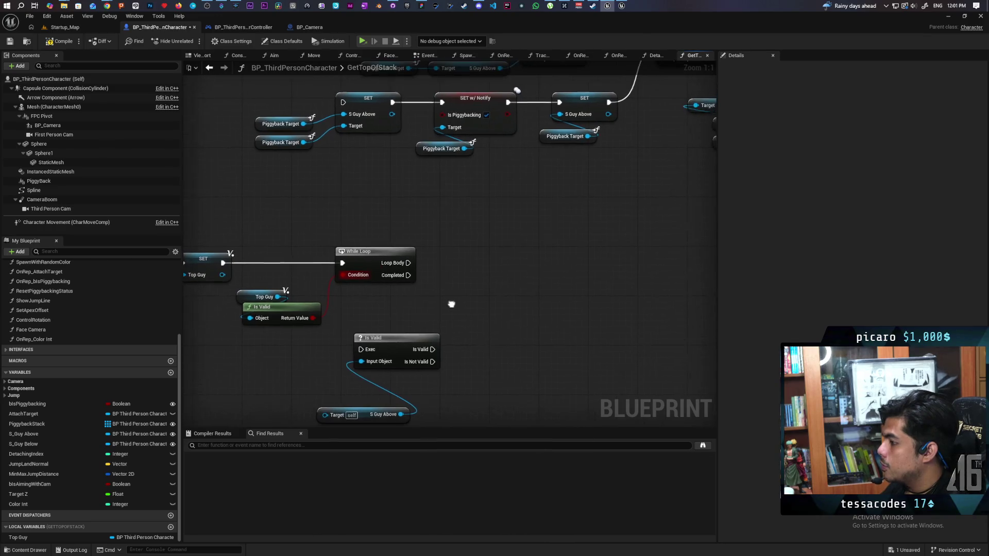
# - Add a second Top Guy getter and get its S Guy Above
pyautogui.moveTo(62, 537)
pyautogui.mouseDown()
pyautogui.moveTo(146, 493)
pyautogui.moveTo(394, 219)
pyautogui.moveTo(508, 219)
pyautogui.mouseUp()
pyautogui.click(407, 231)
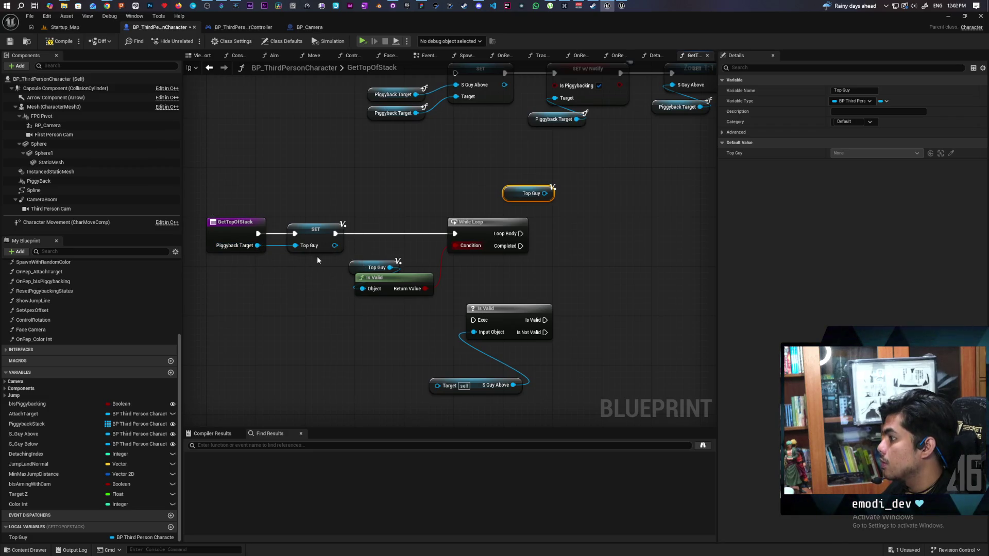
pyautogui.moveTo(545, 194); pyautogui.dragTo(567, 216)
pyautogui.write('get')
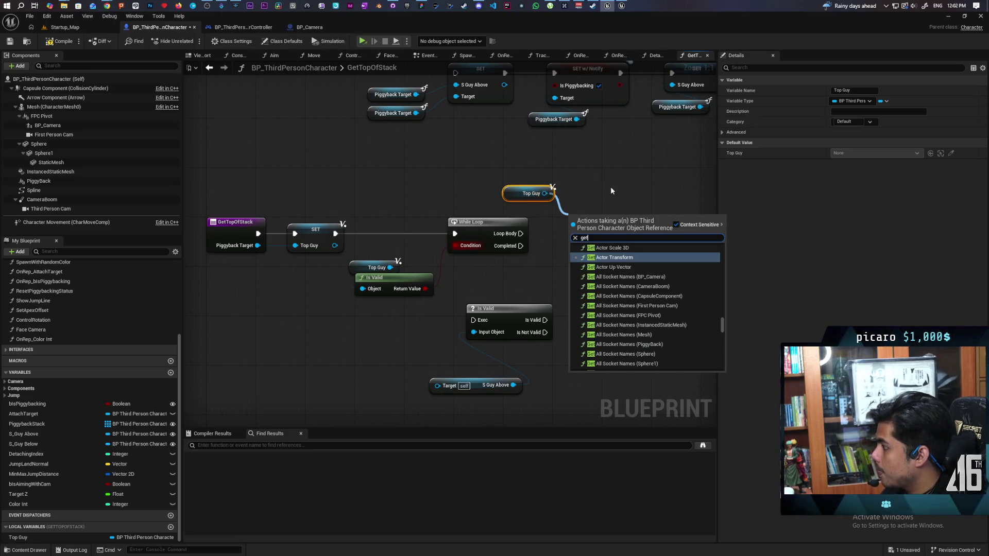
pyautogui.write(' above')
pyautogui.press('Return')
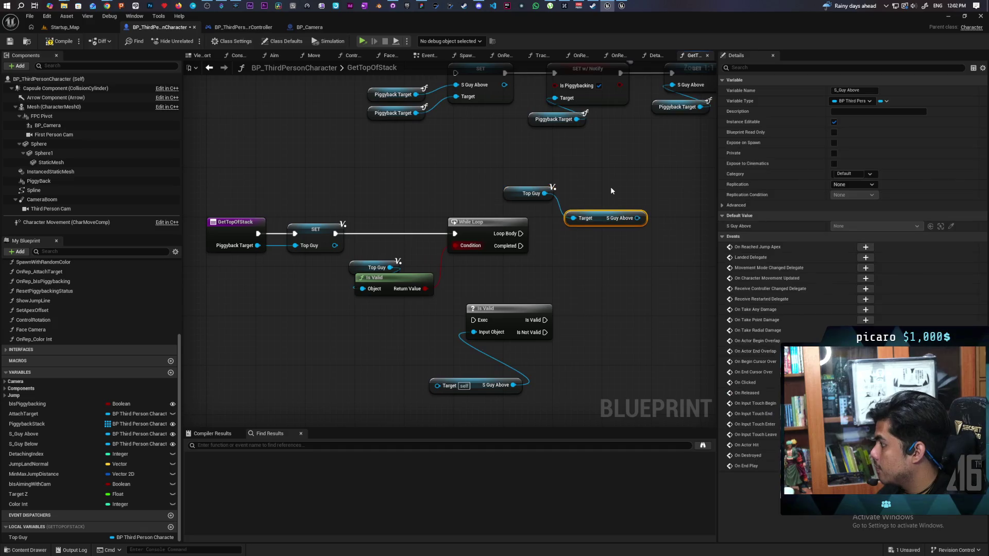
pyautogui.moveTo(610, 240)
pyautogui.mouseDown()
pyautogui.moveTo(450, 249)
pyautogui.moveTo(415, 234)
pyautogui.mouseUp()
pyautogui.hotkey('ctrl', 'v')
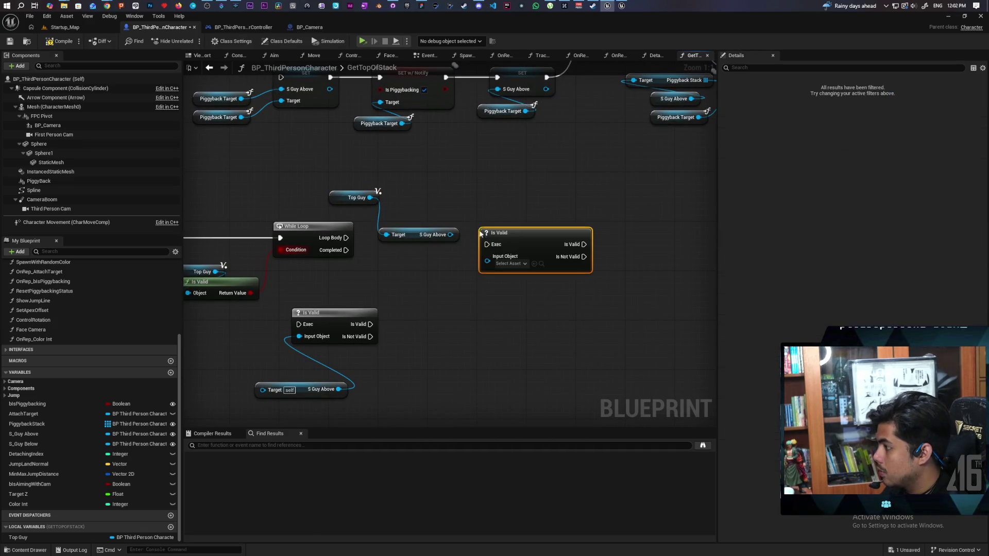
pyautogui.moveTo(536, 301); pyautogui.dragTo(516, 300)
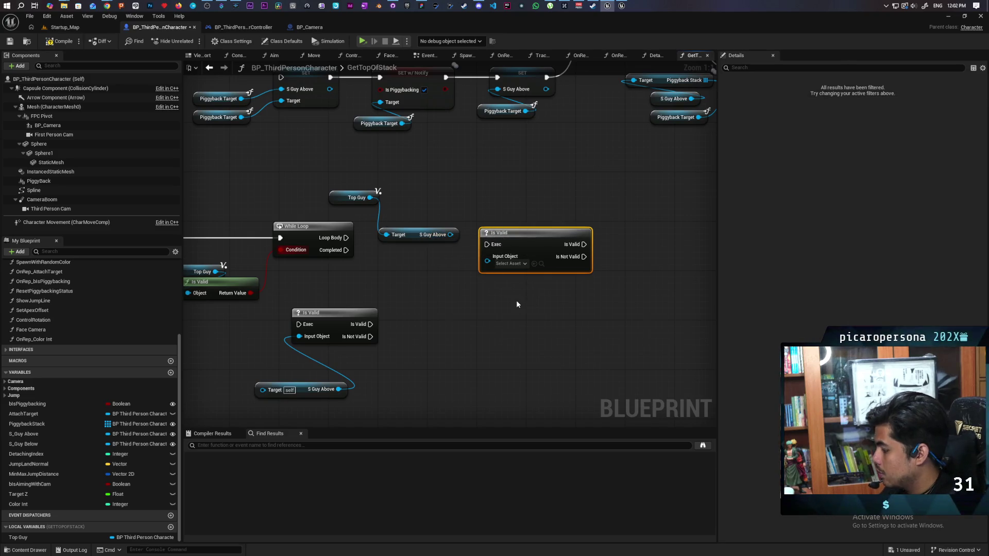
pyautogui.press('Delete')
pyautogui.moveTo(402, 234)
pyautogui.mouseDown()
pyautogui.moveTo(358, 206)
pyautogui.moveTo(346, 217)
pyautogui.mouseUp()
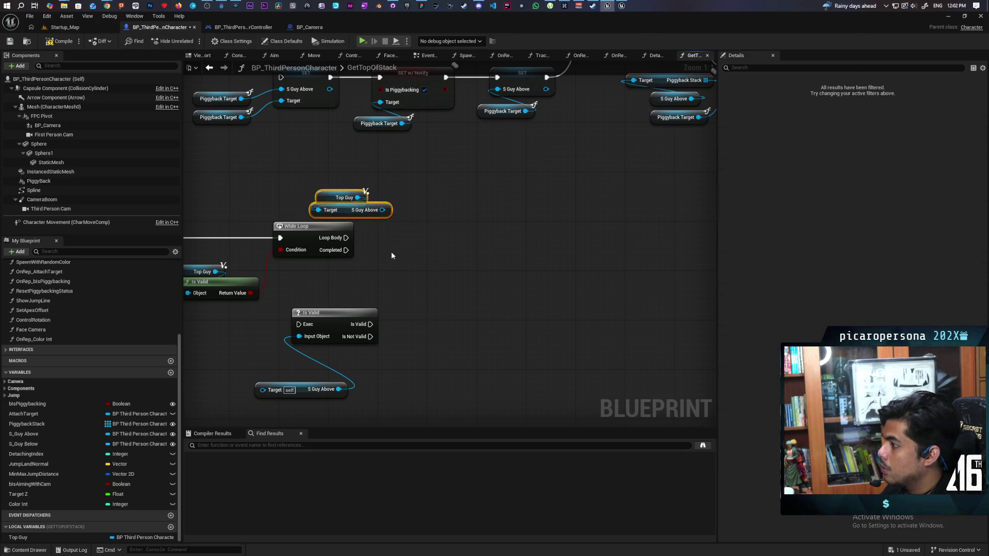
# - Paste an Is Valid node, wire S Guy Above and Loop Body into it, and compile
pyautogui.hotkey('ctrl', 'v')
pyautogui.moveTo(343, 198); pyautogui.dragTo(324, 192)
pyautogui.moveTo(382, 209)
pyautogui.mouseDown()
pyautogui.moveTo(387, 228)
pyautogui.moveTo(441, 240)
pyautogui.mouseUp()
pyautogui.moveTo(346, 237)
pyautogui.mouseDown()
pyautogui.moveTo(398, 249)
pyautogui.moveTo(443, 230)
pyautogui.mouseUp()
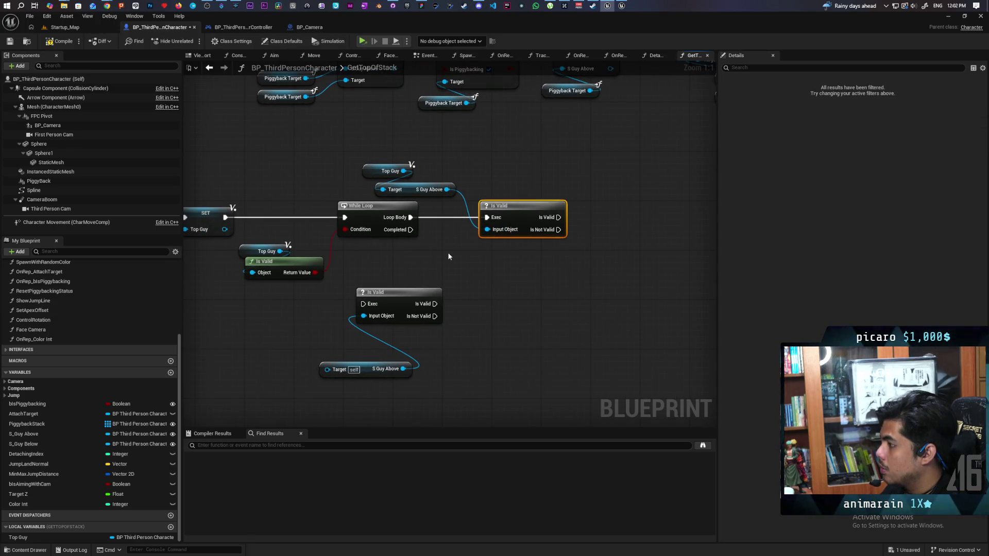
pyautogui.click(54, 43)
# - Move the old Is Valid pair down-left and select the Return Node
pyautogui.moveTo(431, 246)
pyautogui.mouseDown()
pyautogui.moveTo(328, 283)
pyautogui.moveTo(407, 221)
pyautogui.mouseUp()
pyautogui.moveTo(339, 257); pyautogui.dragTo(418, 403)
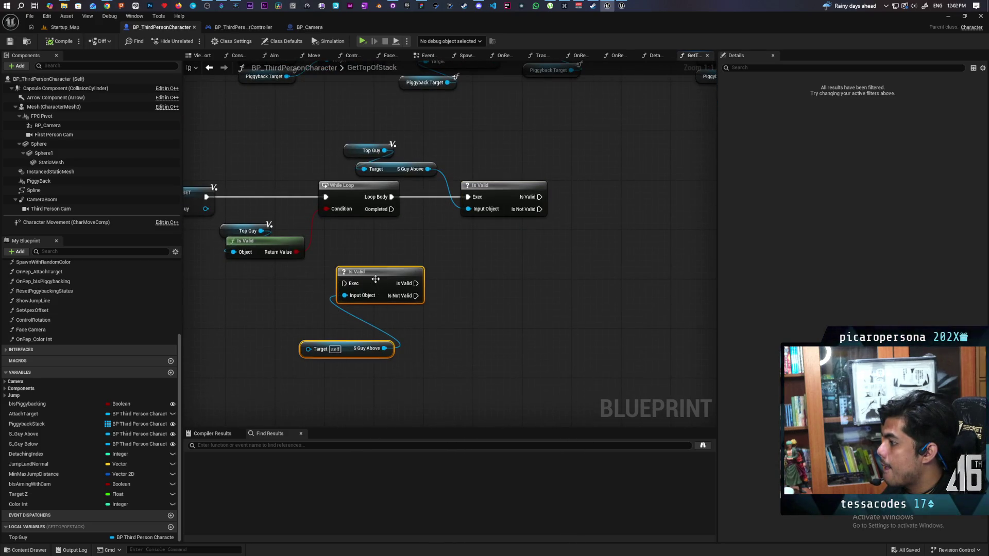
pyautogui.moveTo(376, 279); pyautogui.dragTo(338, 304)
pyautogui.click(341, 271)
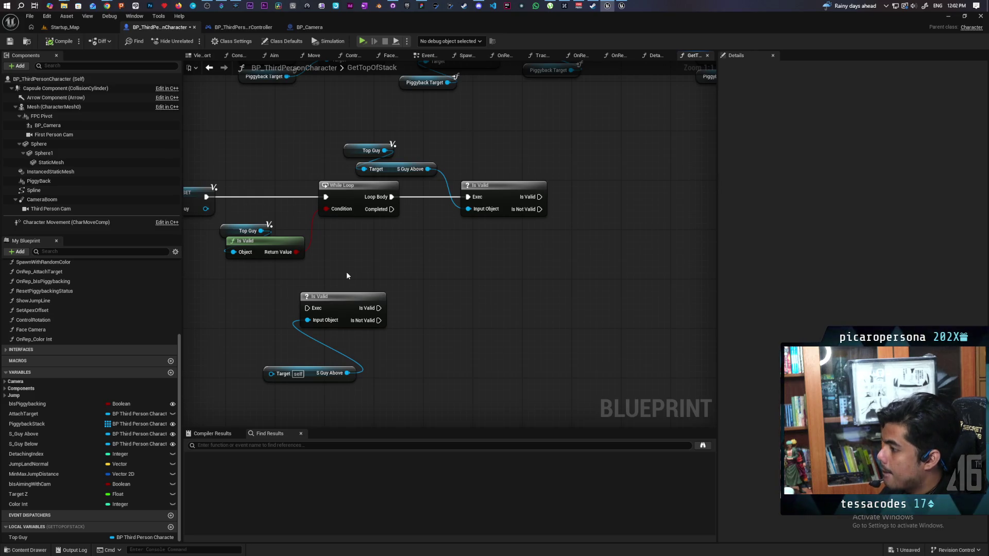
pyautogui.moveTo(412, 272)
pyautogui.mouseDown()
pyautogui.moveTo(386, 311)
pyautogui.moveTo(533, 259)
pyautogui.mouseUp()
pyautogui.click(554, 178)
pyautogui.moveTo(409, 354)
pyautogui.mouseDown()
pyautogui.moveTo(518, 305)
pyautogui.moveTo(397, 330)
pyautogui.moveTo(459, 286)
pyautogui.mouseUp()
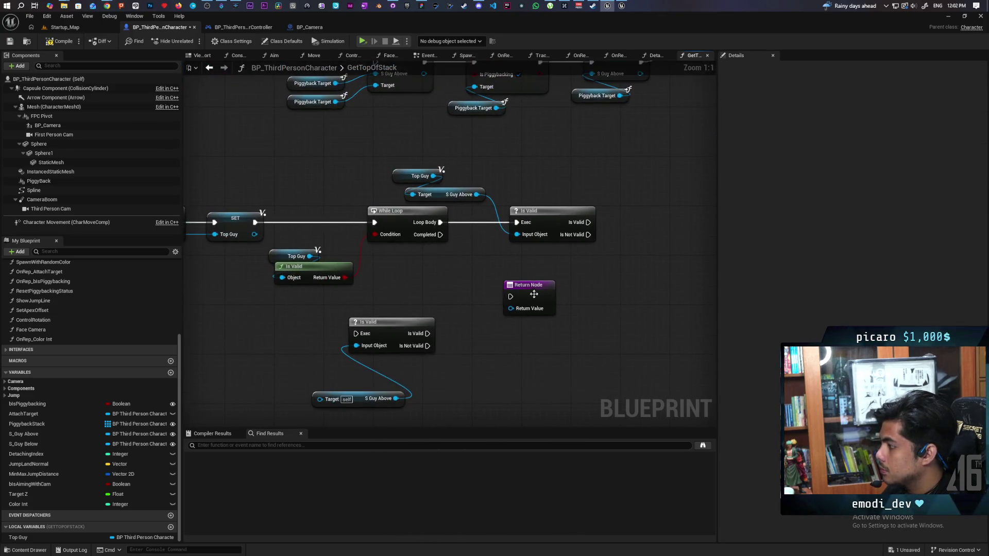
# - Connect a Top Guy getter to the Return Node's Return Value and shift both right
pyautogui.click(494, 273)
pyautogui.moveTo(21, 538)
pyautogui.mouseDown()
pyautogui.moveTo(477, 307)
pyautogui.moveTo(479, 290)
pyautogui.mouseUp()
pyautogui.moveTo(414, 293); pyautogui.dragTo(420, 312)
pyautogui.keyDown('ctrl'); pyautogui.click(497, 297); pyautogui.keyUp('ctrl')
pyautogui.moveTo(498, 301)
pyautogui.mouseDown()
pyautogui.moveTo(541, 274)
pyautogui.moveTo(547, 307)
pyautogui.mouseUp()
pyautogui.moveTo(472, 288)
pyautogui.mouseDown()
pyautogui.moveTo(520, 277)
pyautogui.moveTo(468, 291)
pyautogui.mouseUp()
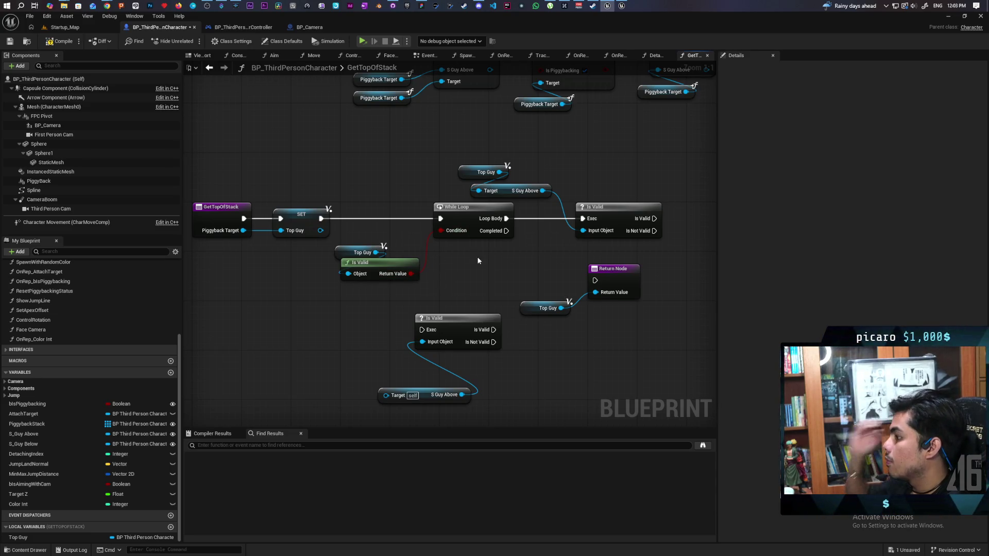
# - Copy the S Guy Above getter, target it at Top Guy, and feed it into the condition Is Valid
pyautogui.click(531, 192)
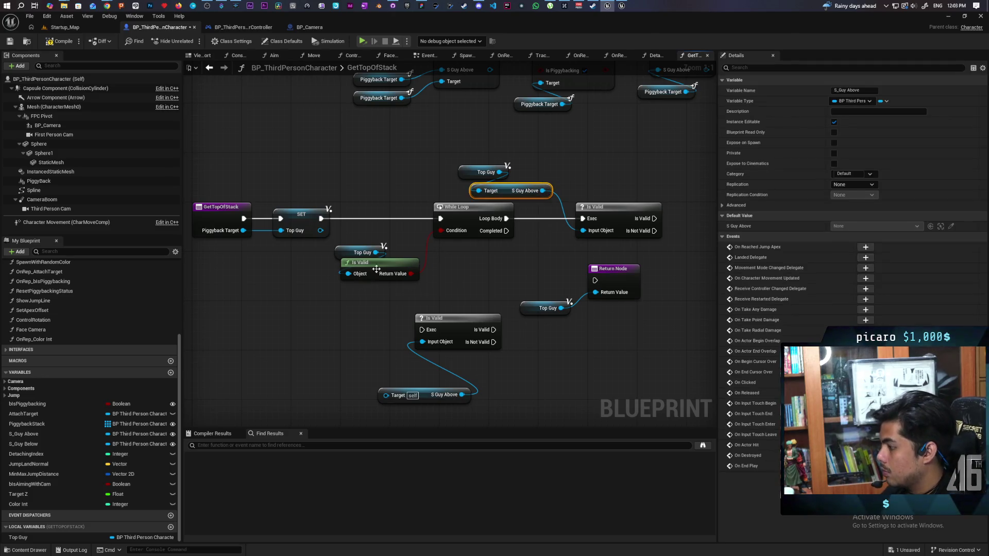
pyautogui.hotkey('ctrl', 'v')
pyautogui.moveTo(340, 251); pyautogui.dragTo(273, 272)
pyautogui.moveTo(352, 299); pyautogui.dragTo(282, 302)
pyautogui.moveTo(308, 264); pyautogui.dragTo(244, 302)
pyautogui.moveTo(308, 302)
pyautogui.mouseDown()
pyautogui.moveTo(332, 269)
pyautogui.moveTo(348, 273)
pyautogui.mouseUp()
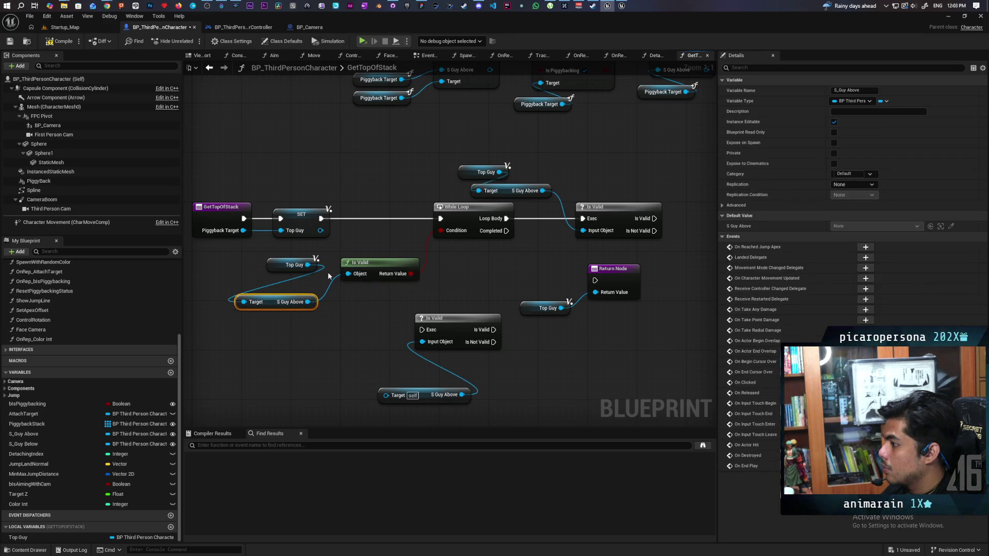
pyautogui.moveTo(289, 302); pyautogui.dragTo(307, 283)
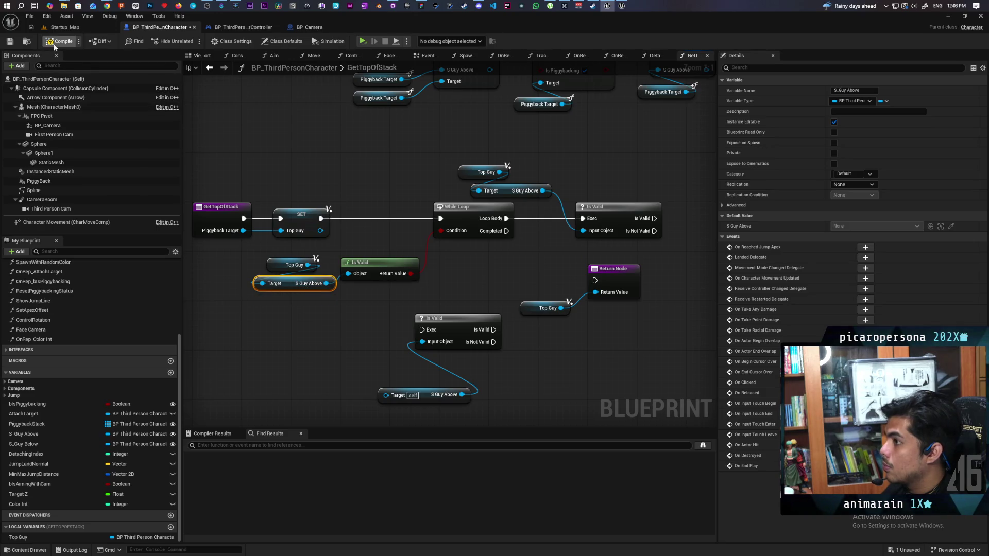
# - Delete the unused Is Valid node in the loop body
pyautogui.moveTo(382, 197); pyautogui.dragTo(275, 196)
pyautogui.click(516, 235)
pyautogui.press('Delete')
pyautogui.moveTo(472, 222); pyautogui.dragTo(540, 206)
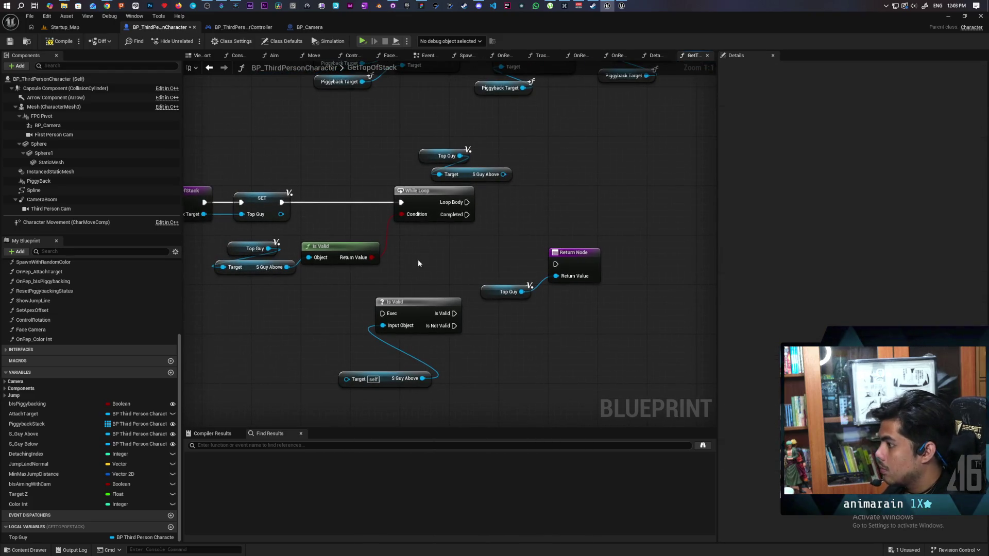
# - On each loop pass, set Top Guy to Top Guy's S Guy Above
pyautogui.click(498, 176)
pyautogui.press('Delete')
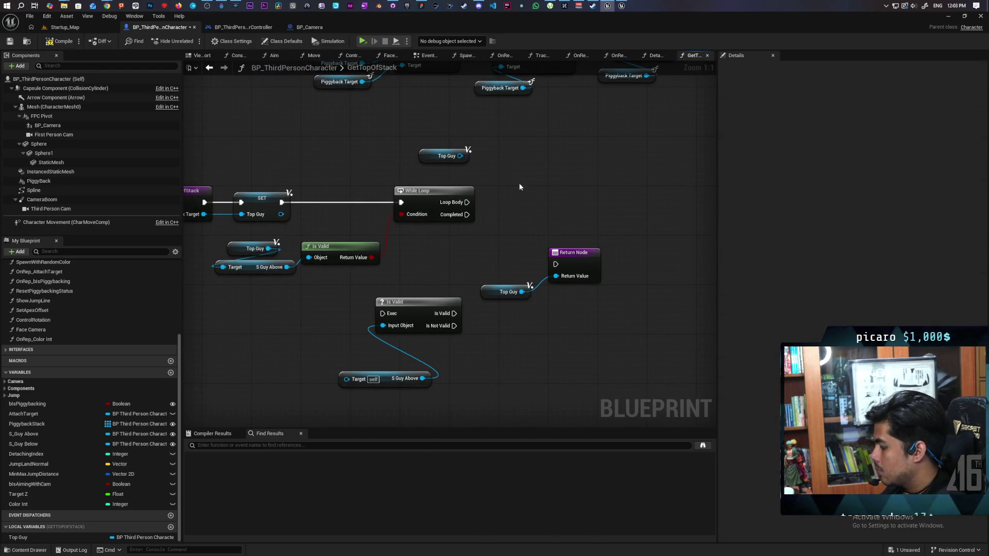
pyautogui.moveTo(247, 285)
pyautogui.mouseDown()
pyautogui.moveTo(313, 242)
pyautogui.moveTo(322, 305)
pyautogui.mouseUp()
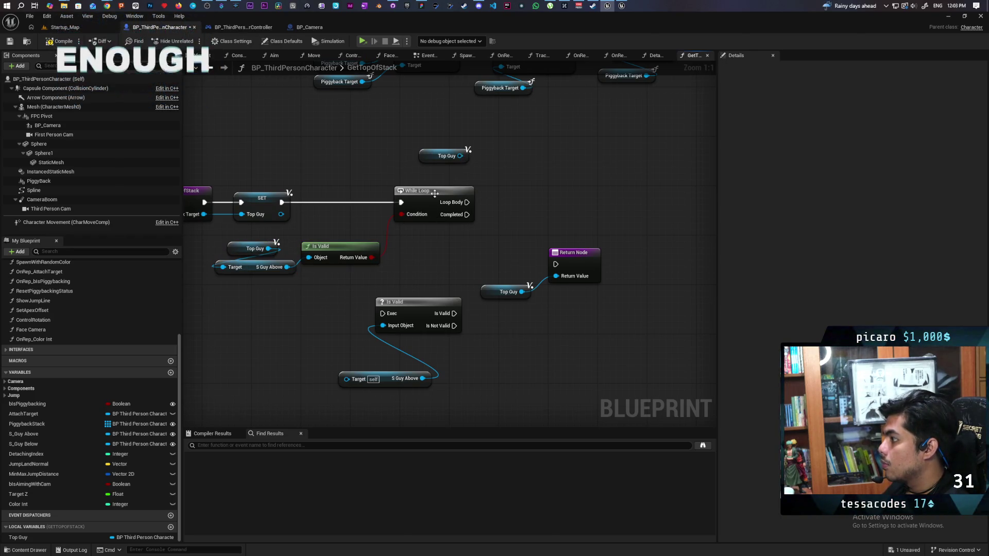
pyautogui.click(242, 267)
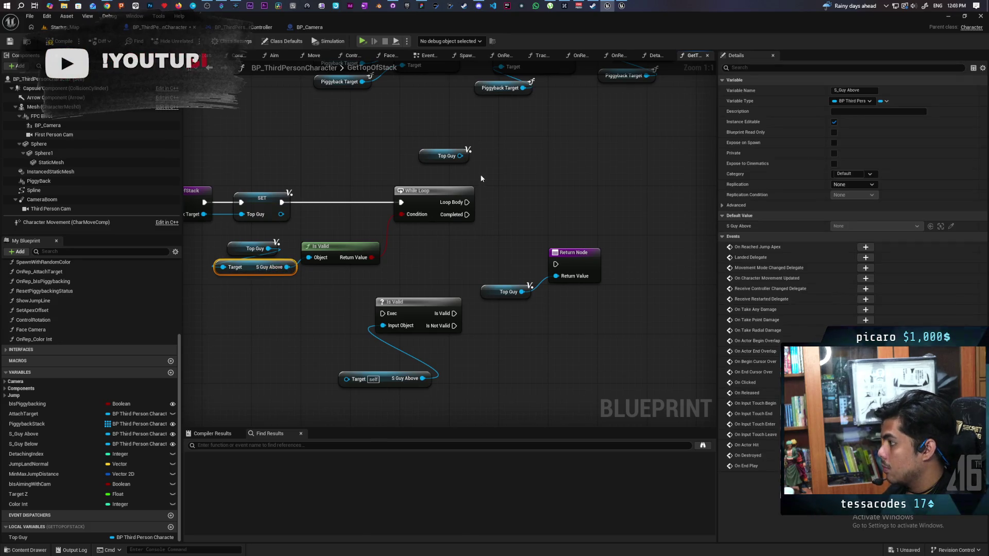
pyautogui.hotkey('ctrl', 'z')
pyautogui.moveTo(460, 156)
pyautogui.mouseDown()
pyautogui.moveTo(488, 182)
pyautogui.moveTo(459, 176)
pyautogui.mouseUp()
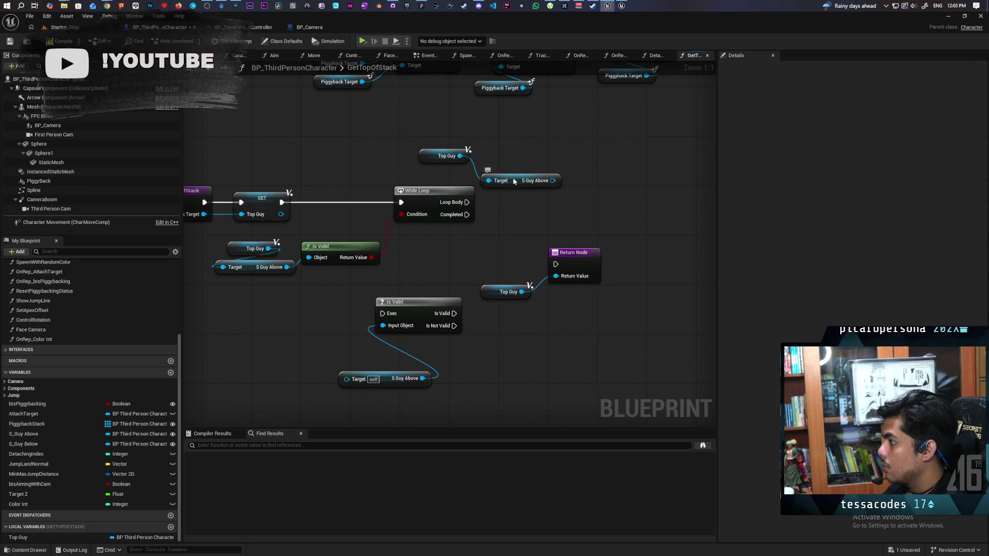
pyautogui.moveTo(27, 536)
pyautogui.mouseDown()
pyautogui.moveTo(329, 416)
pyautogui.moveTo(471, 205)
pyautogui.moveTo(564, 200)
pyautogui.mouseUp()
pyautogui.moveTo(498, 174); pyautogui.dragTo(546, 215)
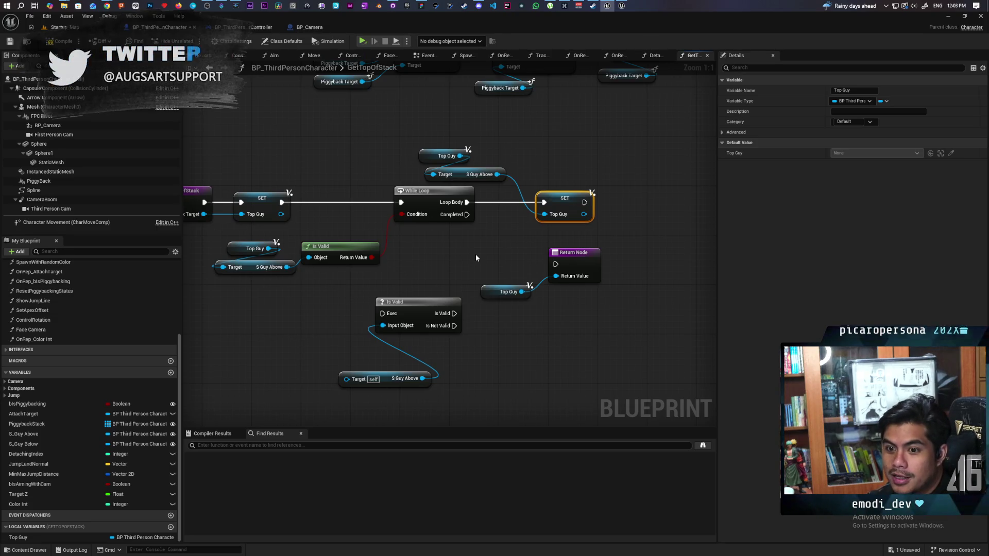
# - Wire the loop's Completed to the Return Node, delete the unused Is Valid nodes, and save
pyautogui.moveTo(475, 255); pyautogui.dragTo(418, 261)
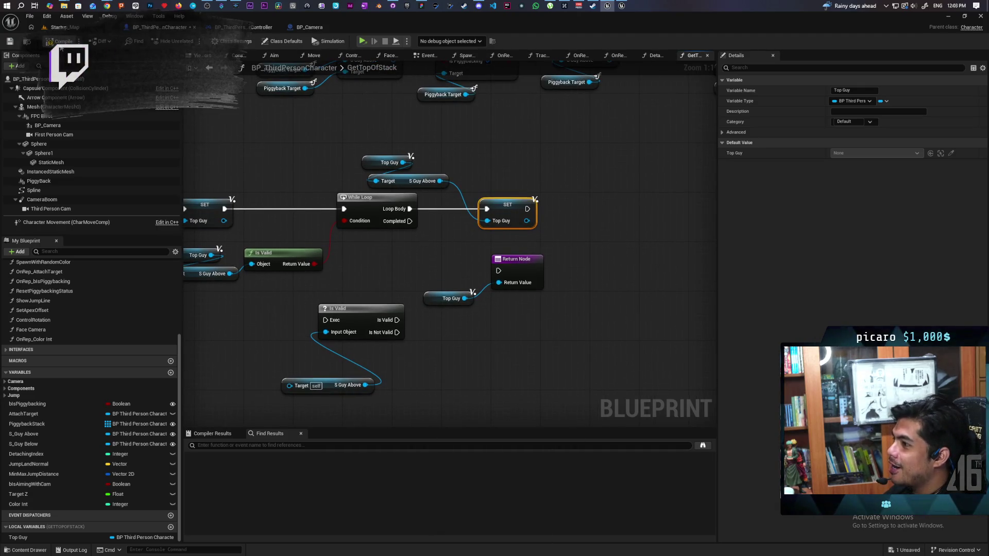
pyautogui.hotkey('ctrl', 's')
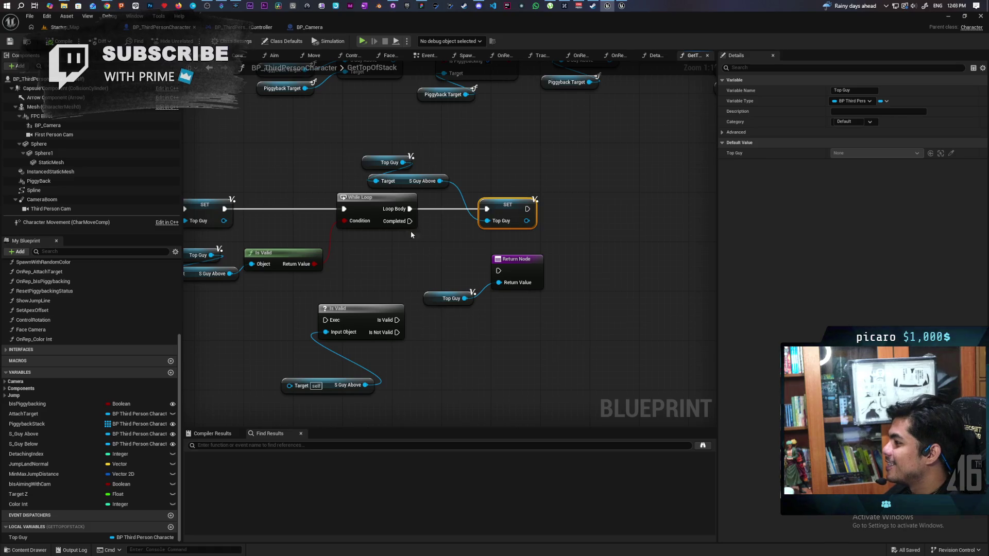
pyautogui.moveTo(410, 221)
pyautogui.mouseDown()
pyautogui.moveTo(523, 275)
pyautogui.moveTo(471, 266)
pyautogui.mouseUp()
pyautogui.click(448, 299)
pyautogui.keyDown('ctrl'); pyautogui.click(536, 278); pyautogui.keyUp('ctrl')
pyautogui.moveTo(339, 283); pyautogui.dragTo(476, 382)
pyautogui.press('Delete')
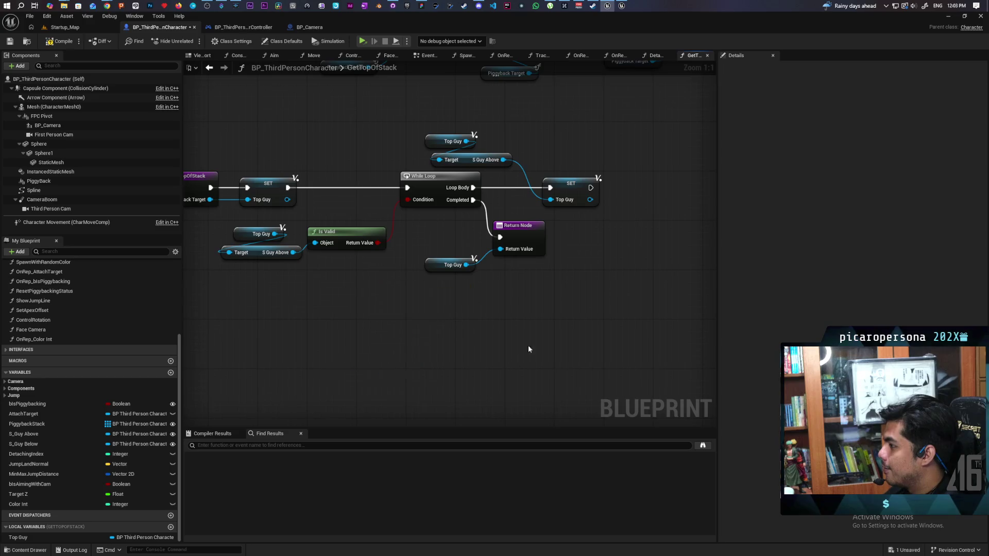
pyautogui.hotkey('ctrl', 's')
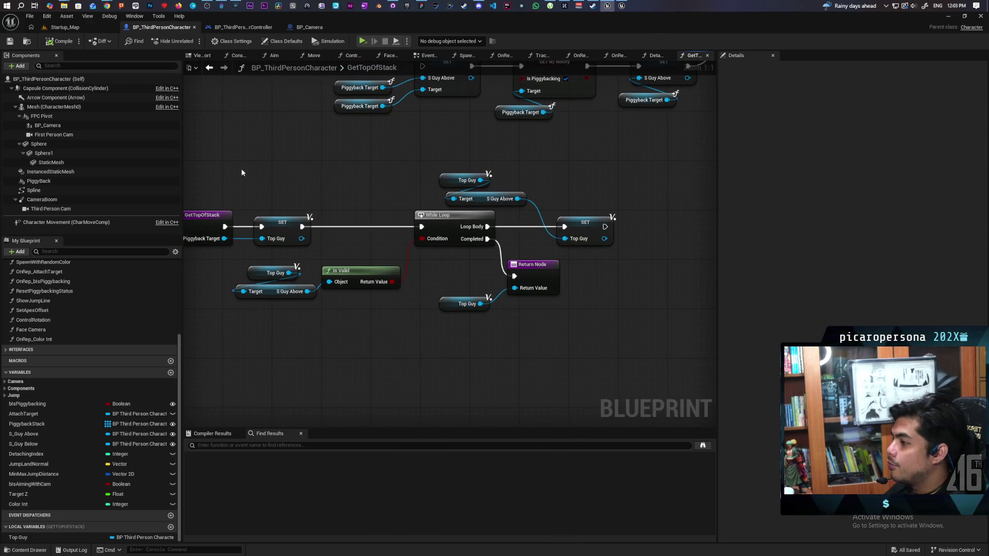
# - Go back to the character's EventGraph
pyautogui.scroll(-2, 400, 206)
pyautogui.scroll(1, 393, 231)
pyautogui.scroll(-3, 394, 235)
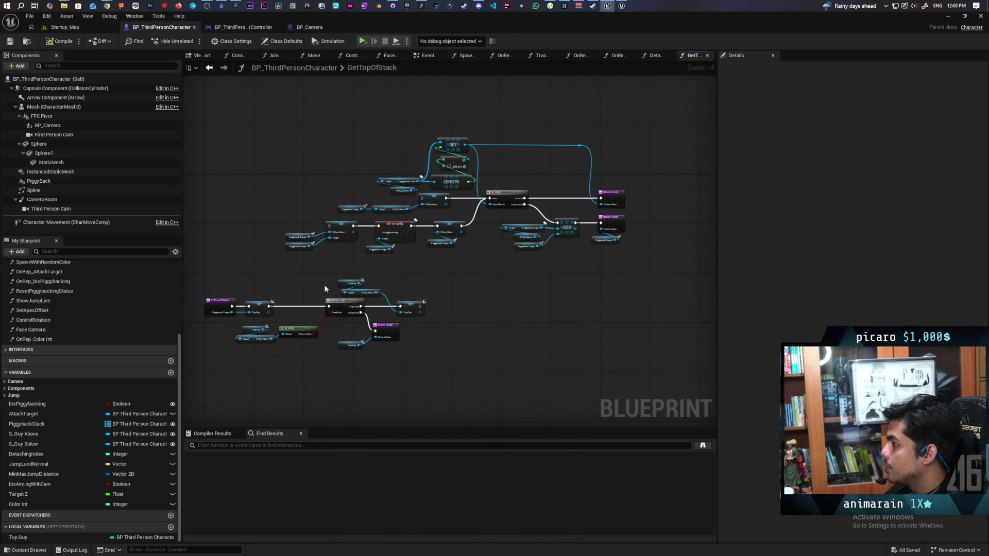
pyautogui.scroll(2, 310, 289)
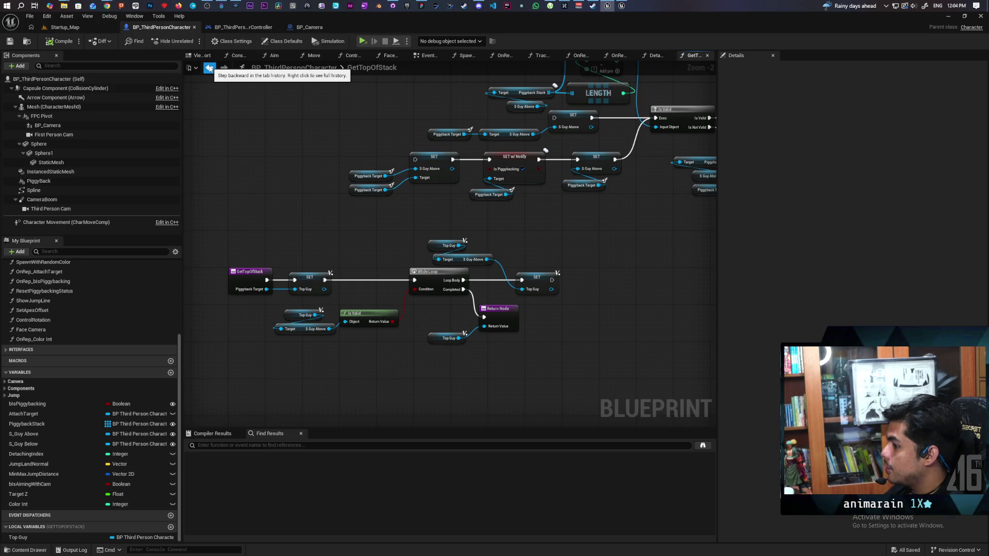
pyautogui.click(208, 68)
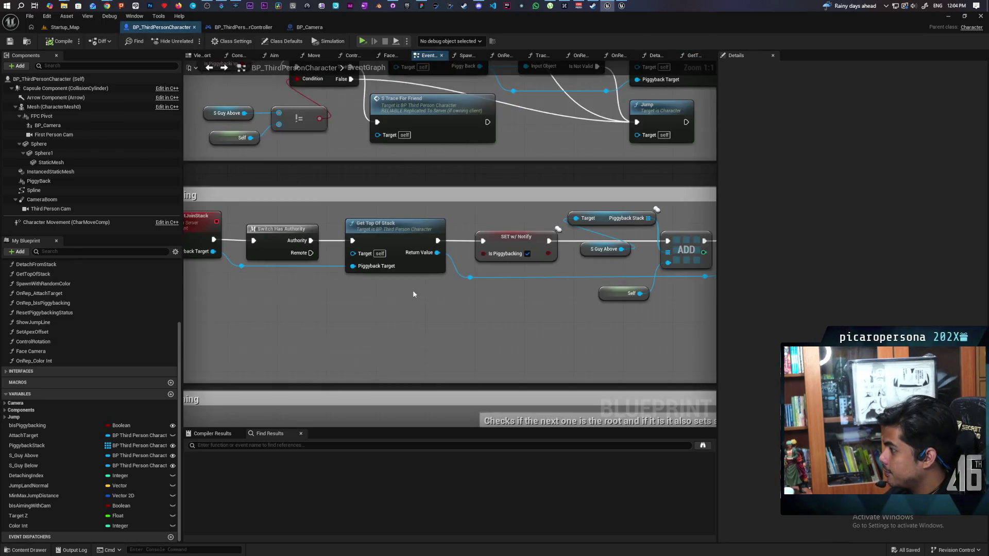
# - Select the SET w/ Notify Is Piggybacking node in Server Attaching to view its RepNotify settings
pyautogui.scroll(3, 413, 290)
pyautogui.click(458, 242)
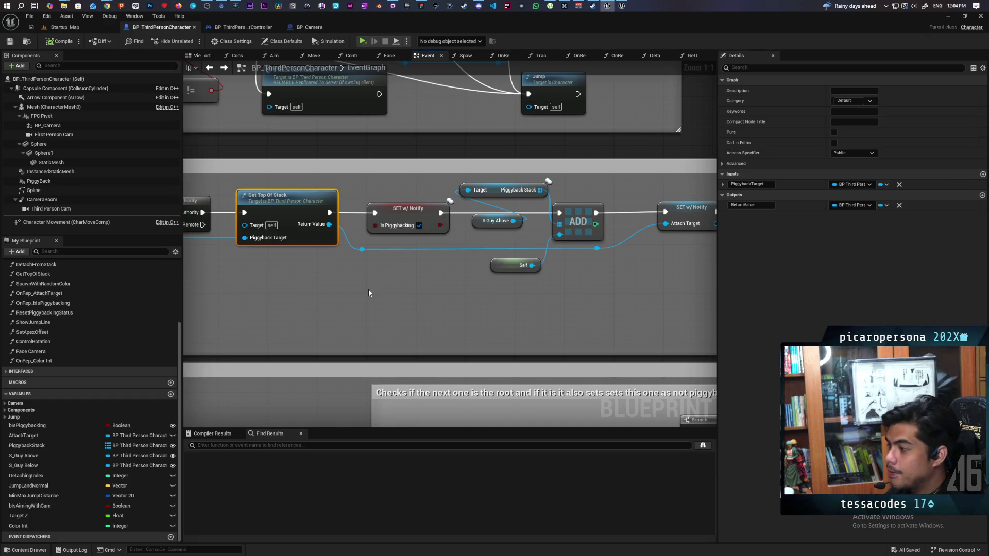
pyautogui.moveTo(369, 292)
pyautogui.mouseDown()
pyautogui.moveTo(495, 280)
pyautogui.moveTo(531, 289)
pyautogui.moveTo(336, 306)
pyautogui.moveTo(268, 297)
pyautogui.moveTo(305, 309)
pyautogui.moveTo(353, 297)
pyautogui.mouseUp()
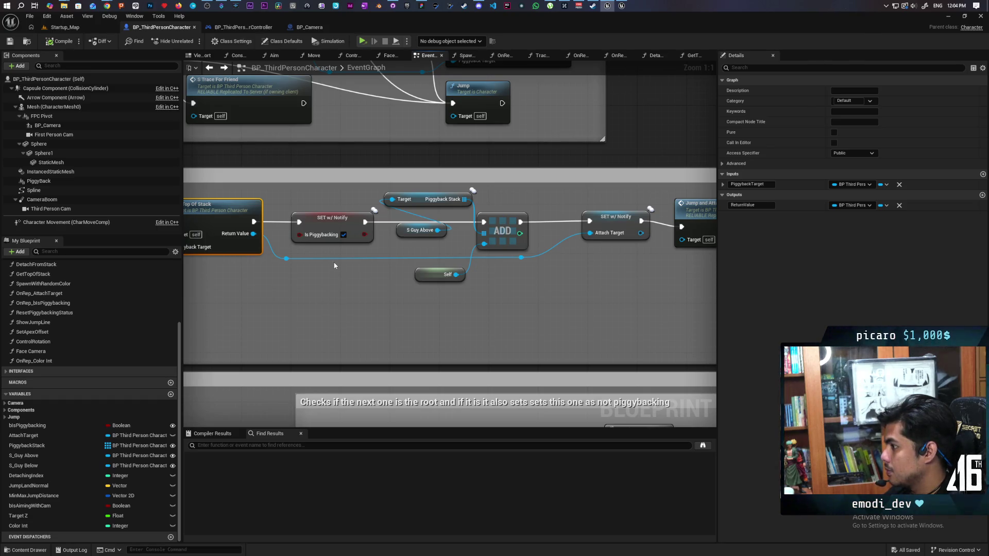
pyautogui.moveTo(306, 201); pyautogui.dragTo(349, 249)
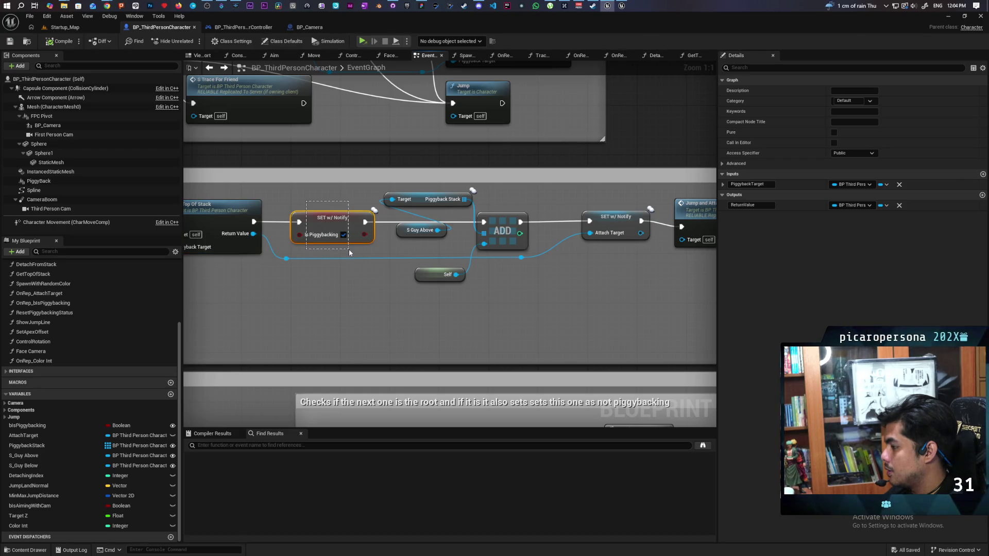
pyautogui.moveTo(350, 252); pyautogui.dragTo(353, 334)
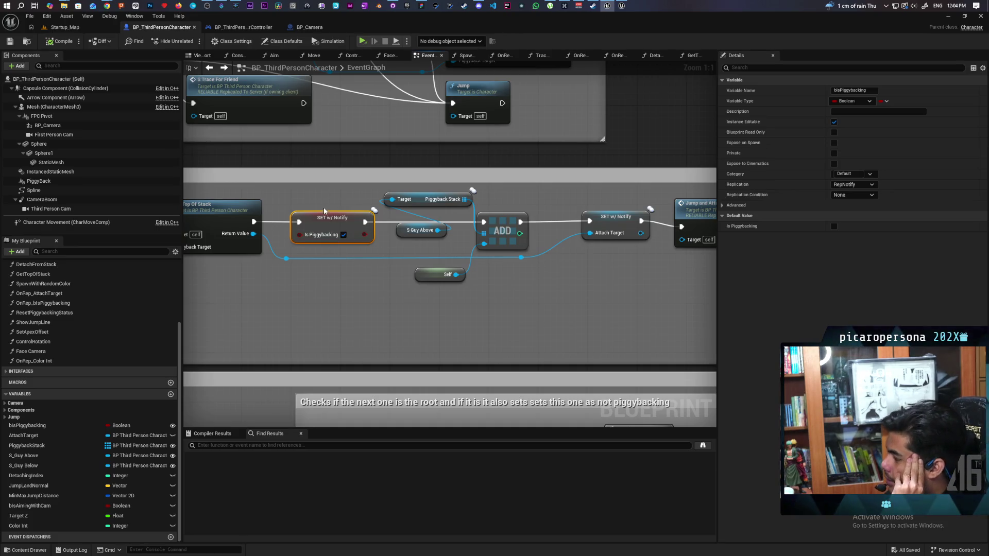
pyautogui.moveTo(264, 313)
pyautogui.mouseDown()
pyautogui.moveTo(512, 317)
pyautogui.moveTo(522, 345)
pyautogui.moveTo(398, 347)
pyautogui.mouseUp()
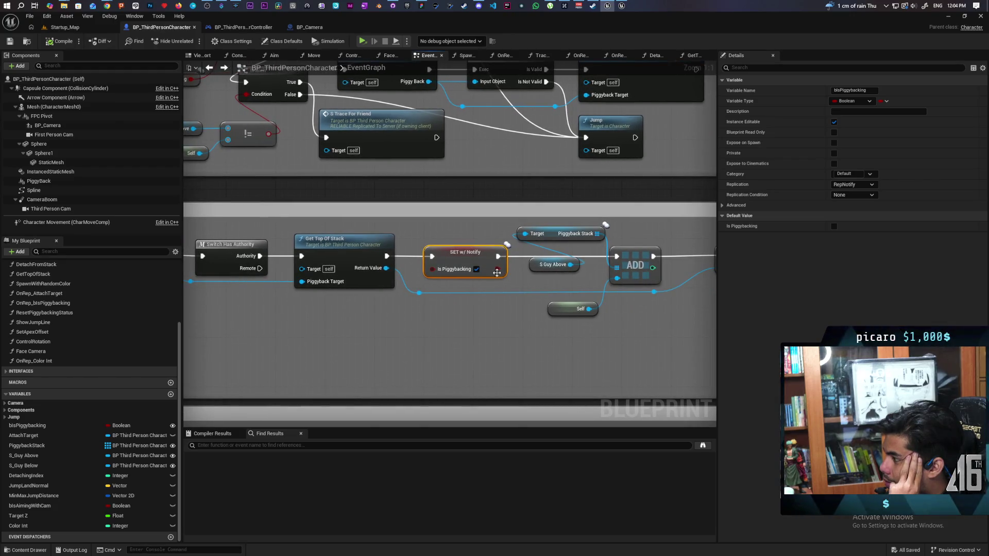
pyautogui.click(472, 288)
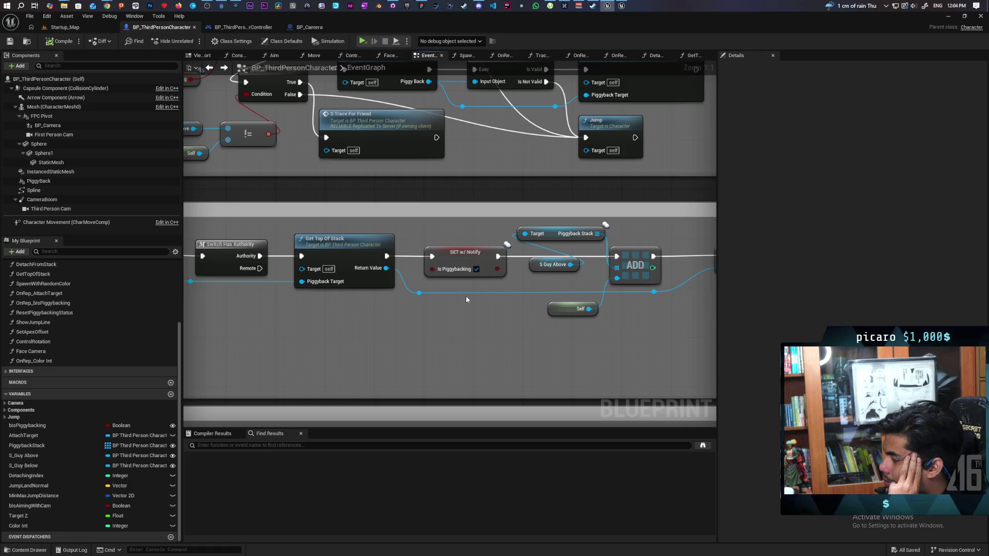
pyautogui.moveTo(471, 305); pyautogui.dragTo(420, 312)
pyautogui.click(412, 279)
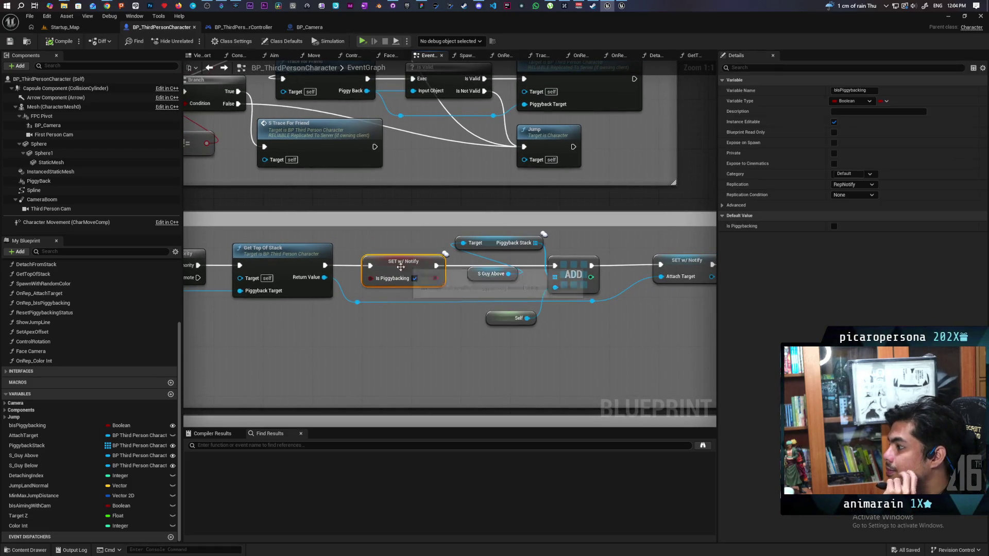
pyautogui.click(857, 186)
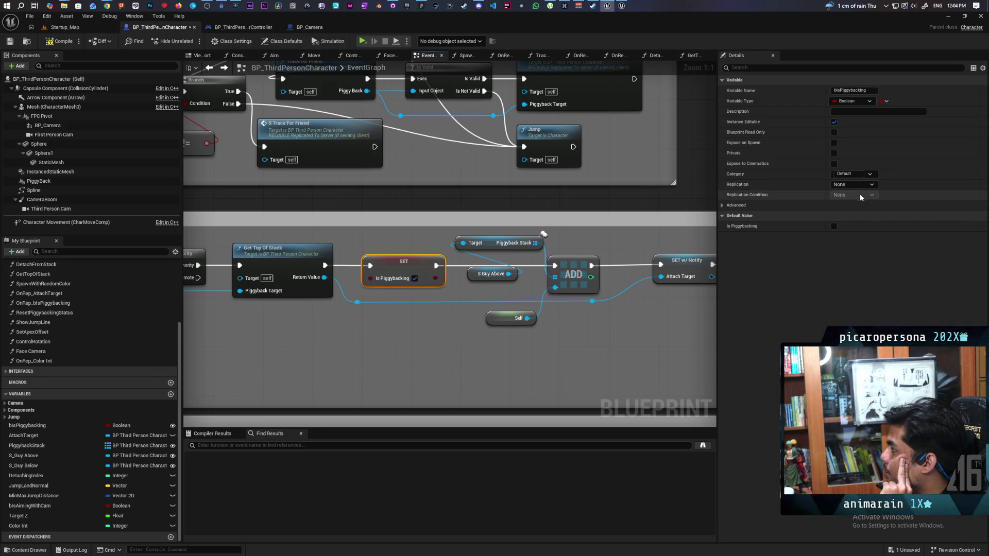
pyautogui.hotkey('ctrl', 's')
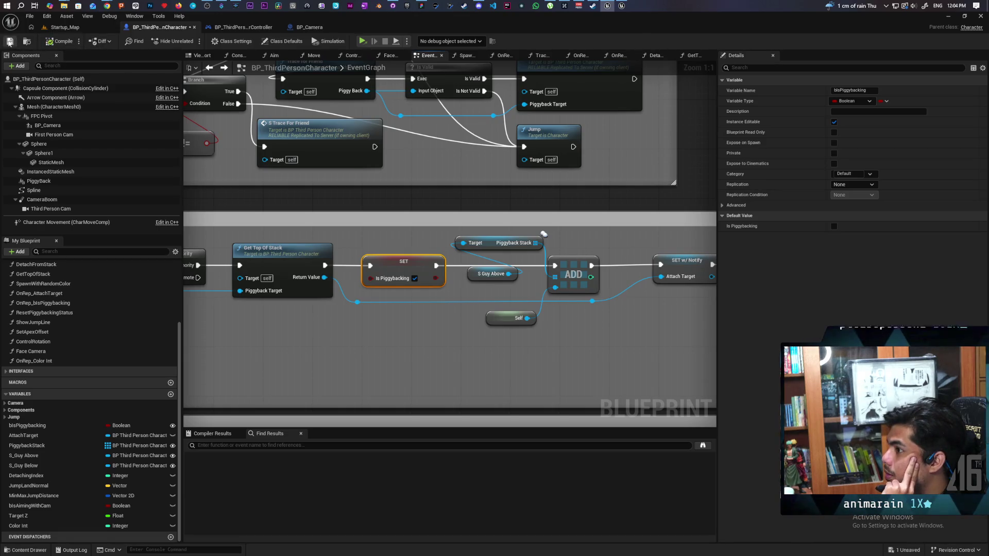
pyautogui.moveTo(336, 342)
pyautogui.mouseDown()
pyautogui.moveTo(289, 328)
pyautogui.moveTo(360, 326)
pyautogui.mouseUp()
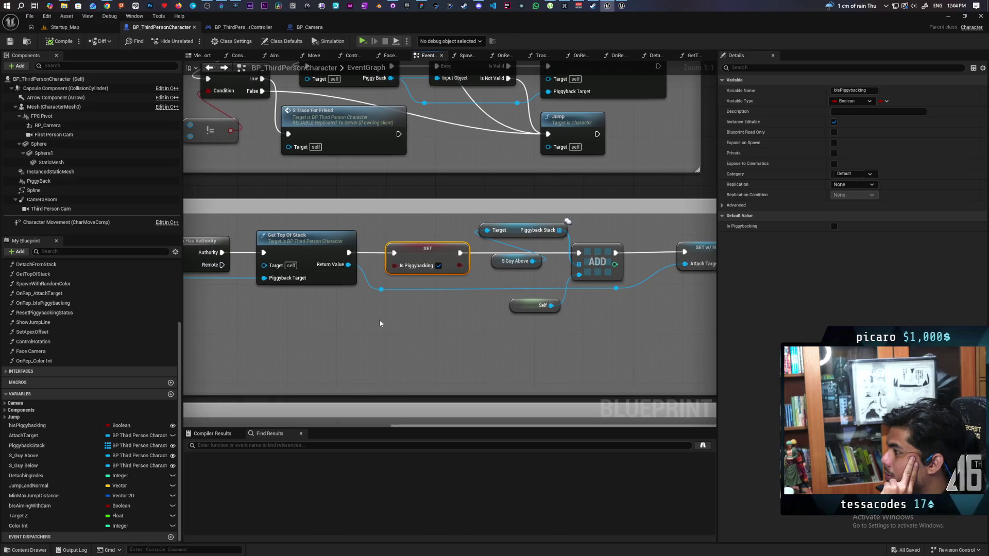
pyautogui.click(855, 184)
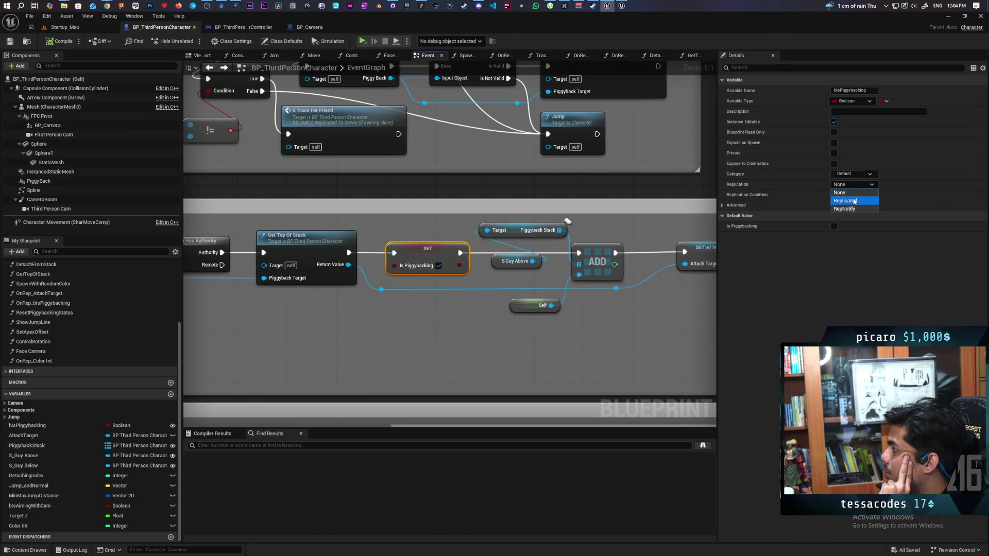
pyautogui.click(855, 201)
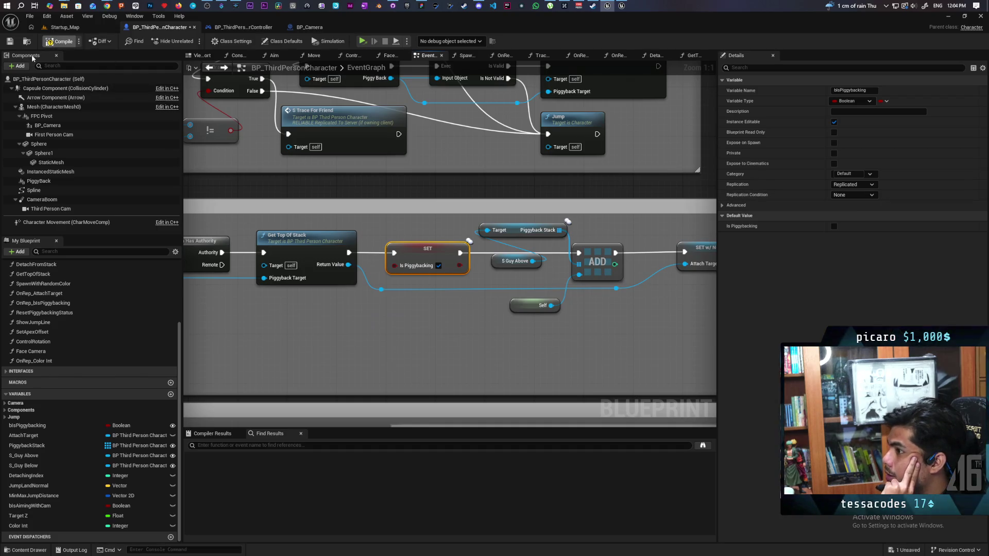
pyautogui.click(10, 41)
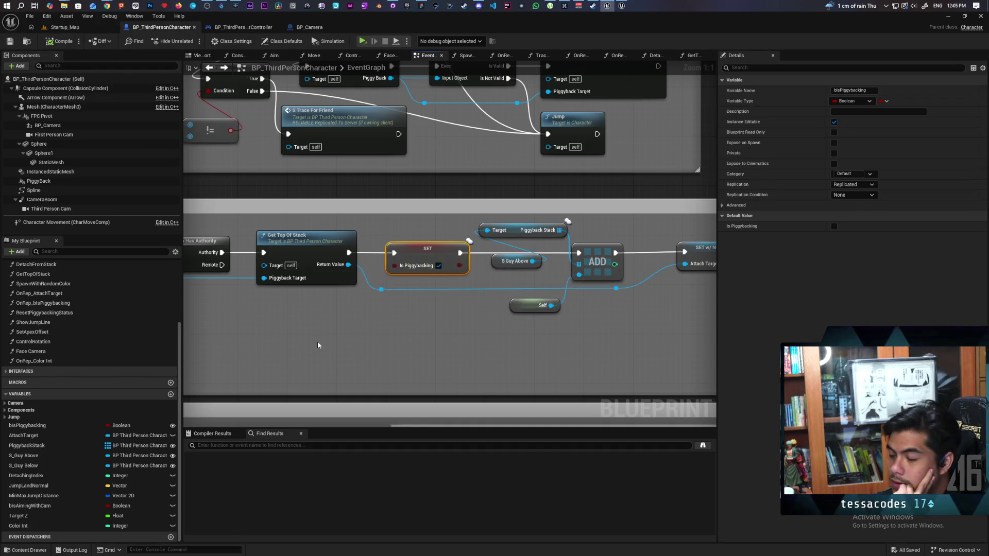
pyautogui.scroll(-5, 317, 341)
pyautogui.scroll(4, 394, 300)
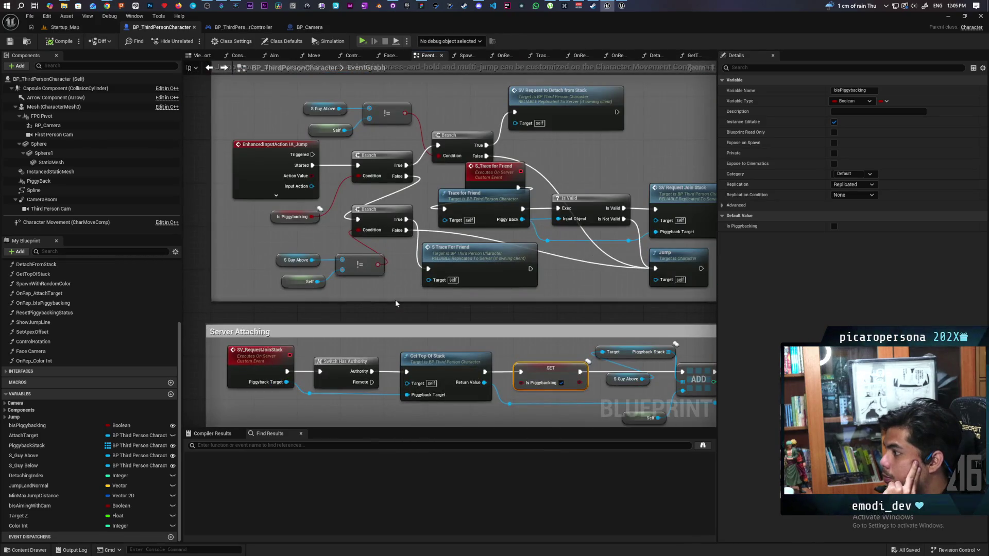
pyautogui.scroll(2, 523, 384)
pyautogui.scroll(-2, 523, 384)
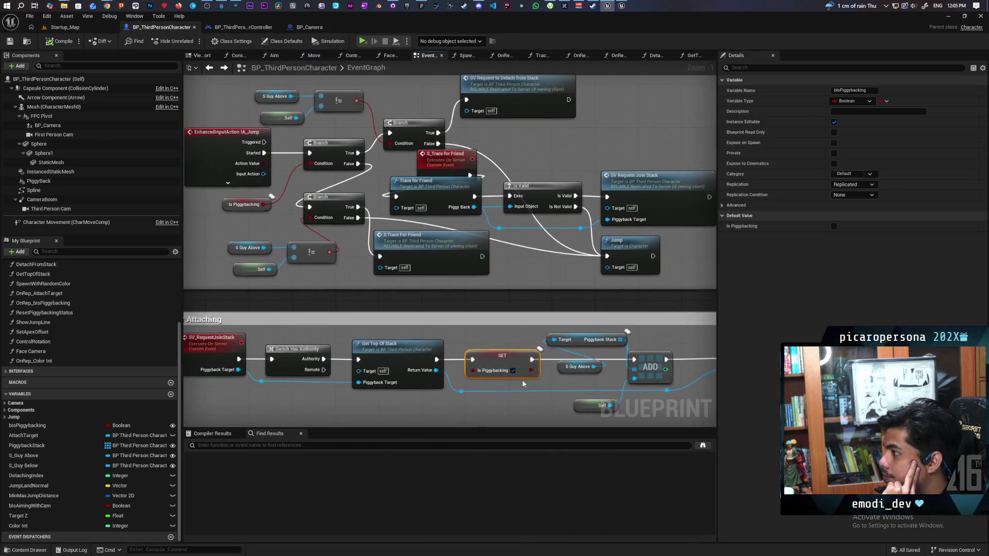
pyautogui.moveTo(523, 368)
pyautogui.mouseDown()
pyautogui.moveTo(406, 349)
pyautogui.moveTo(385, 320)
pyautogui.mouseUp()
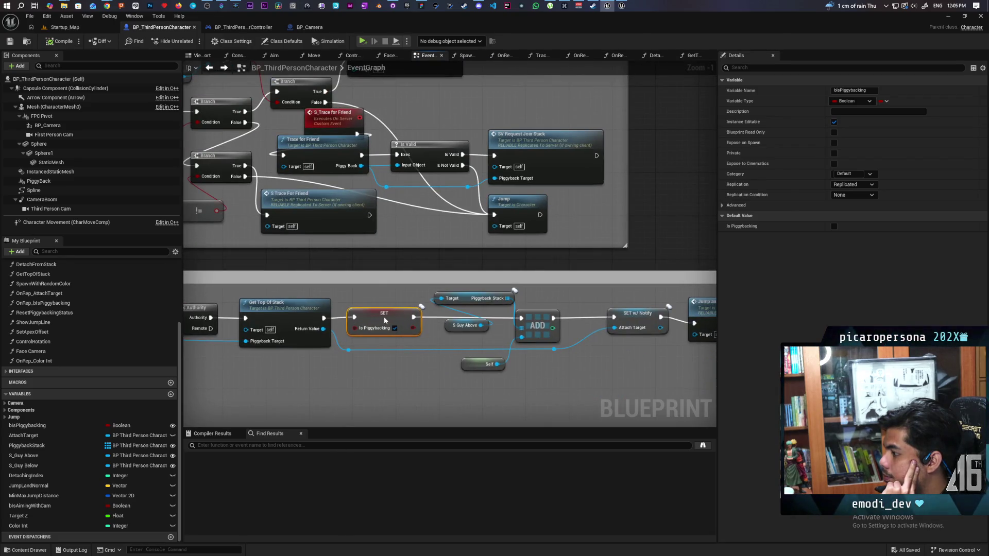
pyautogui.moveTo(384, 317); pyautogui.dragTo(379, 317)
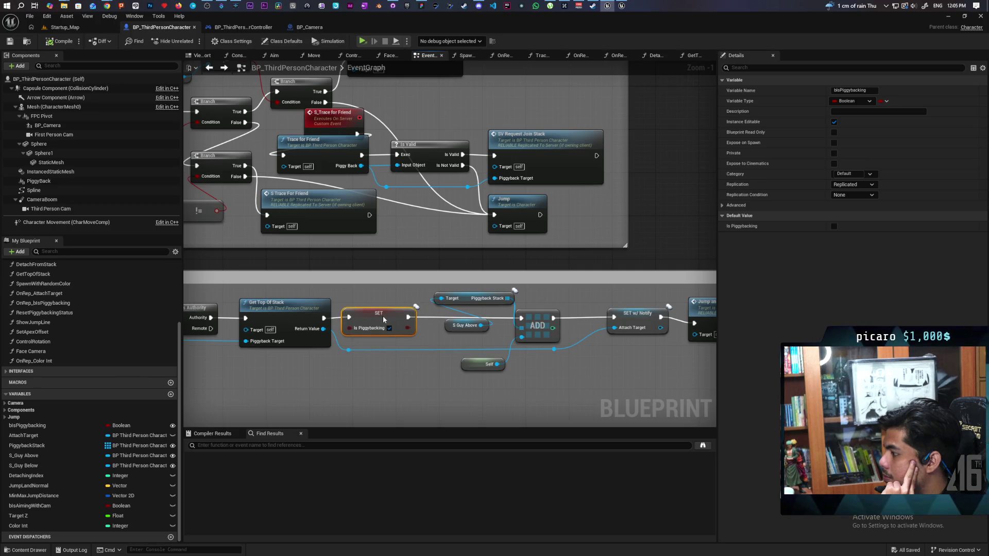
pyautogui.scroll(1, 424, 347)
pyautogui.moveTo(424, 347); pyautogui.dragTo(387, 312)
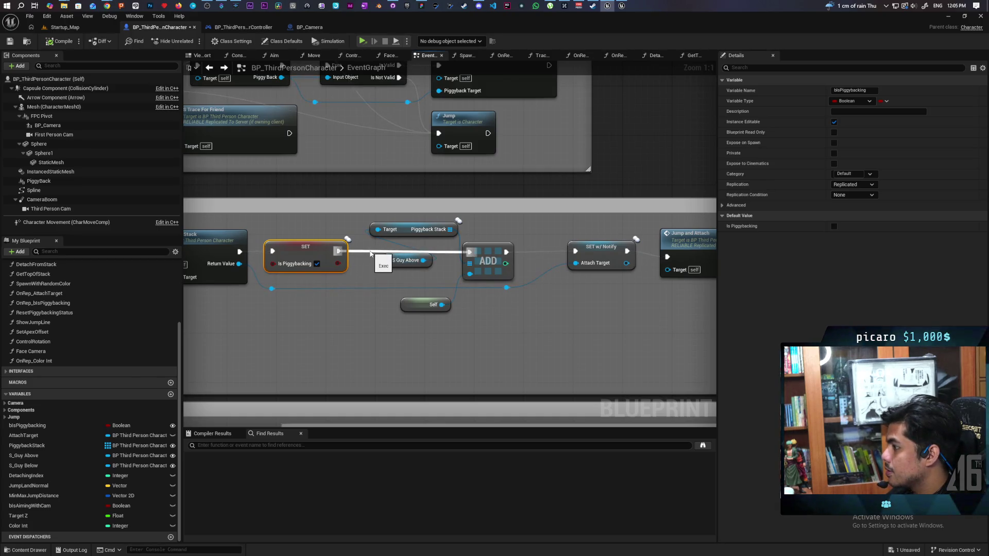
pyautogui.moveTo(301, 264); pyautogui.dragTo(477, 250)
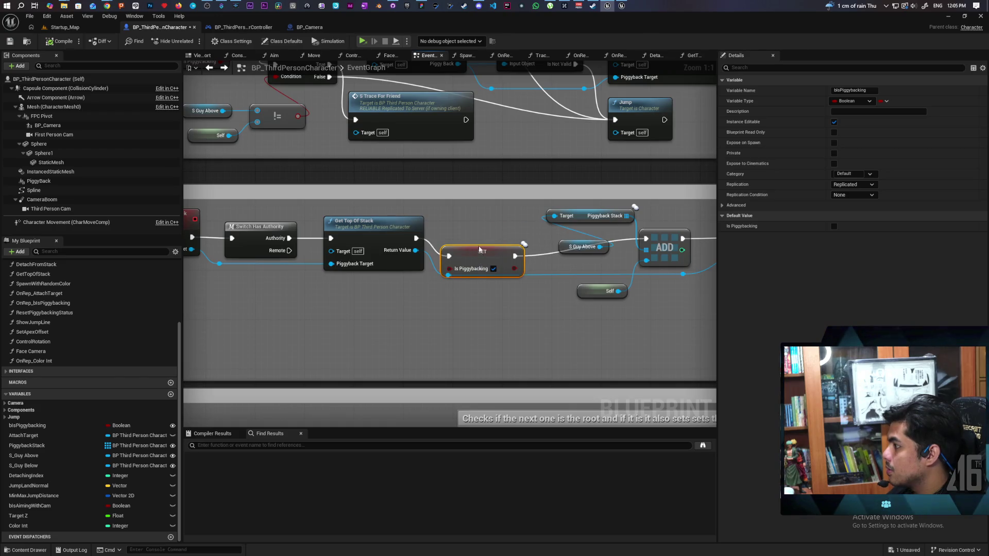
pyautogui.moveTo(517, 318); pyautogui.dragTo(323, 314)
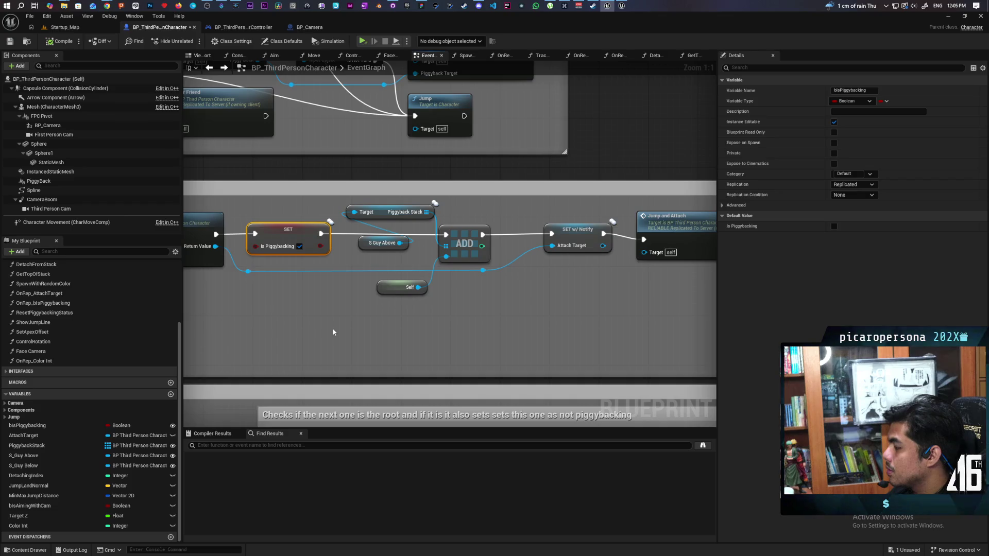
pyautogui.moveTo(516, 311); pyautogui.dragTo(461, 307)
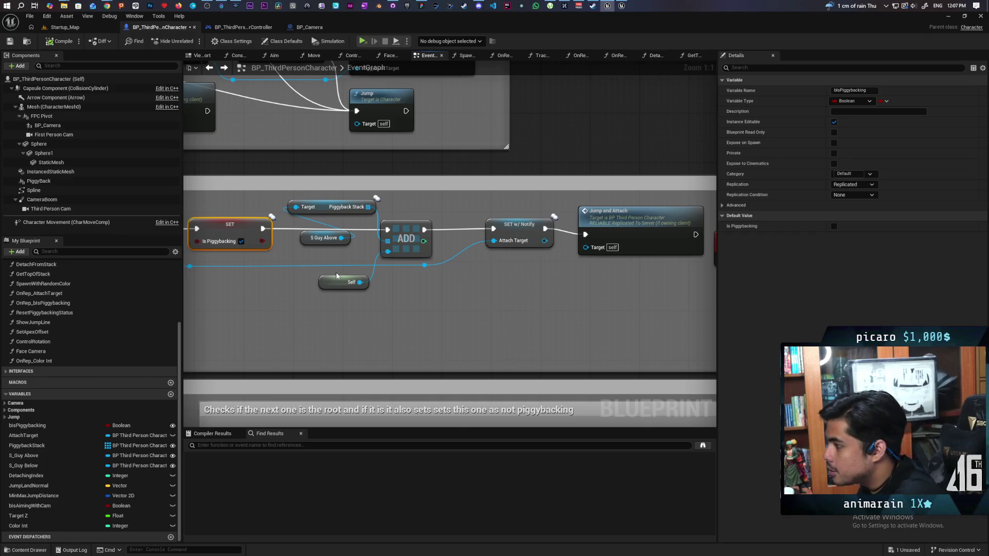
pyautogui.moveTo(538, 273)
pyautogui.mouseDown()
pyautogui.moveTo(564, 270)
pyautogui.moveTo(484, 299)
pyautogui.moveTo(430, 304)
pyautogui.moveTo(341, 305)
pyautogui.moveTo(344, 289)
pyautogui.mouseUp()
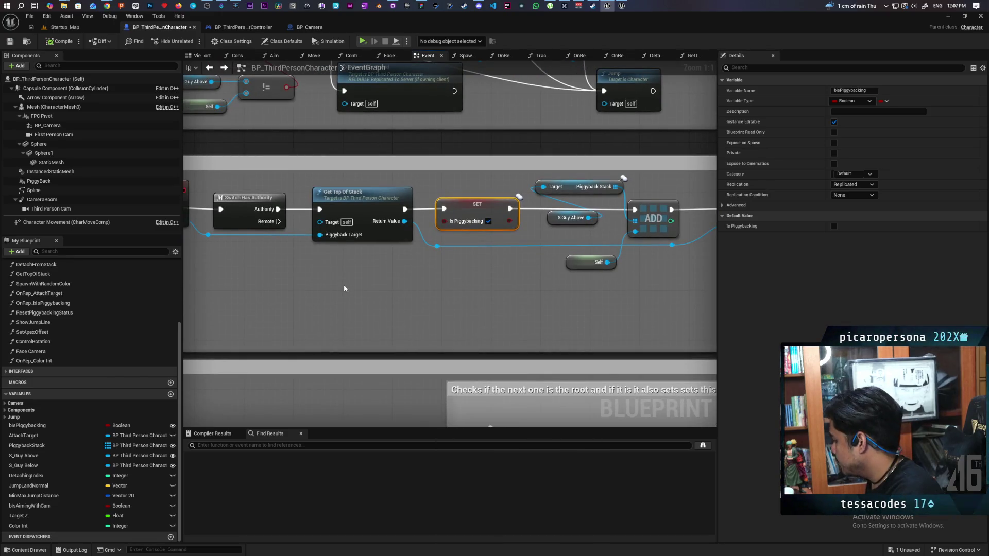
pyautogui.moveTo(448, 278)
pyautogui.mouseDown()
pyautogui.moveTo(500, 278)
pyautogui.moveTo(331, 280)
pyautogui.mouseUp()
pyautogui.click(561, 216)
pyautogui.moveTo(566, 240)
pyautogui.mouseDown()
pyautogui.moveTo(536, 260)
pyautogui.moveTo(488, 269)
pyautogui.moveTo(559, 258)
pyautogui.mouseUp()
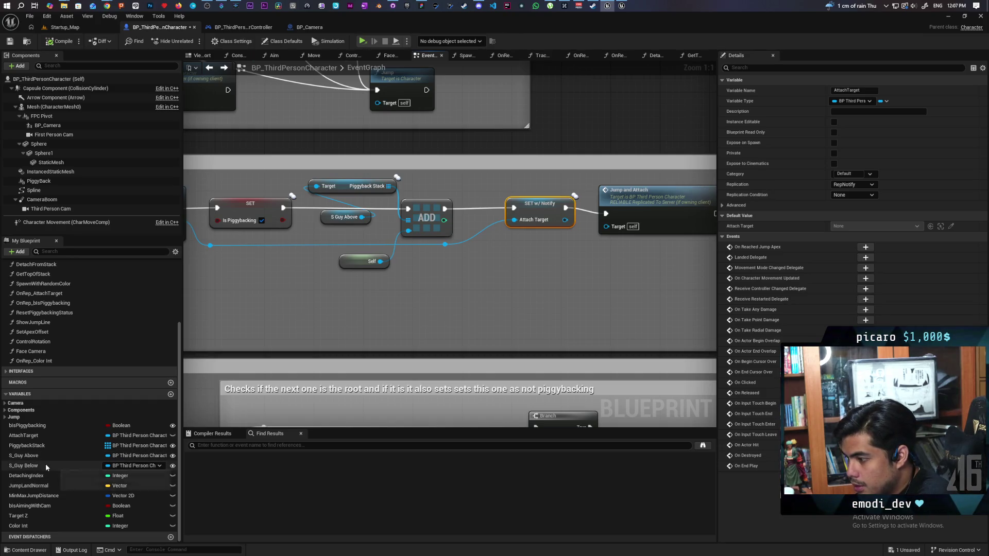
pyautogui.moveTo(302, 283)
pyautogui.mouseDown()
pyautogui.moveTo(388, 280)
pyautogui.moveTo(372, 283)
pyautogui.moveTo(377, 308)
pyautogui.moveTo(577, 308)
pyautogui.mouseUp()
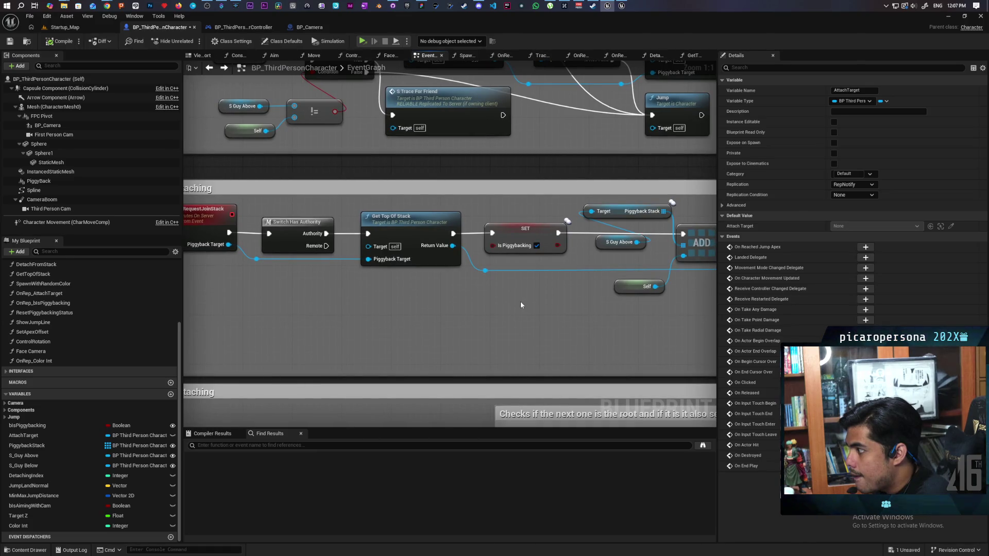
pyautogui.moveTo(518, 301); pyautogui.dragTo(383, 298)
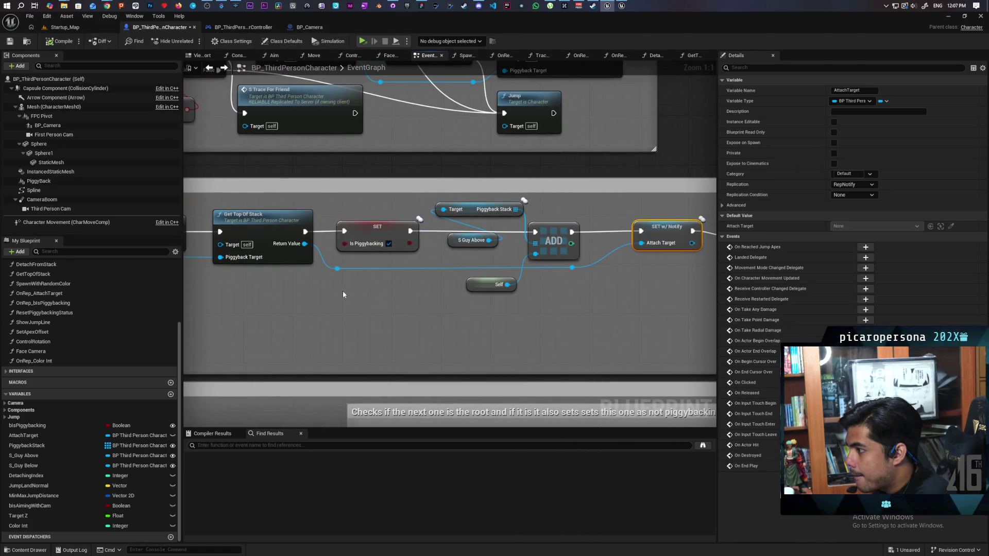
pyautogui.moveTo(246, 285); pyautogui.dragTo(292, 222)
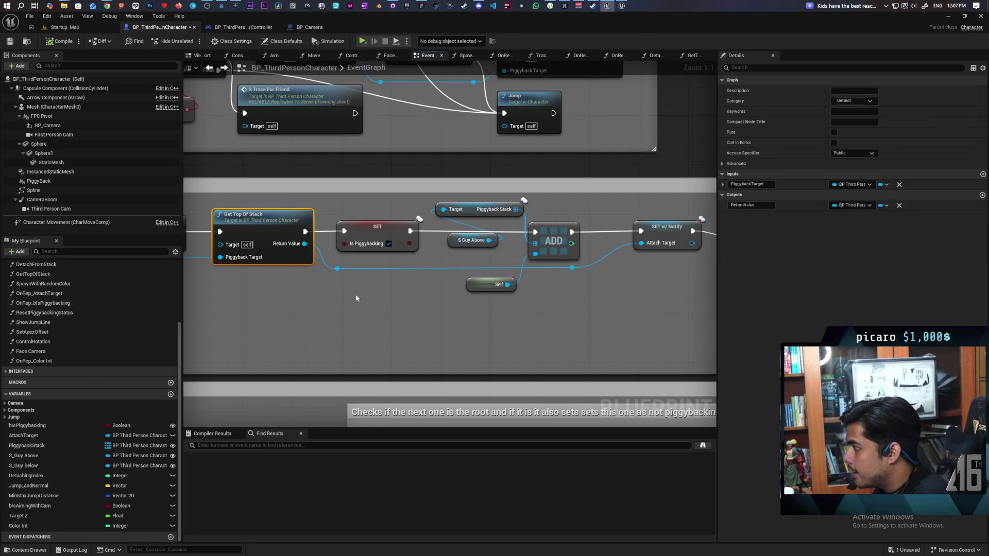
pyautogui.moveTo(356, 298); pyautogui.dragTo(325, 301)
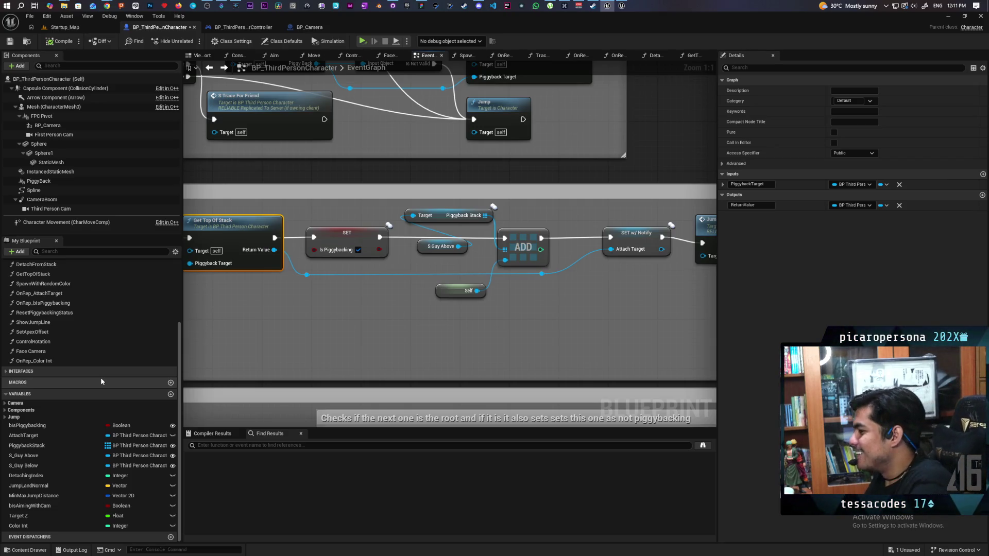
# - Open GetTopOfStack and look over its upper nodes and lower Top Guy loop
pyautogui.doubleClick(238, 228)
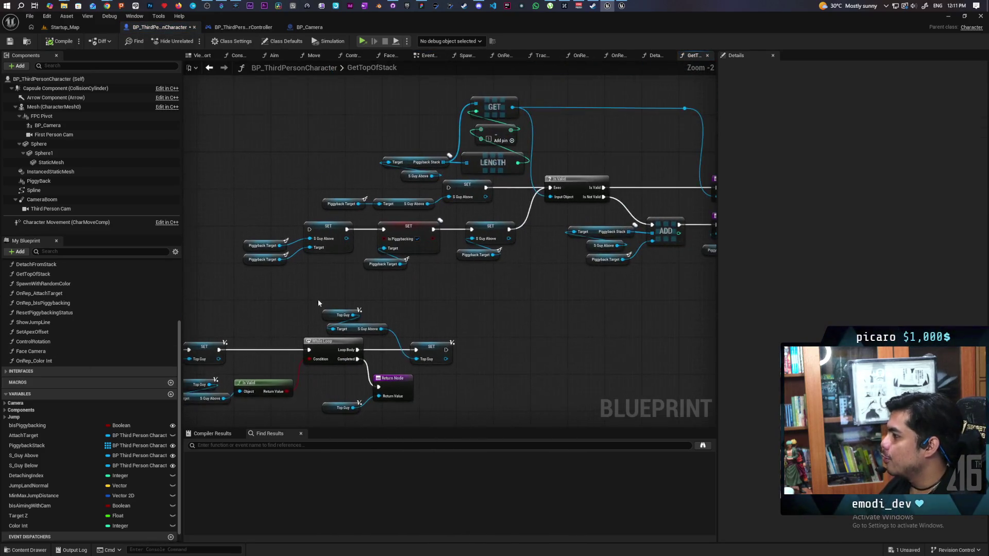
pyautogui.scroll(-2, 318, 303)
pyautogui.moveTo(248, 149)
pyautogui.mouseDown()
pyautogui.moveTo(634, 264)
pyautogui.moveTo(637, 275)
pyautogui.mouseUp()
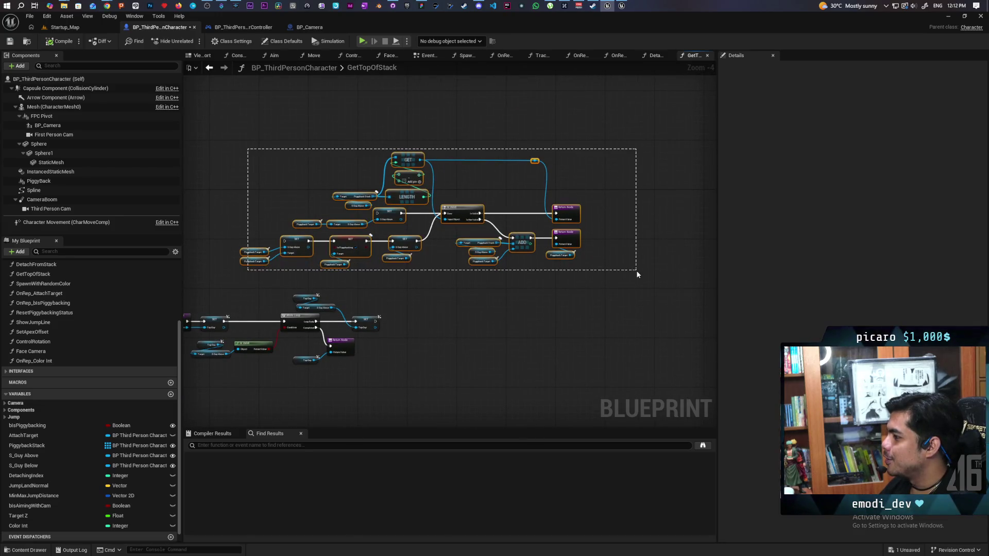
pyautogui.moveTo(215, 121); pyautogui.dragTo(626, 274)
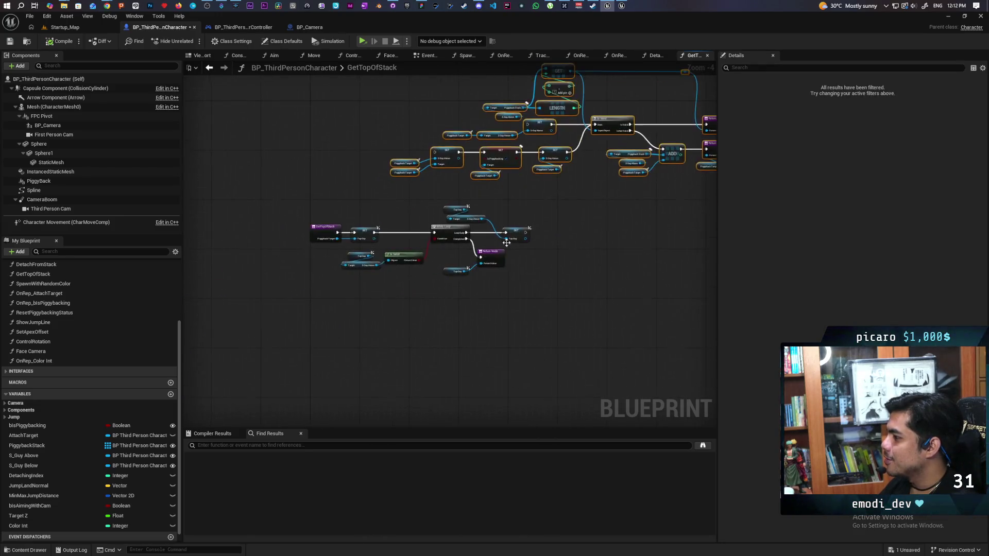
pyautogui.scroll(4, 422, 239)
pyautogui.moveTo(228, 186); pyautogui.dragTo(595, 321)
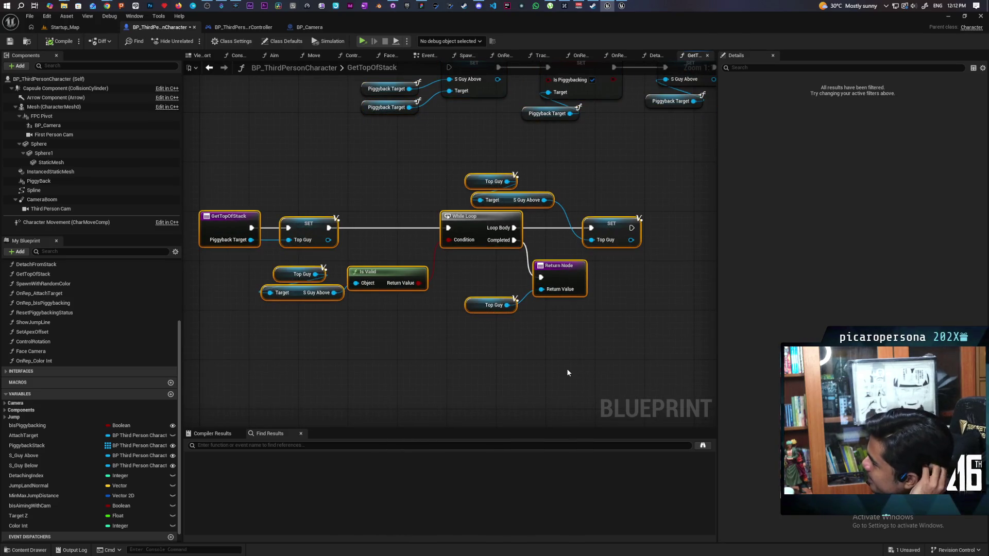
pyautogui.click(564, 368)
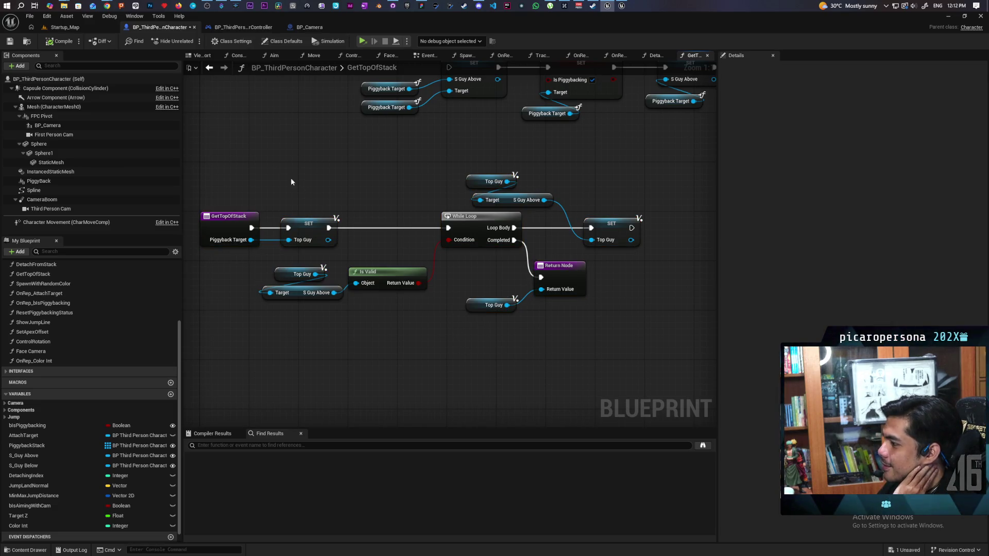
pyautogui.moveTo(228, 163); pyautogui.dragTo(650, 356)
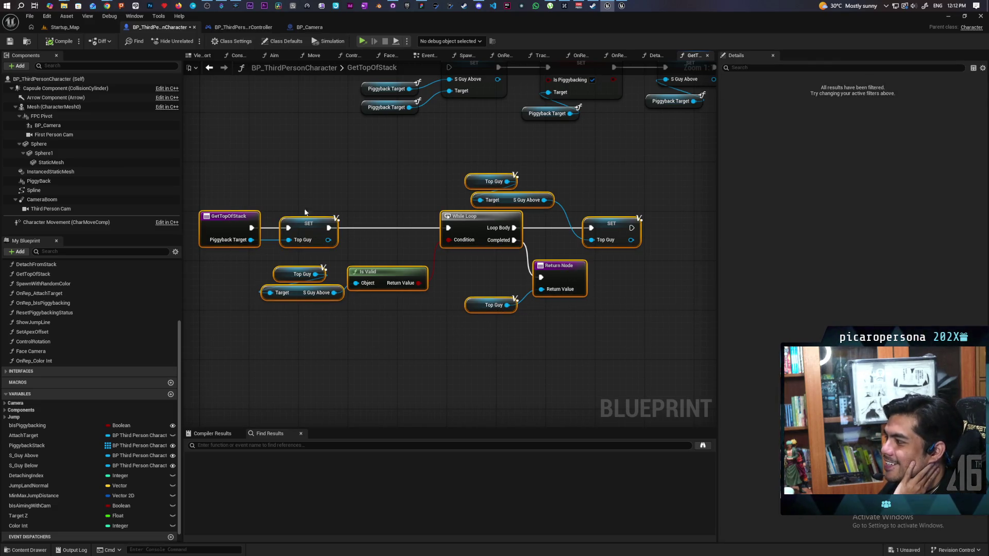
# - Step back through EventGraph, OnRep_AttachTarget and TraceForFriend, then forward again to GetTopOfStack
pyautogui.click(209, 68)
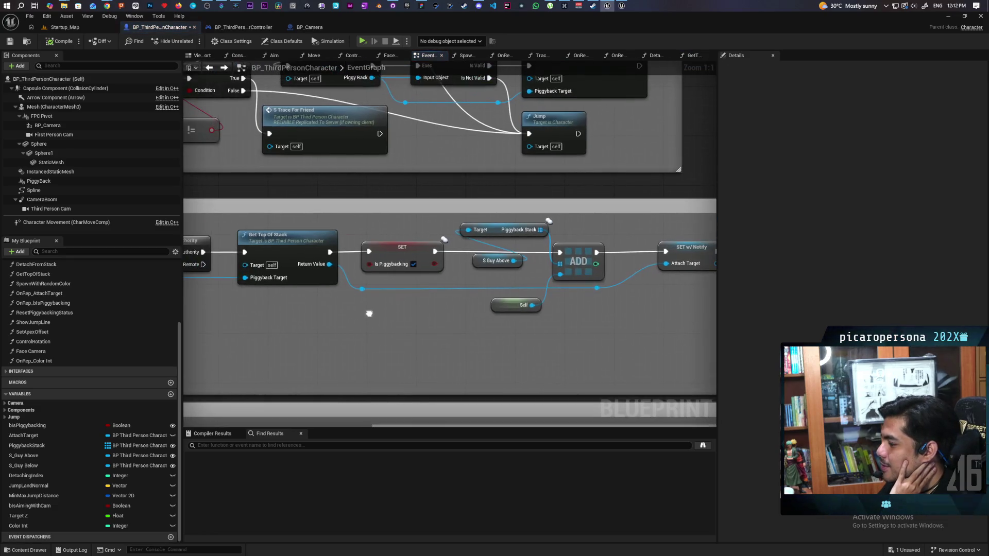
pyautogui.click(383, 250)
pyautogui.click(370, 313)
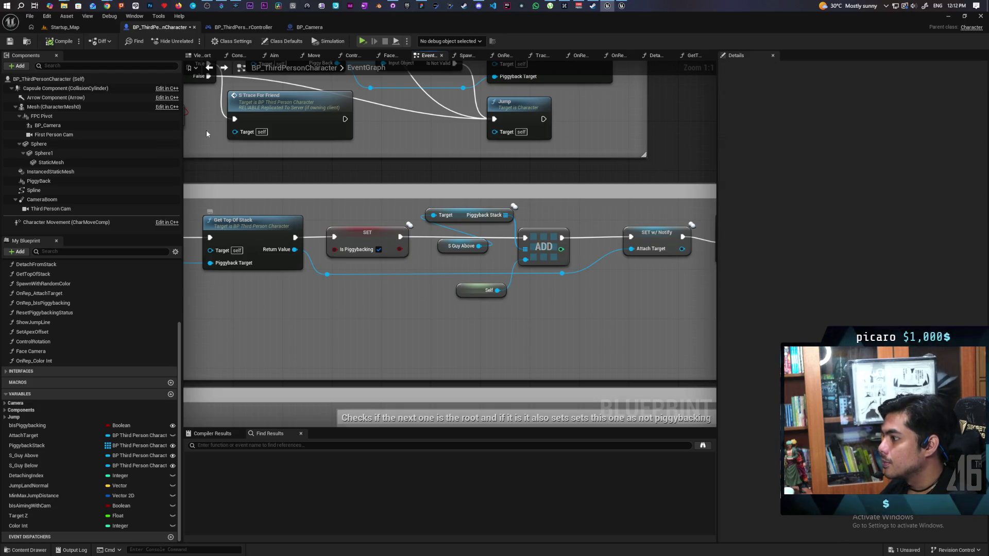
pyautogui.click(209, 69)
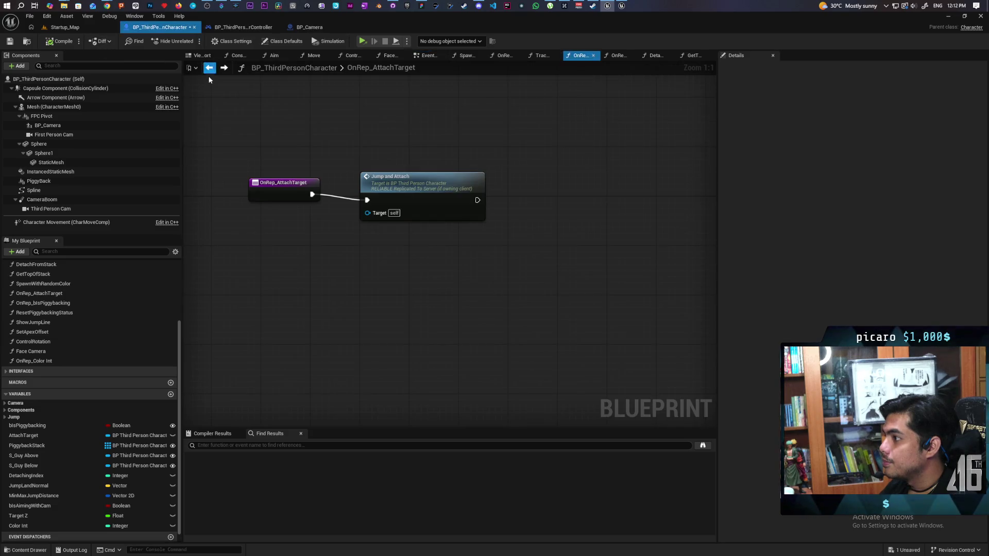
pyautogui.click(210, 67)
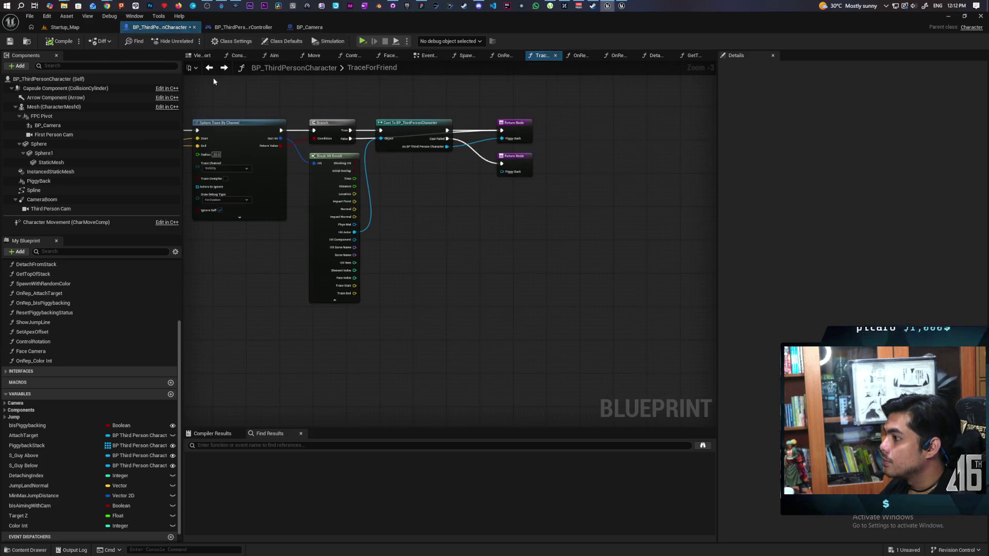
pyautogui.click(224, 67)
pyautogui.click(226, 67)
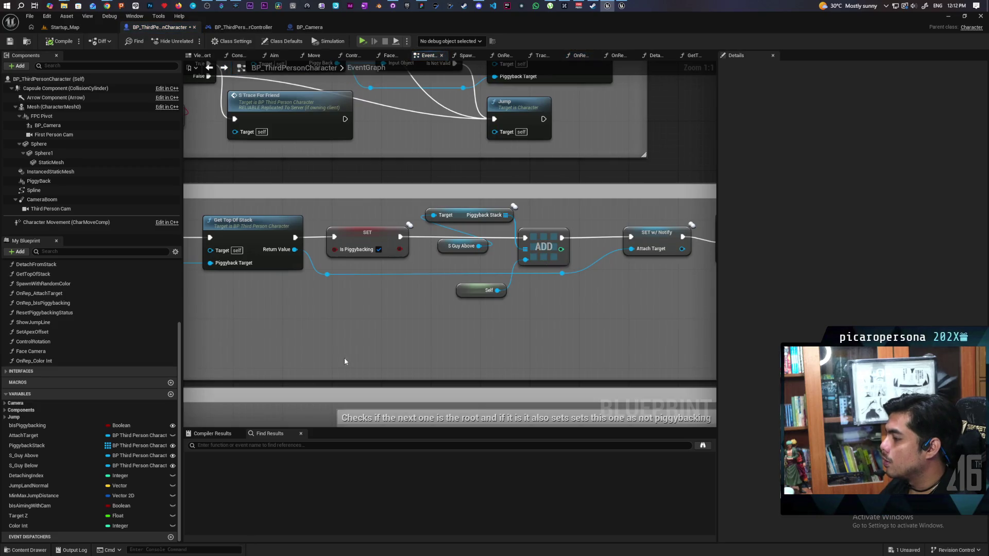
pyautogui.click(225, 67)
pyautogui.moveTo(443, 216); pyautogui.dragTo(404, 231)
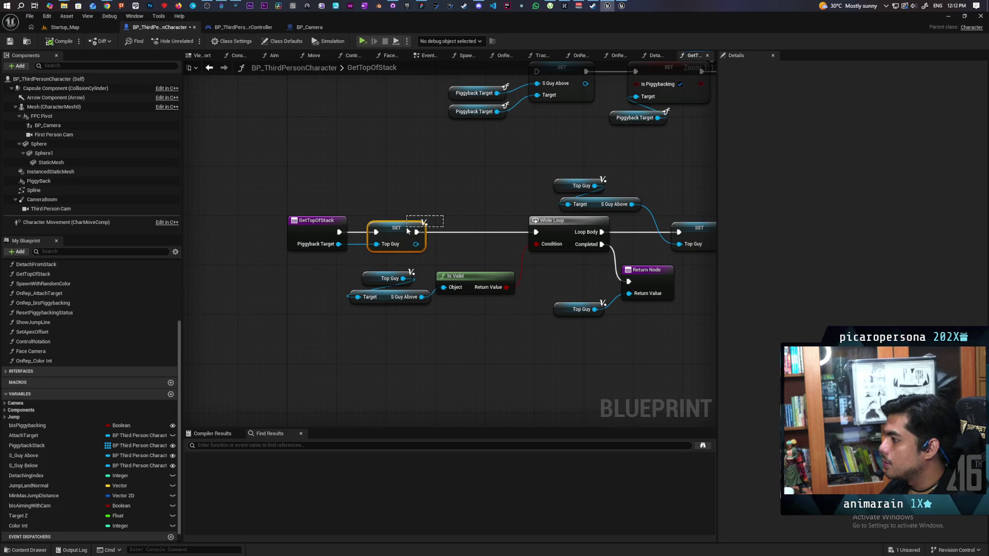
# - Check the SET Top Guy and Piggyback Target details, then return to the EventGraph
pyautogui.moveTo(406, 227); pyautogui.dragTo(406, 226)
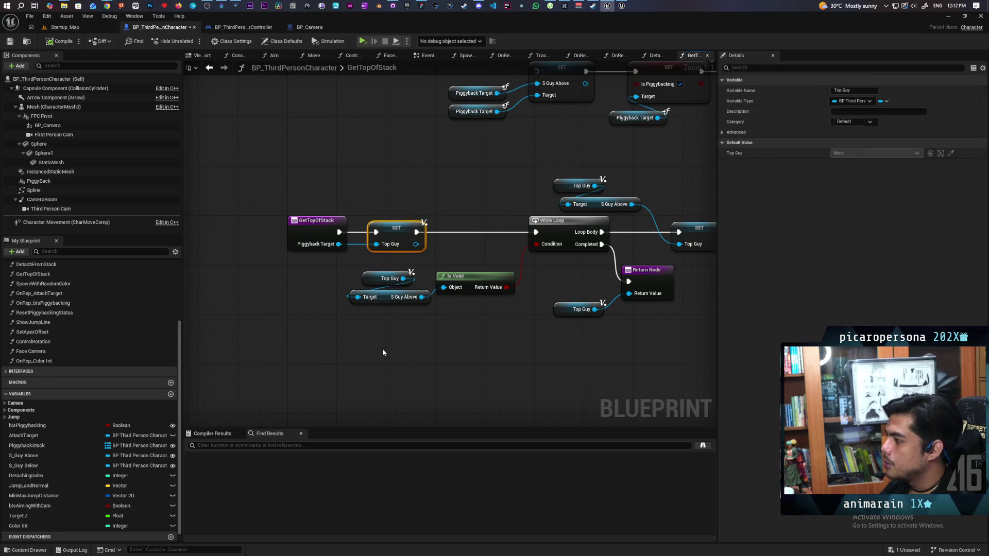
pyautogui.moveTo(380, 266); pyautogui.dragTo(397, 281)
pyautogui.moveTo(376, 370)
pyautogui.mouseDown()
pyautogui.moveTo(404, 423)
pyautogui.moveTo(350, 194)
pyautogui.mouseUp()
pyautogui.click(355, 215)
pyautogui.click(385, 184)
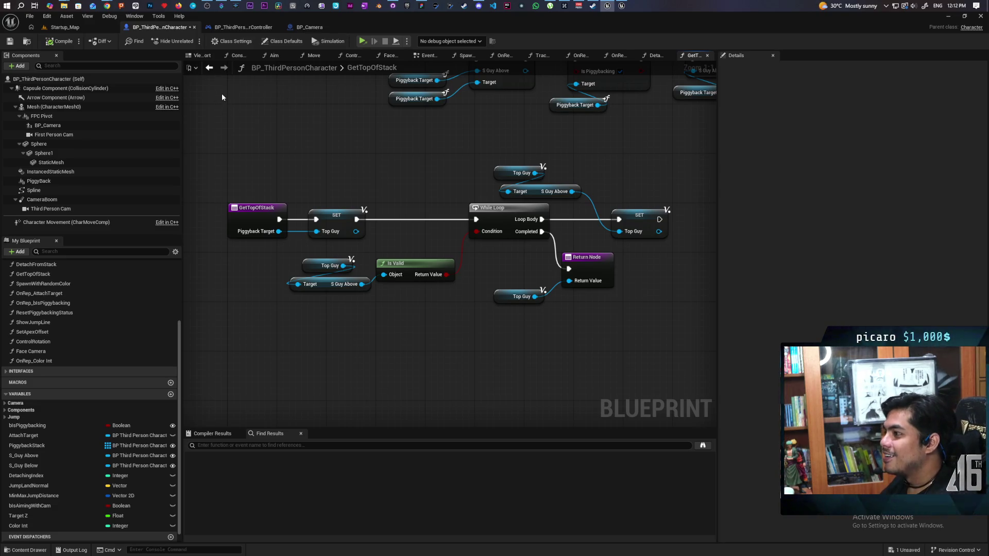
pyautogui.click(209, 67)
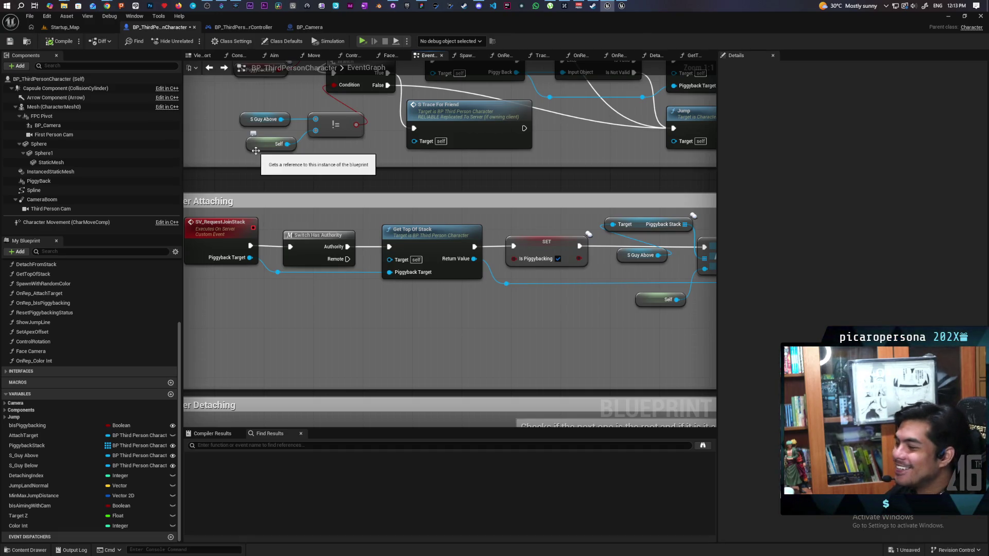
# - Add a Set S Guy Above node off Get Top Of Stack's Return Value
pyautogui.moveTo(282, 239)
pyautogui.mouseDown()
pyautogui.moveTo(283, 265)
pyautogui.moveTo(392, 250)
pyautogui.moveTo(342, 261)
pyautogui.moveTo(420, 285)
pyautogui.moveTo(443, 314)
pyautogui.moveTo(461, 315)
pyautogui.mouseUp()
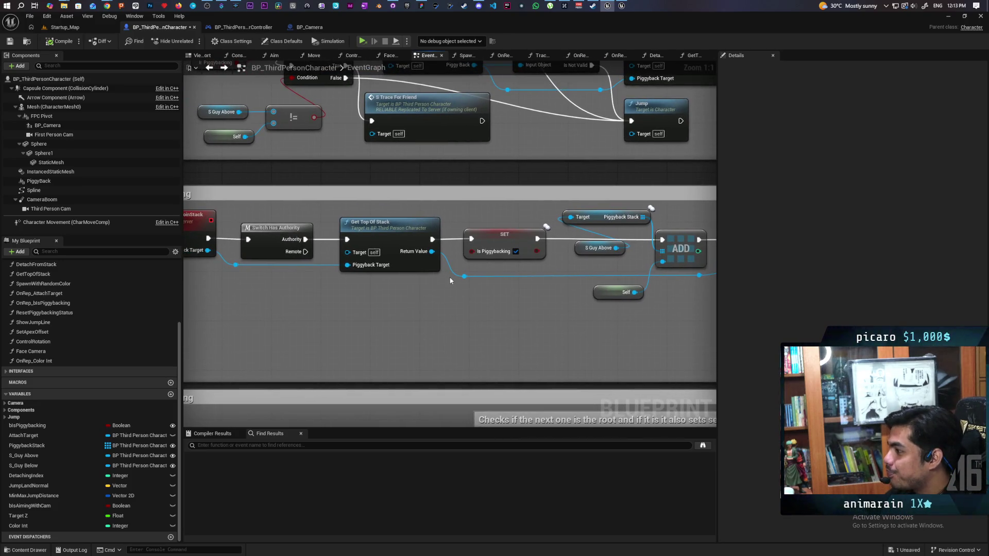
pyautogui.click(390, 260)
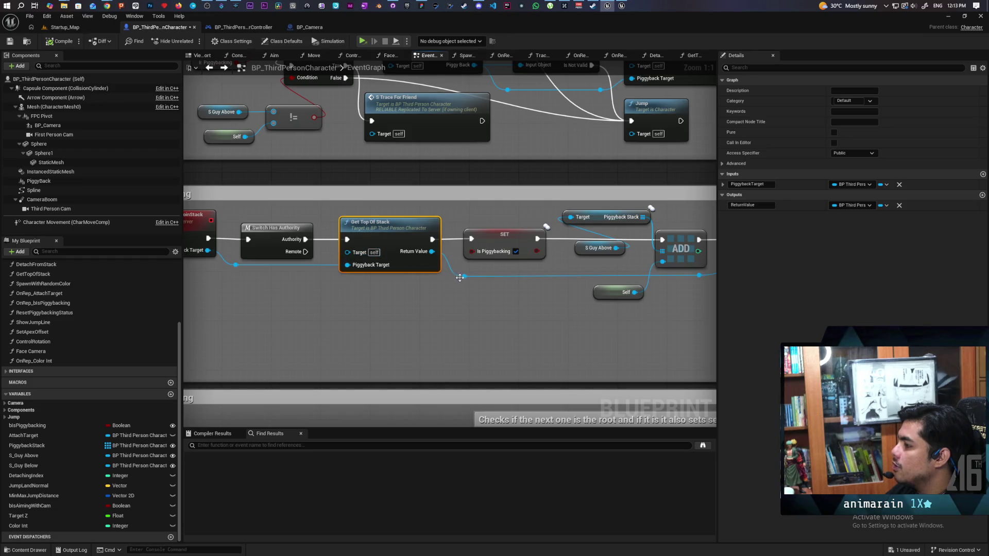
pyautogui.moveTo(465, 276); pyautogui.dragTo(465, 321)
pyautogui.write('set abo')
pyautogui.press('BackSpace')
pyautogui.press('BackSpace')
pyautogui.press('BackSpace')
pyautogui.write('guy')
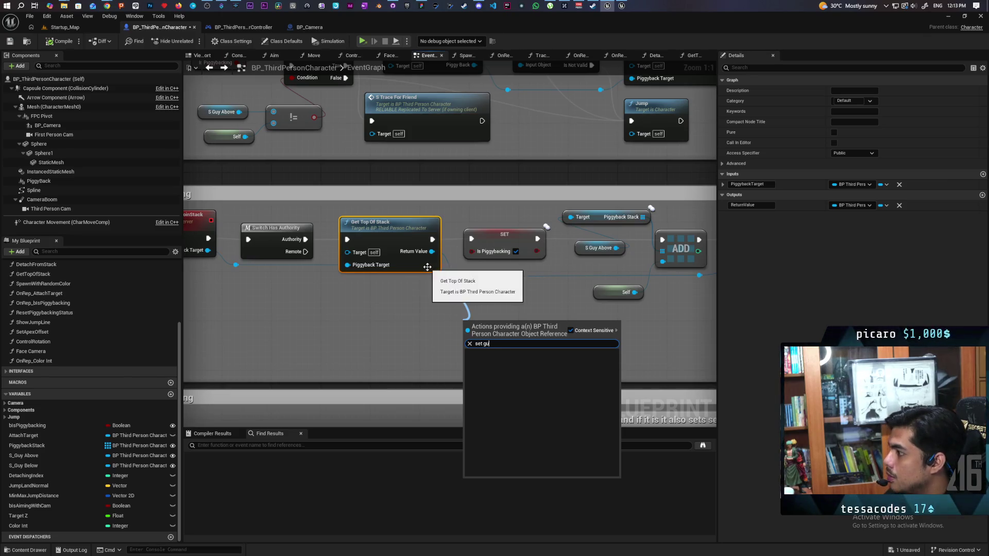
pyautogui.press('Escape')
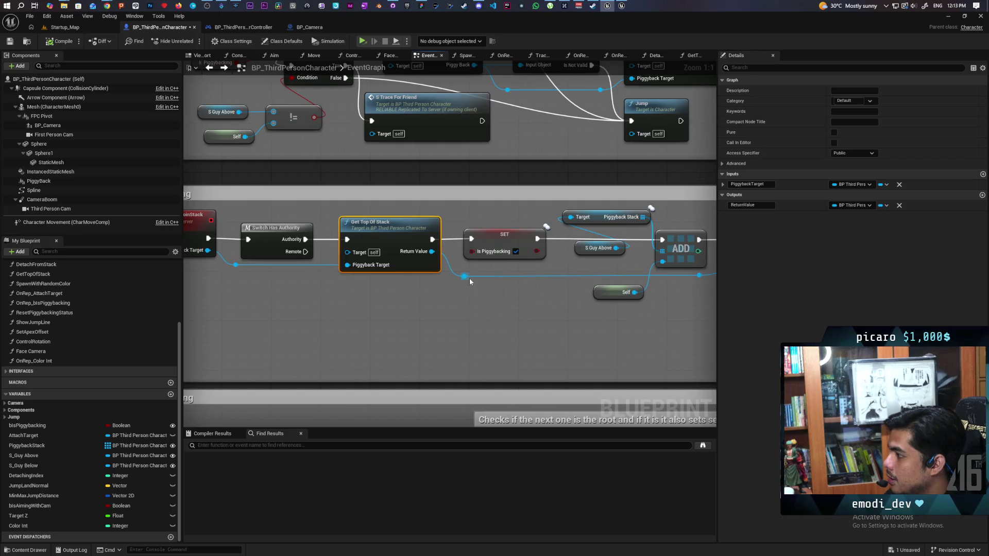
pyautogui.moveTo(466, 278); pyautogui.dragTo(476, 325)
pyautogui.write('set s_guy')
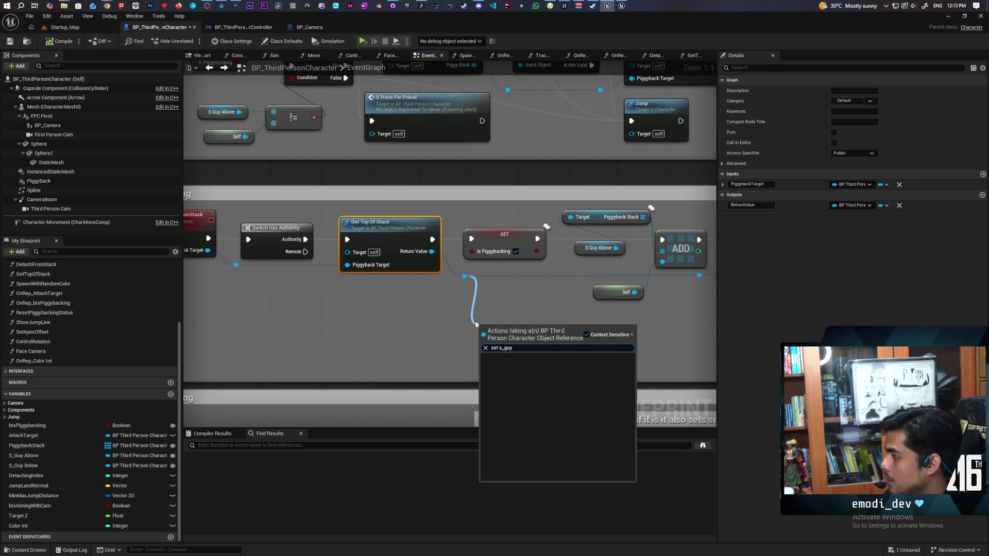
pyautogui.press('BackSpace')
pyautogui.press('BackSpace')
pyautogui.press('BackSpace')
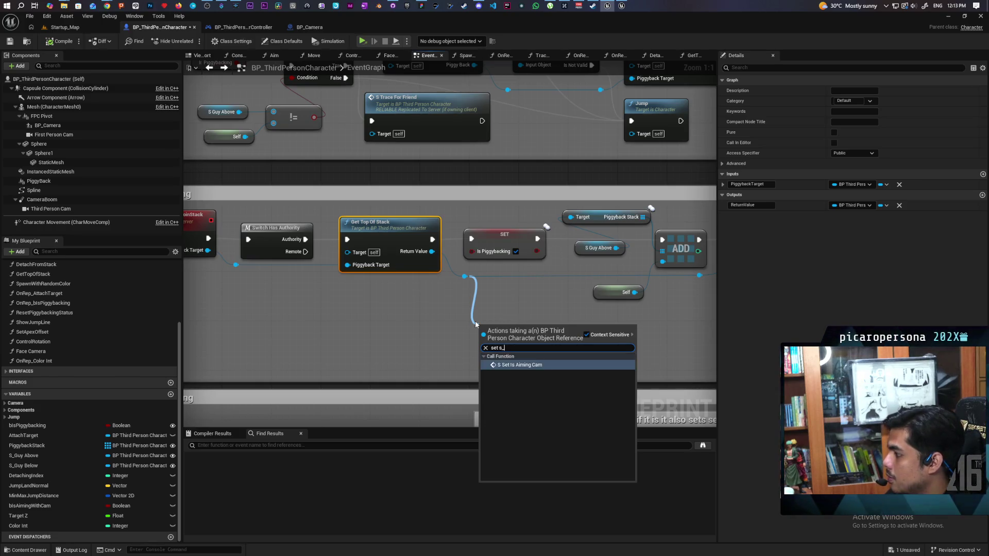
pyautogui.press('BackSpace')
pyautogui.press('BackSpace')
pyautogui.press('BackSpace')
pyautogui.write('guy')
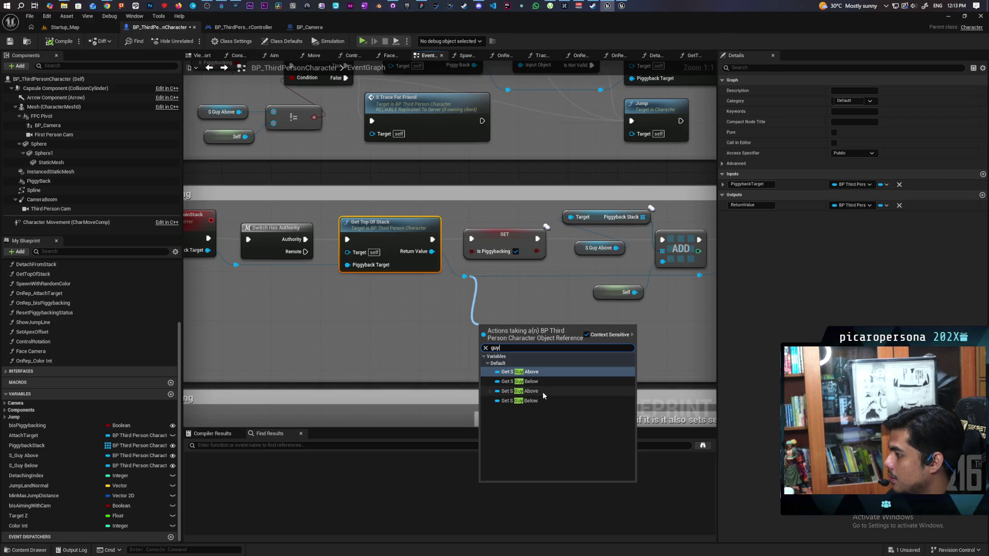
pyautogui.click(543, 391)
# - Wire a Self reference into the SET S Guy Above node
pyautogui.moveTo(511, 299)
pyautogui.mouseDown()
pyautogui.moveTo(389, 360)
pyautogui.moveTo(268, 361)
pyautogui.moveTo(246, 339)
pyautogui.mouseUp()
pyautogui.write('self')
pyautogui.press('Return')
# - Add a SET S_Guy Below node fed by the Return Value through a reroute point
pyautogui.moveTo(25, 466)
pyautogui.mouseDown()
pyautogui.moveTo(405, 304)
pyautogui.moveTo(390, 325)
pyautogui.mouseUp()
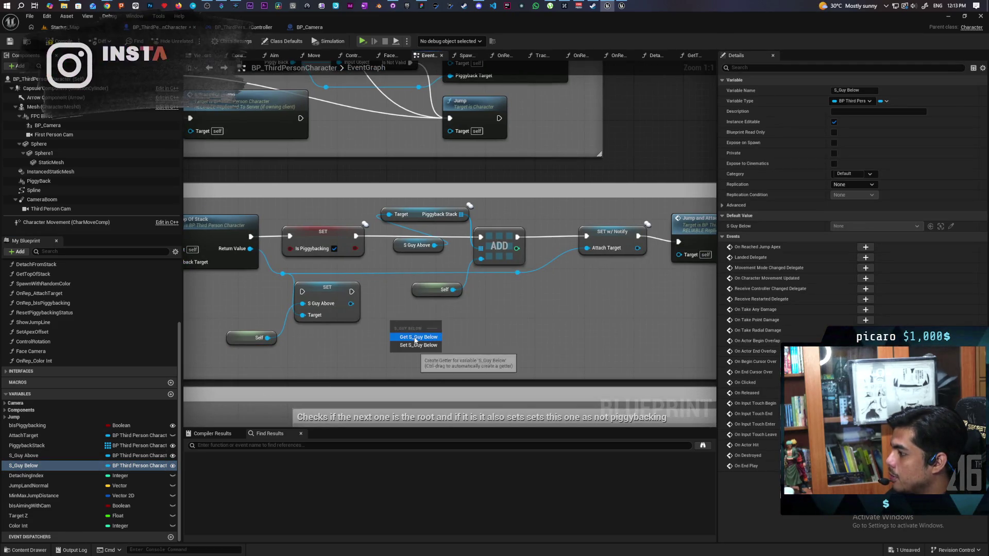
pyautogui.click(418, 345)
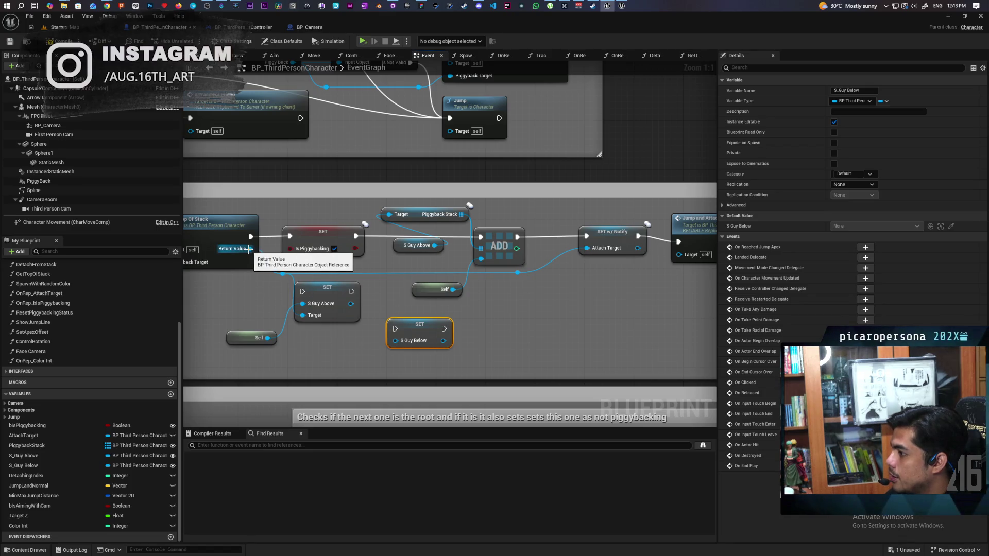
pyautogui.moveTo(250, 249)
pyautogui.mouseDown()
pyautogui.moveTo(391, 356)
pyautogui.moveTo(307, 350)
pyautogui.moveTo(303, 325)
pyautogui.mouseUp()
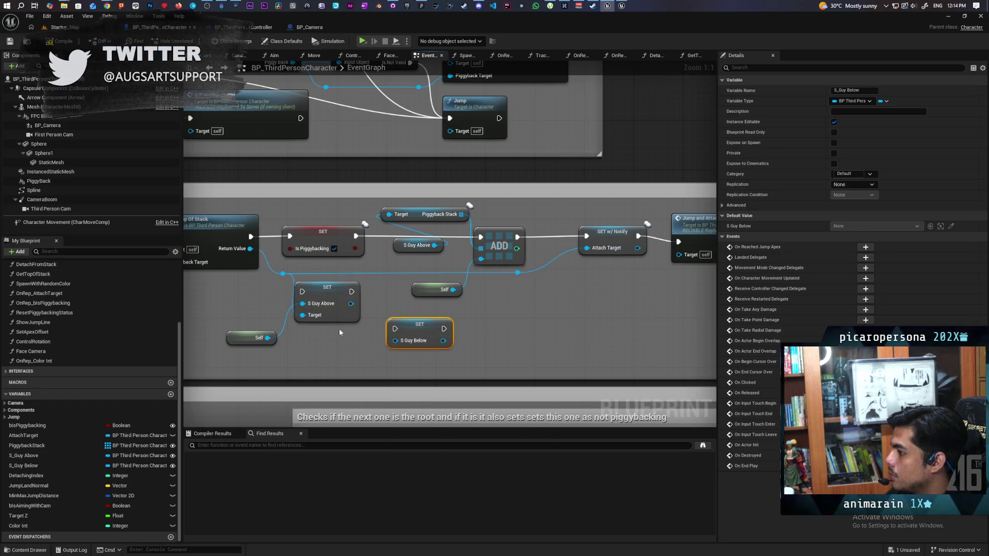
pyautogui.moveTo(327, 288)
pyautogui.mouseDown()
pyautogui.moveTo(351, 281)
pyautogui.moveTo(339, 301)
pyautogui.mouseUp()
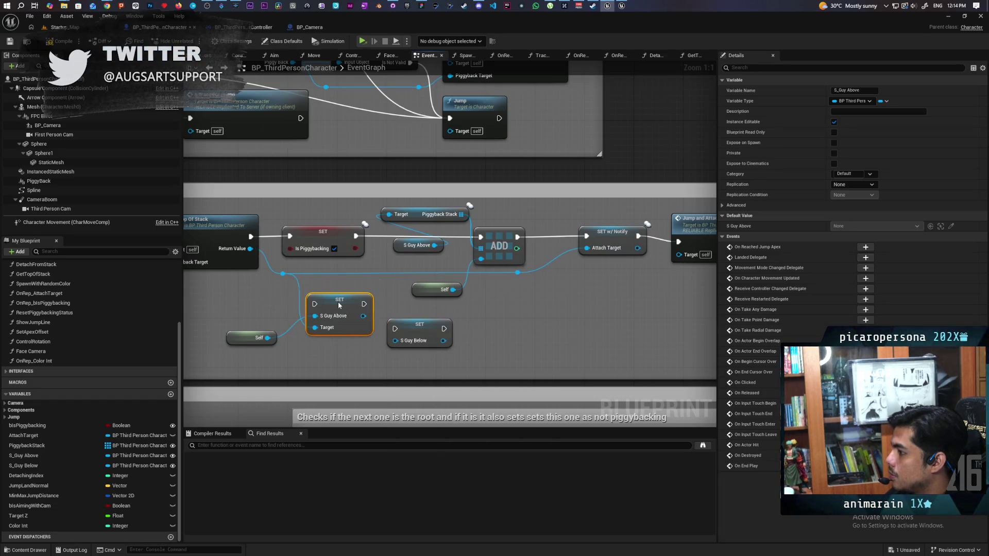
pyautogui.doubleClick(383, 272)
pyautogui.moveTo(383, 267)
pyautogui.mouseDown()
pyautogui.moveTo(397, 342)
pyautogui.moveTo(413, 319)
pyautogui.mouseUp()
pyautogui.click(423, 322)
pyautogui.moveTo(345, 302); pyautogui.dragTo(336, 312)
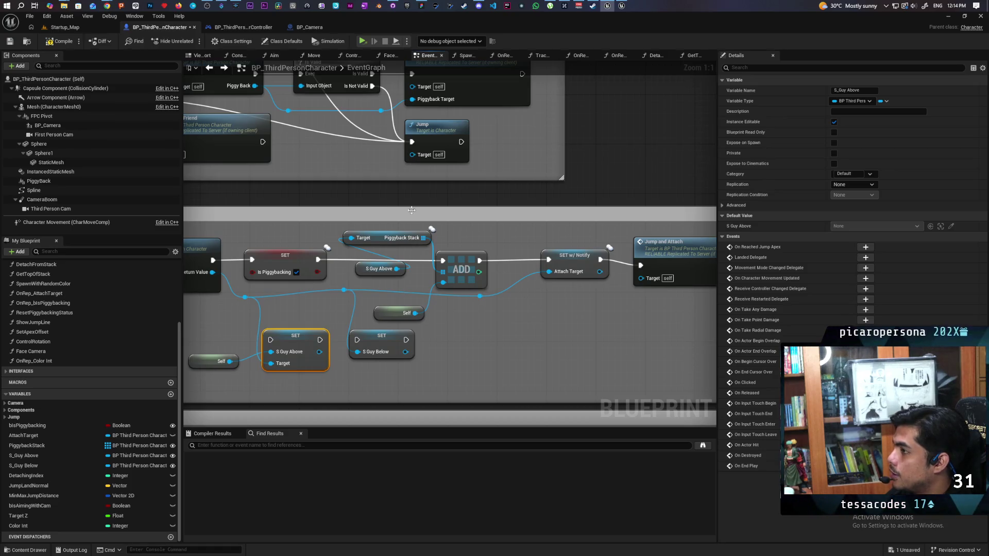
# - Position the Self node up beside its SET S Guy Above node
pyautogui.moveTo(297, 295)
pyautogui.mouseDown()
pyautogui.moveTo(311, 313)
pyautogui.moveTo(334, 302)
pyautogui.moveTo(312, 302)
pyautogui.moveTo(308, 290)
pyautogui.mouseUp()
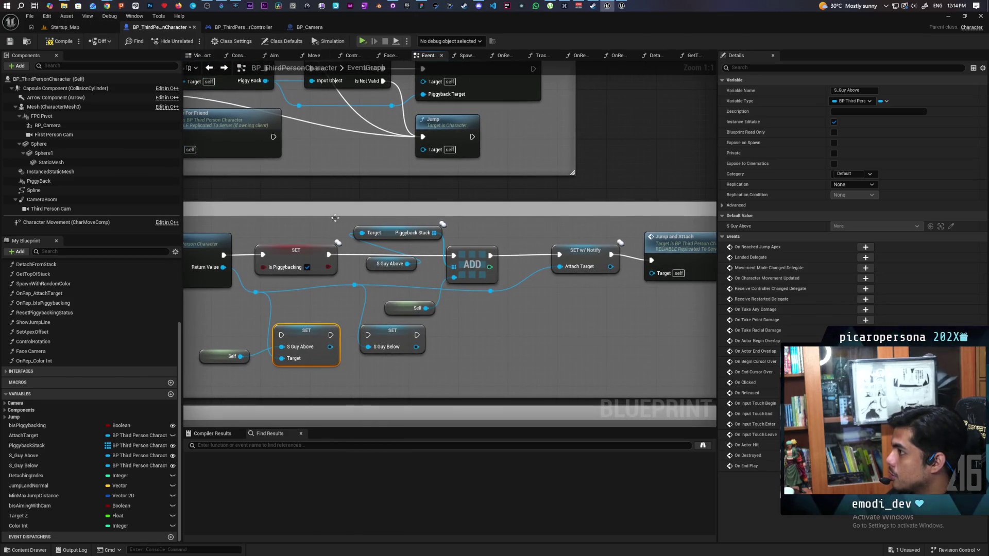
pyautogui.moveTo(388, 8)
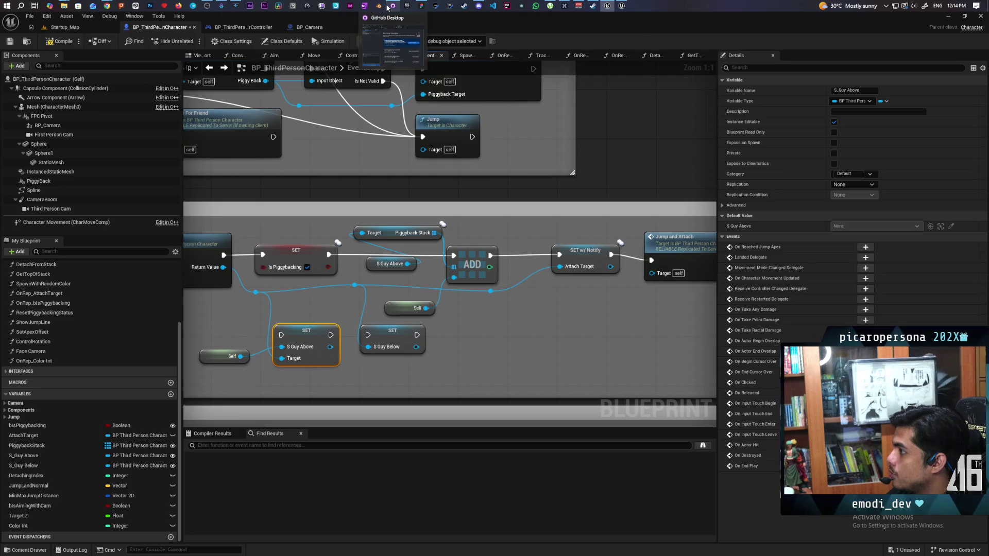
pyautogui.click(391, 41)
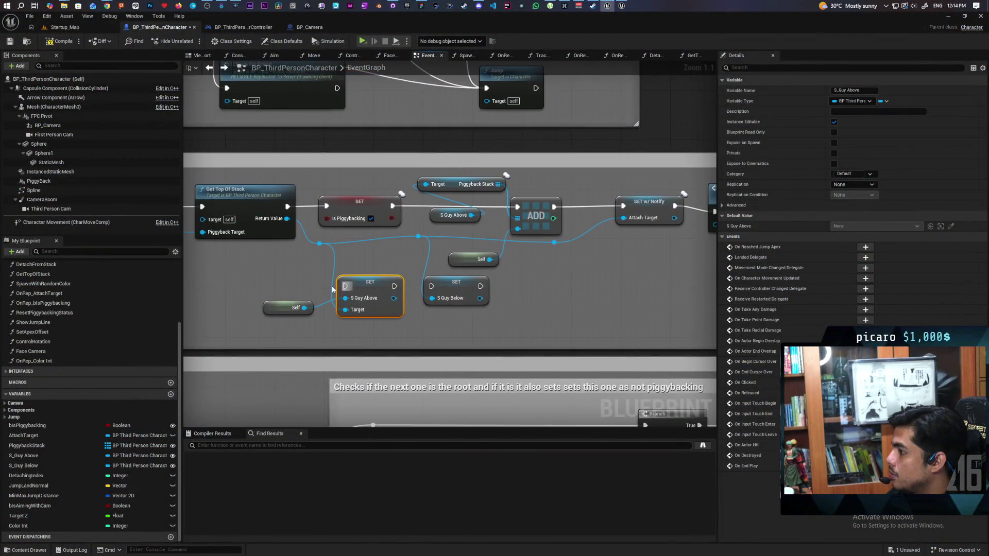
pyautogui.keyDown('shift'); pyautogui.click(291, 307); pyautogui.keyUp('shift')
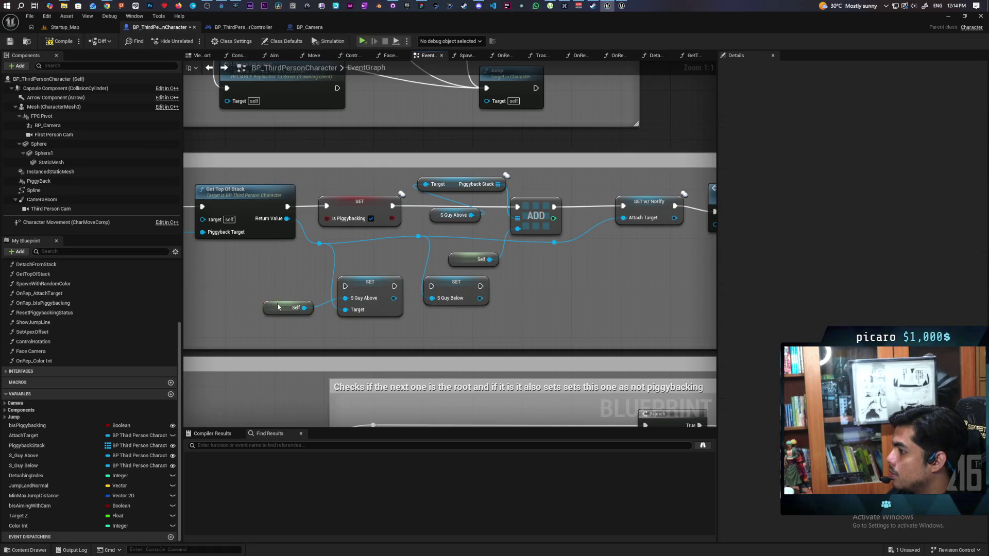
pyautogui.moveTo(288, 307); pyautogui.dragTo(301, 283)
pyautogui.moveTo(376, 285); pyautogui.dragTo(375, 267)
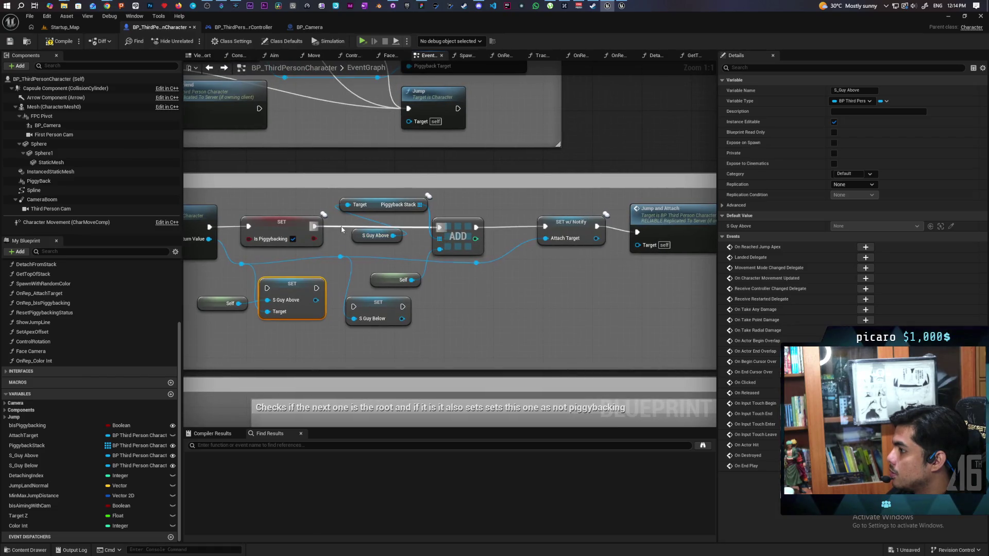
pyautogui.click(344, 230)
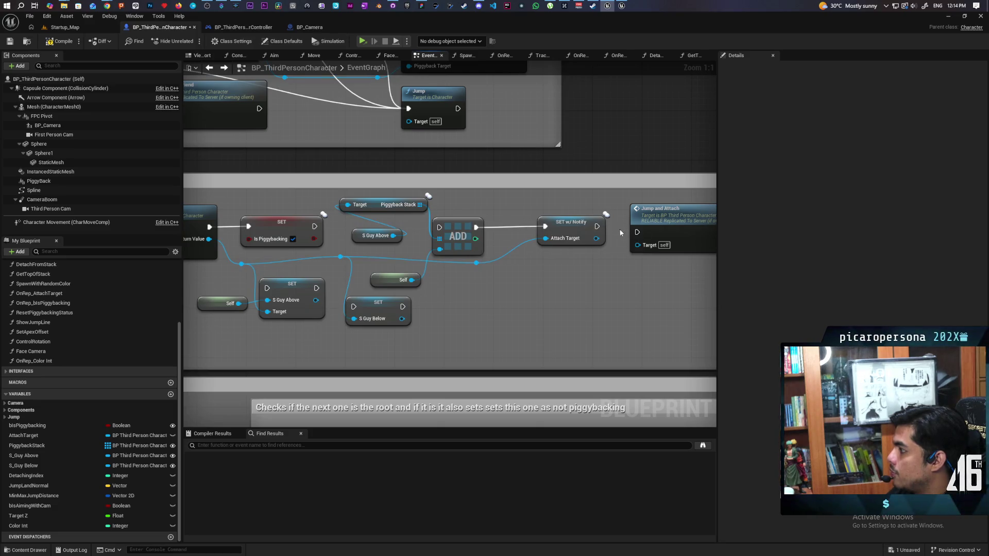
# - Move the Piggyback Stack group right and the SET node group up to make room
pyautogui.moveTo(350, 196); pyautogui.dragTo(574, 287)
pyautogui.moveTo(458, 235)
pyautogui.mouseDown()
pyautogui.moveTo(617, 315)
pyautogui.moveTo(575, 303)
pyautogui.mouseUp()
pyautogui.click(382, 258)
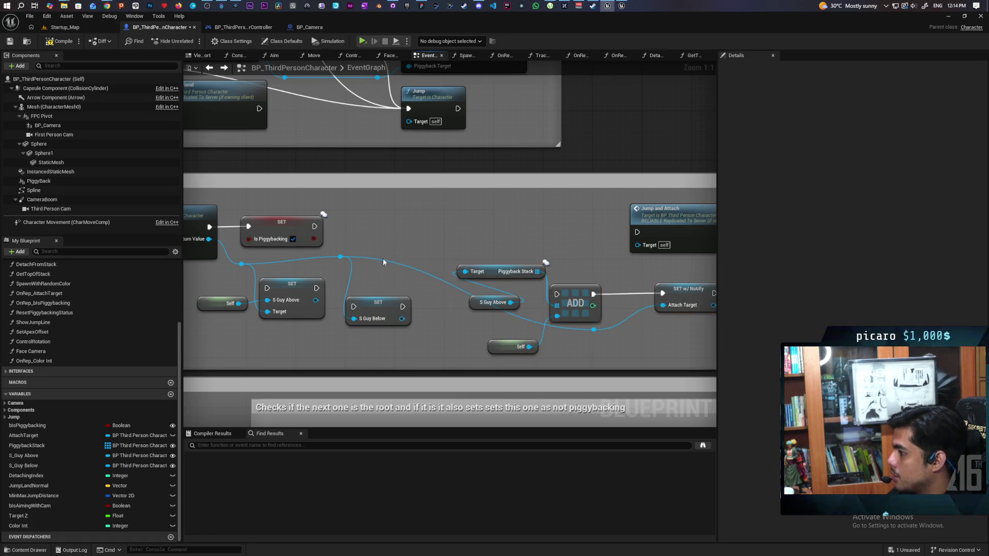
pyautogui.moveTo(191, 272); pyautogui.dragTo(410, 335)
pyautogui.moveTo(293, 291); pyautogui.dragTo(431, 215)
pyautogui.click(487, 212)
# - Chain Is Piggybacking into SET S Guy Above, and SET S Guy Below into Jump and Attach
pyautogui.moveTo(314, 226); pyautogui.dragTo(397, 220)
pyautogui.moveTo(345, 240); pyautogui.dragTo(346, 246)
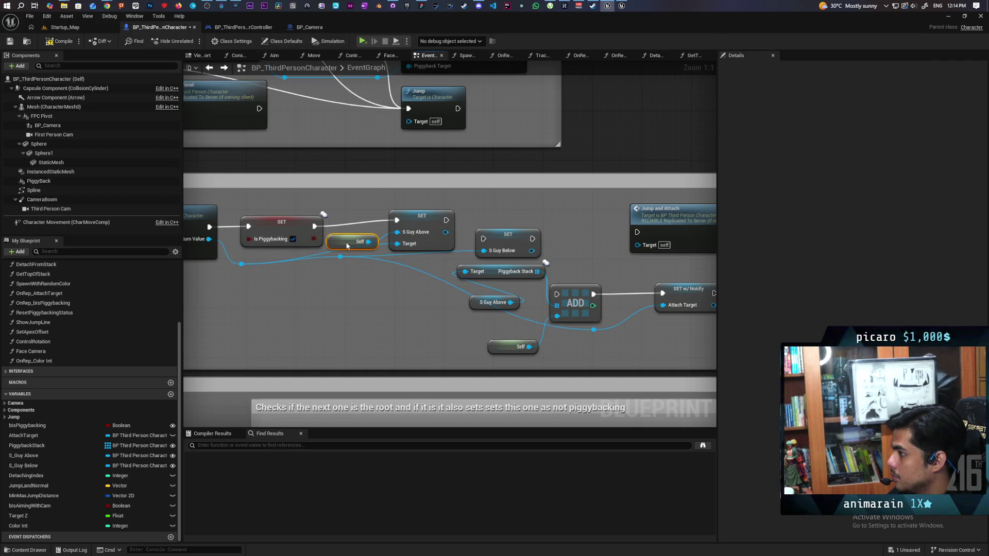
pyautogui.moveTo(421, 217); pyautogui.dragTo(422, 223)
pyautogui.moveTo(503, 240)
pyautogui.mouseDown()
pyautogui.moveTo(503, 227)
pyautogui.moveTo(483, 226)
pyautogui.moveTo(545, 234)
pyautogui.mouseUp()
pyautogui.click(567, 225)
pyautogui.moveTo(629, 265)
pyautogui.mouseDown()
pyautogui.moveTo(442, 220)
pyautogui.moveTo(518, 203)
pyautogui.moveTo(442, 237)
pyautogui.moveTo(514, 250)
pyautogui.moveTo(556, 242)
pyautogui.mouseUp()
pyautogui.moveTo(449, 302); pyautogui.dragTo(552, 271)
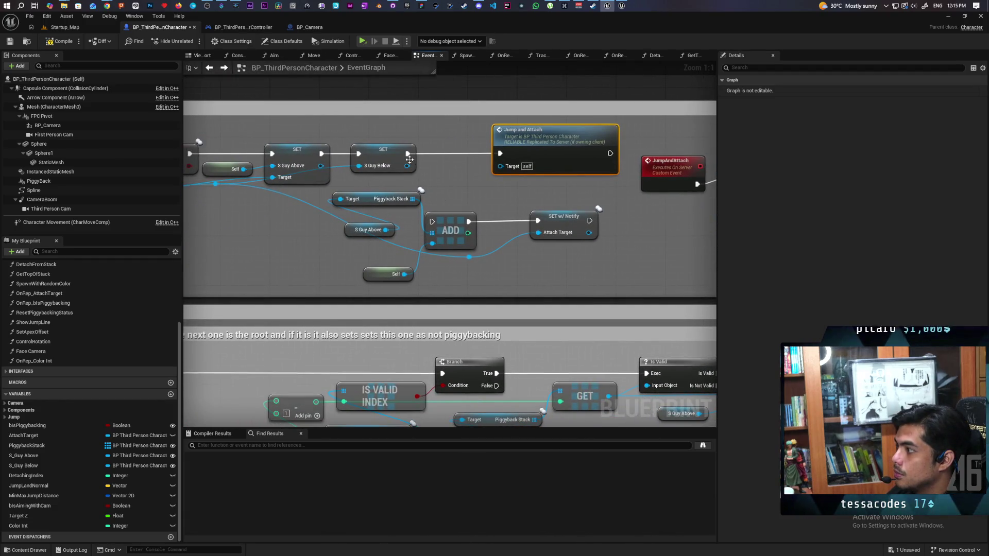
# - Wire an S_Guy Below getter into Calculate Jump's Stack Target in JumpAndAttach, then save
pyautogui.moveTo(409, 160); pyautogui.dragTo(425, 153)
pyautogui.moveTo(287, 242); pyautogui.dragTo(448, 252)
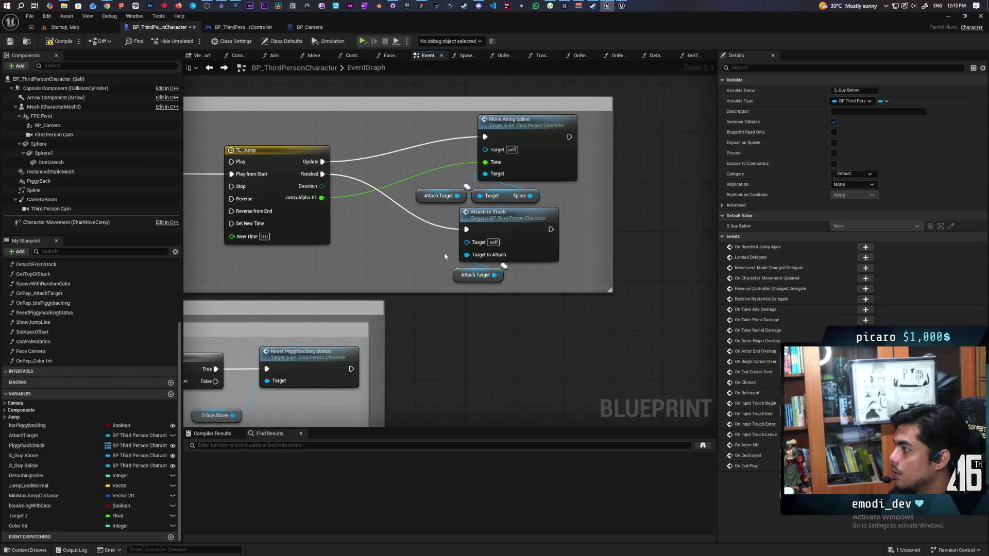
pyautogui.moveTo(237, 250)
pyautogui.mouseDown()
pyautogui.moveTo(560, 241)
pyautogui.moveTo(553, 233)
pyautogui.moveTo(376, 269)
pyautogui.mouseUp()
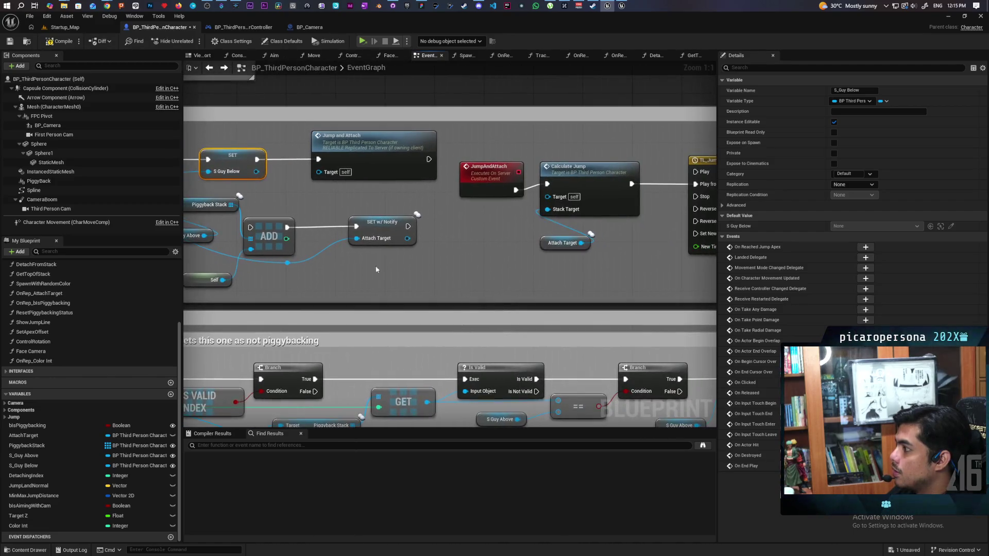
pyautogui.moveTo(467, 263)
pyautogui.mouseDown()
pyautogui.moveTo(634, 247)
pyautogui.moveTo(449, 255)
pyautogui.moveTo(438, 296)
pyautogui.mouseUp()
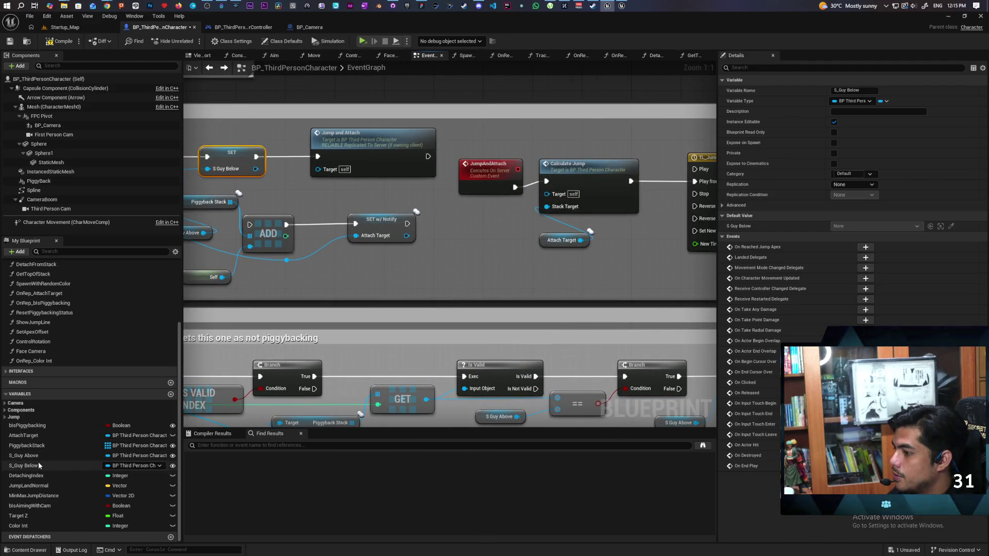
pyautogui.moveTo(35, 464)
pyautogui.mouseDown()
pyautogui.moveTo(543, 252)
pyautogui.moveTo(546, 206)
pyautogui.mouseUp()
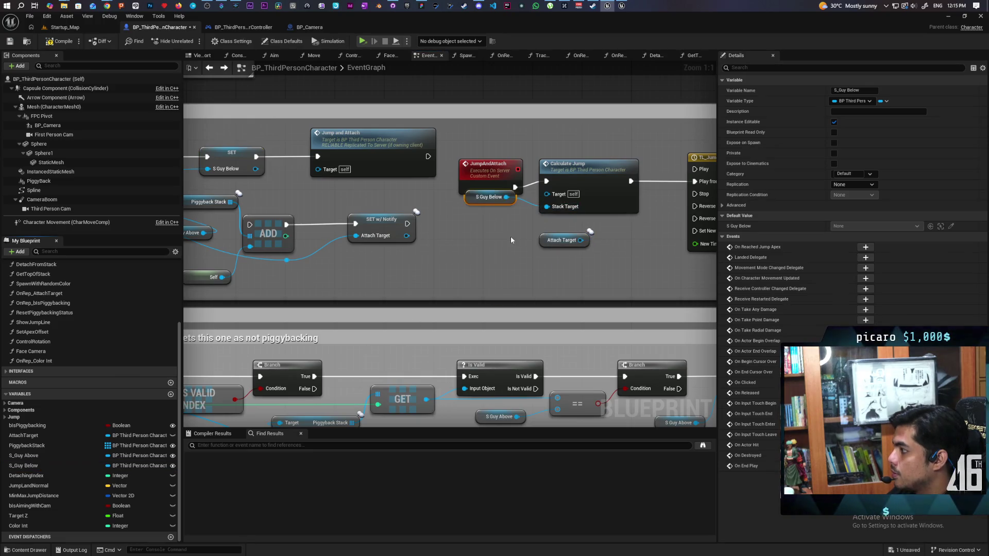
pyautogui.moveTo(471, 204)
pyautogui.mouseDown()
pyautogui.moveTo(477, 246)
pyautogui.moveTo(448, 239)
pyautogui.mouseUp()
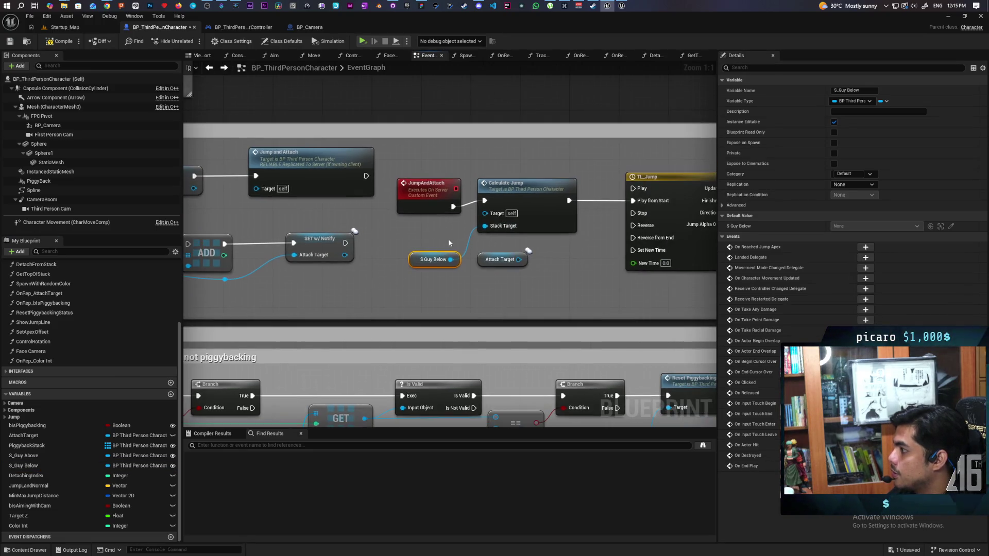
pyautogui.click(428, 190)
pyautogui.moveTo(526, 269); pyautogui.dragTo(412, 296)
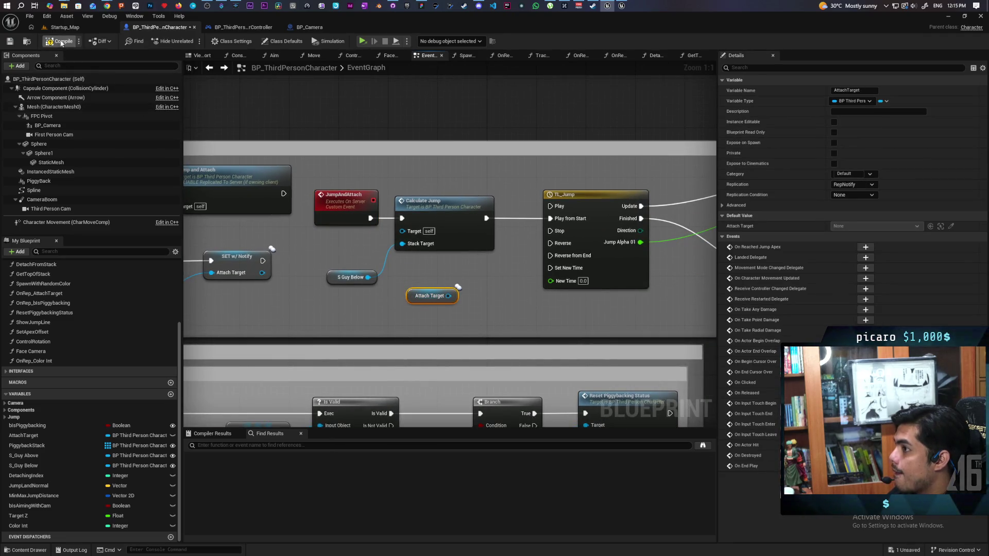
pyautogui.hotkey('ctrl', 's')
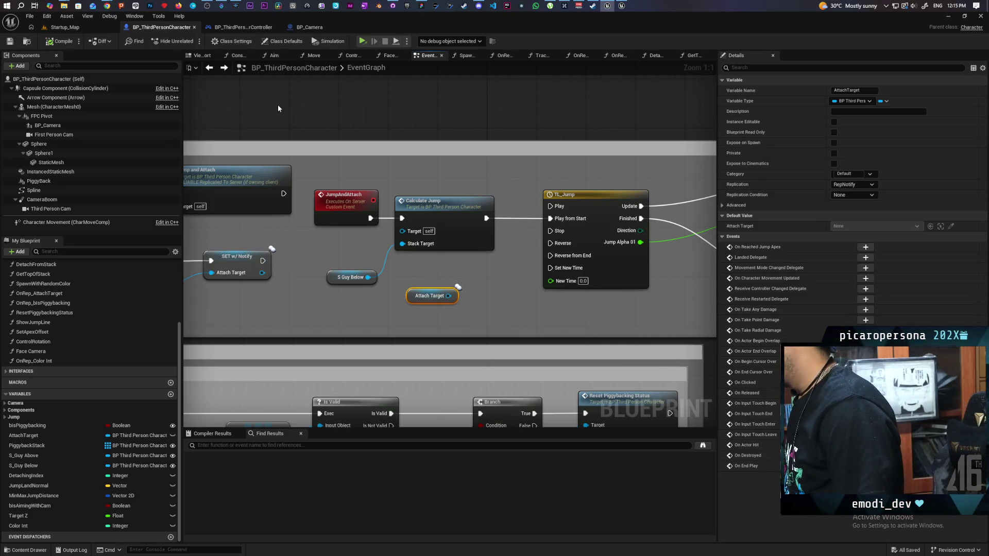
# - Review the S Guy Above stack nodes, undo an accidental wire change, and open CalculateJump
pyautogui.moveTo(376, 307)
pyautogui.mouseDown()
pyautogui.moveTo(394, 196)
pyautogui.moveTo(536, 205)
pyautogui.mouseUp()
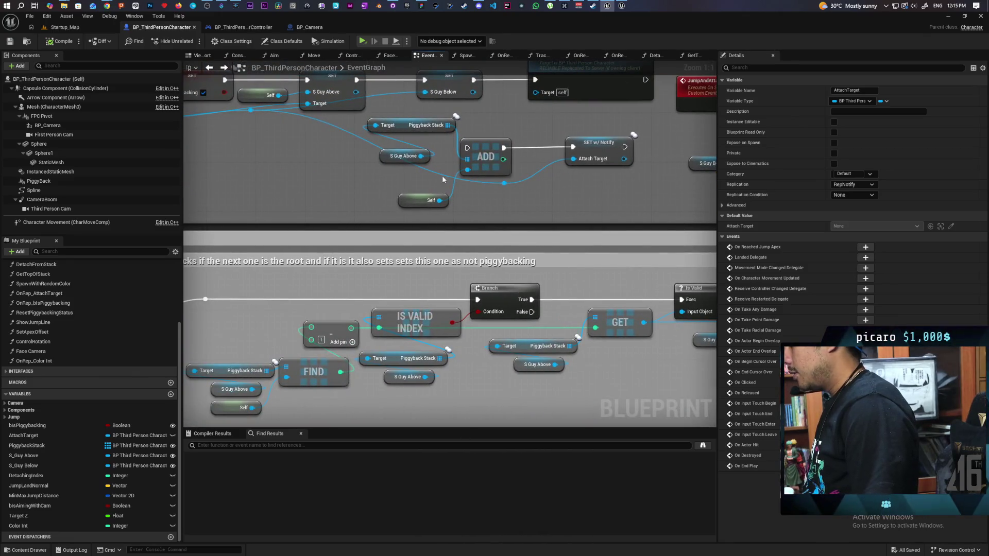
pyautogui.moveTo(496, 170); pyautogui.dragTo(414, 161)
pyautogui.click(314, 147)
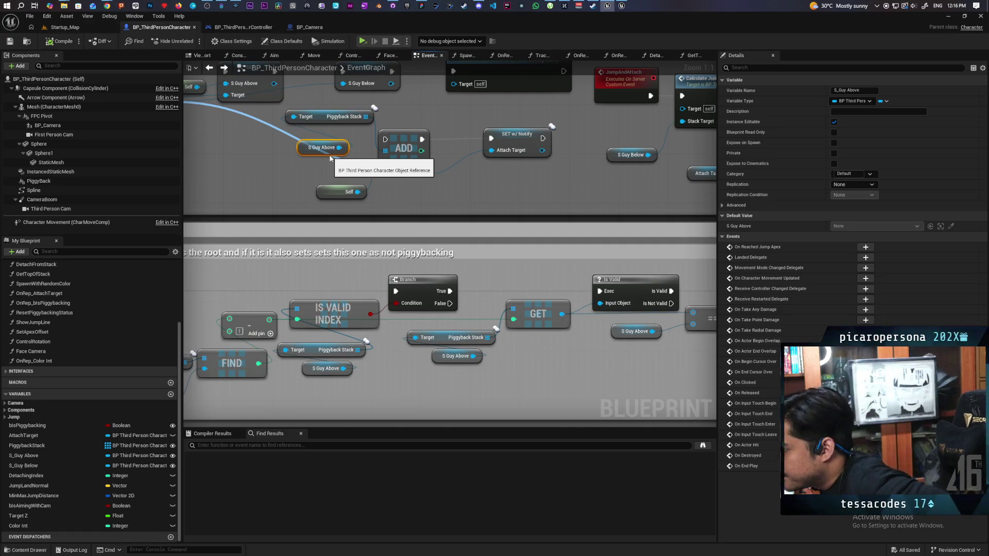
pyautogui.hotkey('ctrl', 'z')
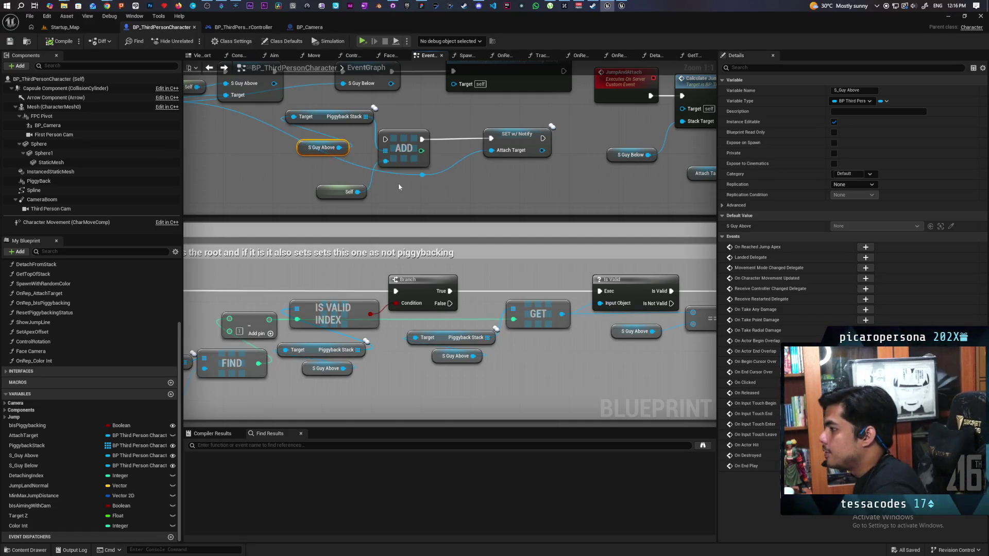
pyautogui.moveTo(438, 150); pyautogui.dragTo(419, 246)
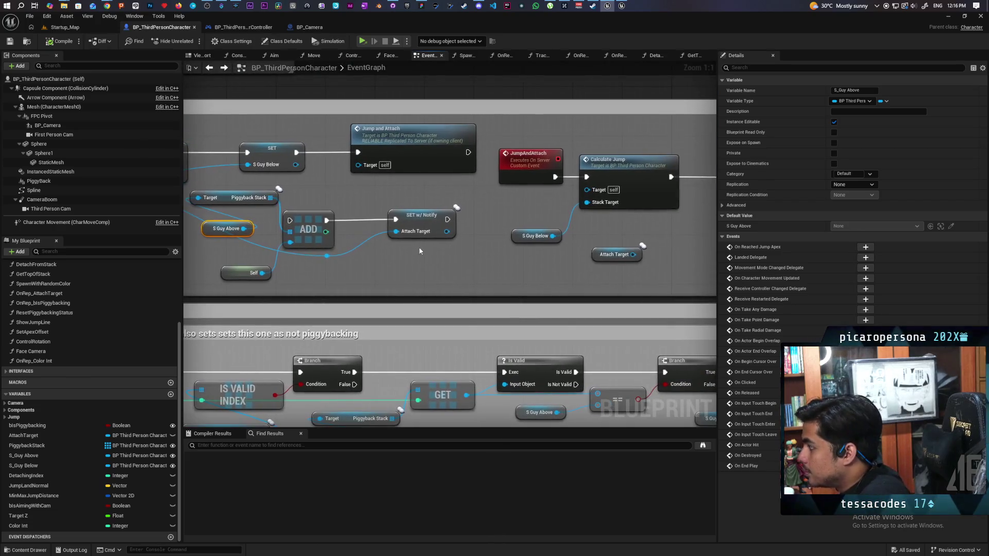
pyautogui.doubleClick(652, 217)
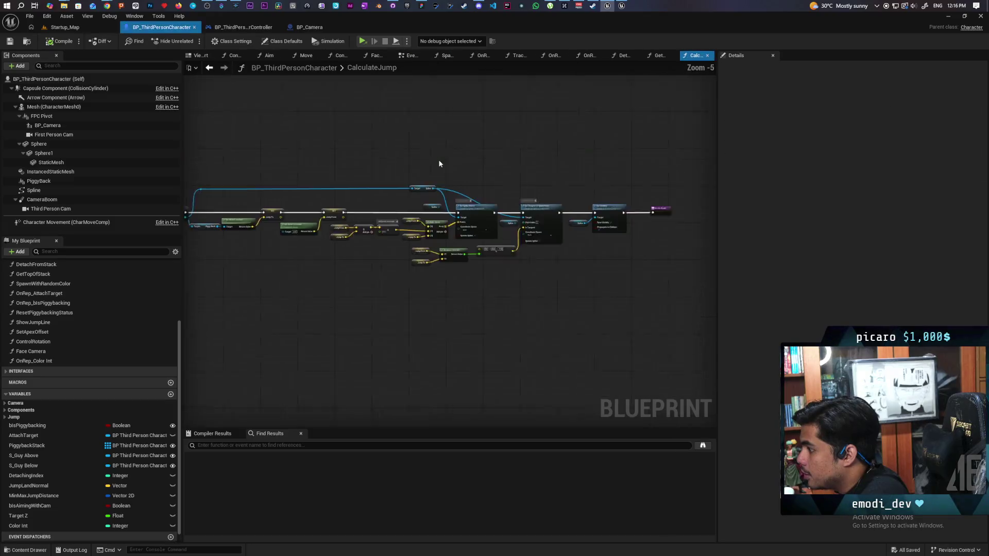
# - Wire Set Visibility's output to CalculateJump's Return Node, move the nodes lower, compile, and go back
pyautogui.scroll(4, 347, 263)
pyautogui.moveTo(393, 270); pyautogui.dragTo(266, 271)
pyautogui.moveTo(358, 286); pyautogui.dragTo(328, 285)
pyautogui.moveTo(497, 287); pyautogui.dragTo(283, 285)
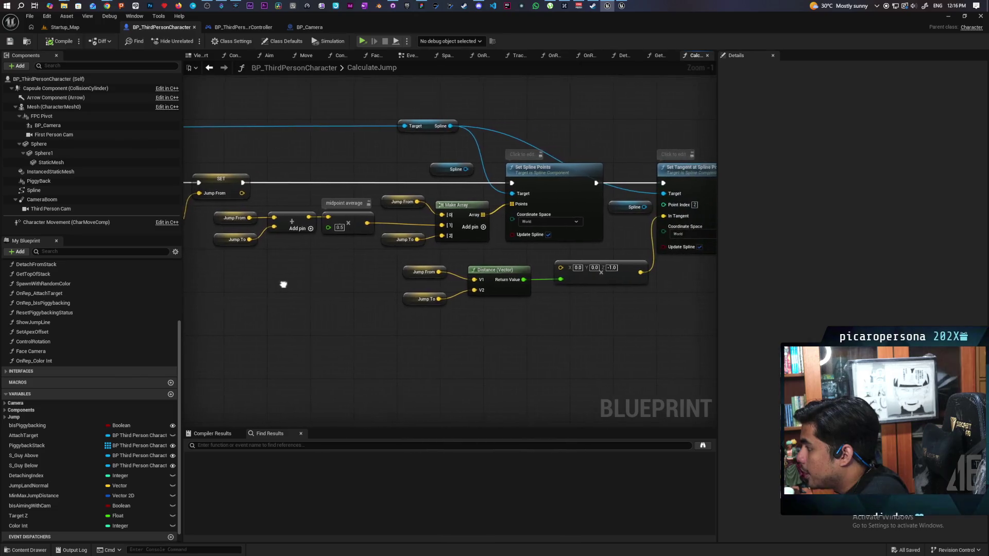
pyautogui.moveTo(393, 297); pyautogui.dragTo(288, 292)
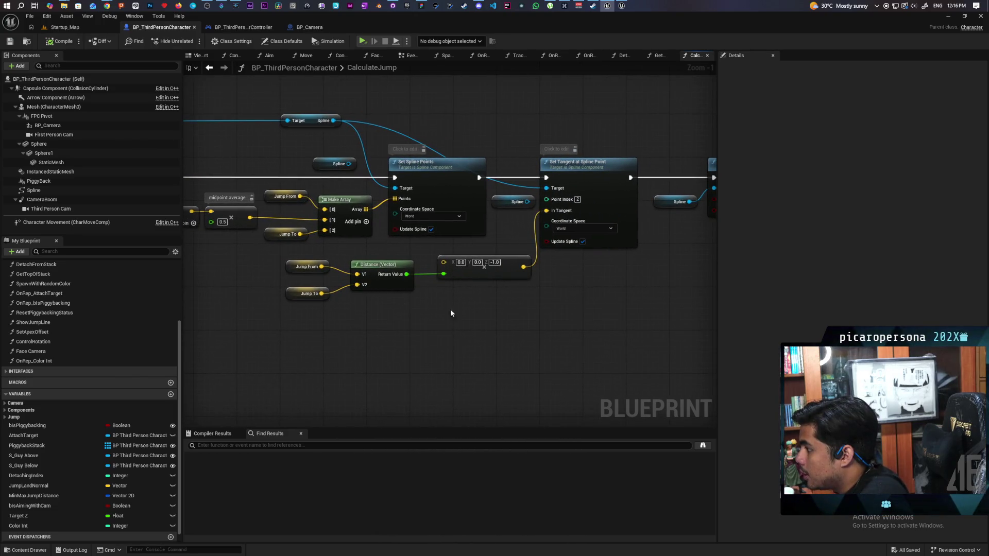
pyautogui.moveTo(500, 309); pyautogui.dragTo(380, 295)
pyautogui.moveTo(567, 288)
pyautogui.mouseDown()
pyautogui.moveTo(527, 287)
pyautogui.moveTo(633, 265)
pyautogui.moveTo(490, 286)
pyautogui.mouseUp()
pyautogui.moveTo(581, 179); pyautogui.dragTo(650, 180)
pyautogui.moveTo(603, 227); pyautogui.dragTo(448, 155)
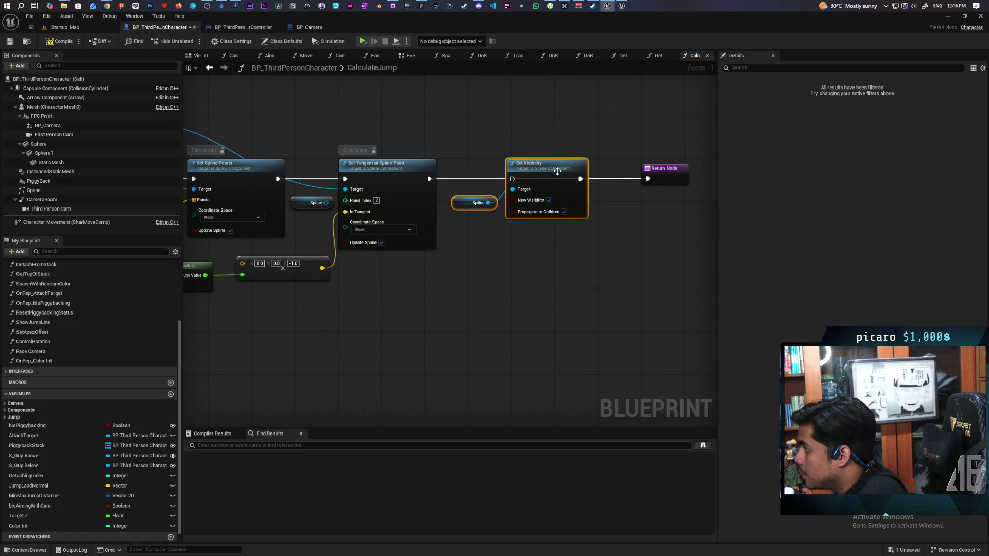
pyautogui.moveTo(546, 164); pyautogui.dragTo(562, 245)
pyautogui.click(64, 44)
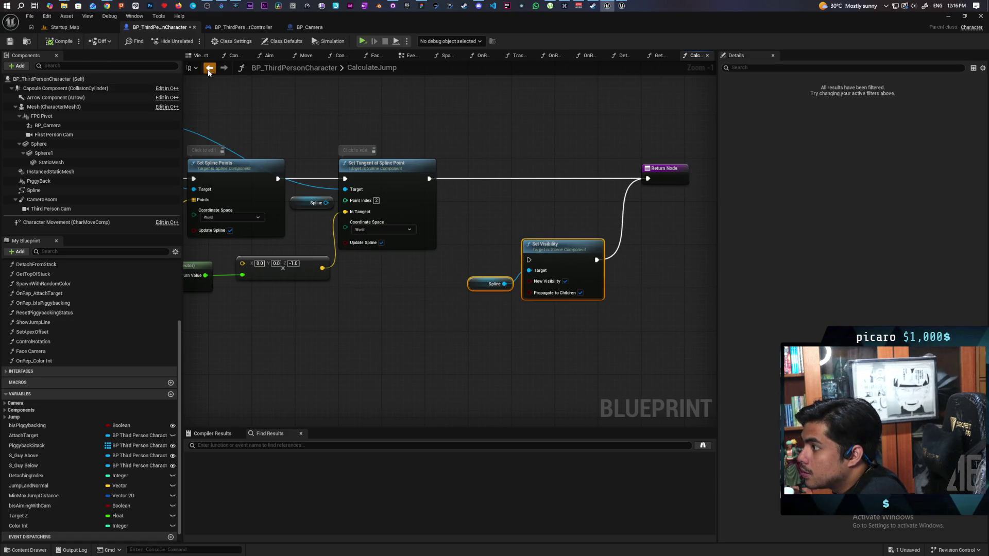
pyautogui.click(210, 69)
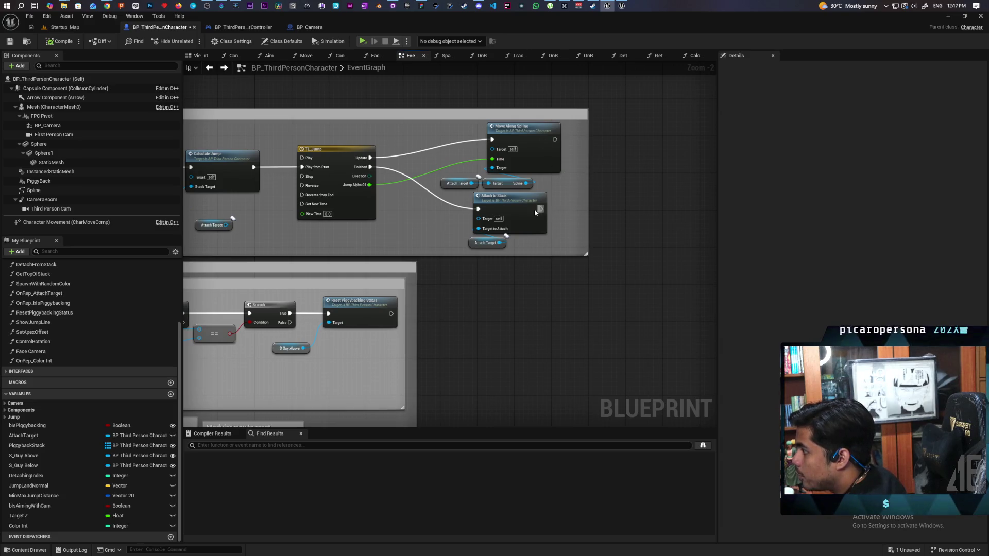
# - Paste an S_Guy Below getter near TL_Jump and move Attach Target's wires onto it
pyautogui.scroll(1, 521, 216)
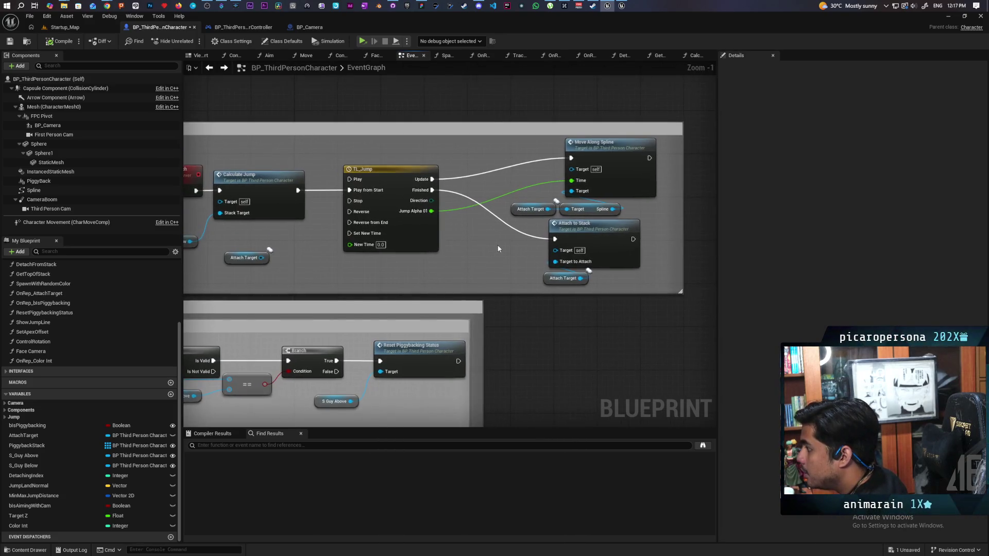
pyautogui.scroll(1, 498, 247)
pyautogui.moveTo(485, 243)
pyautogui.mouseDown()
pyautogui.moveTo(589, 243)
pyautogui.moveTo(547, 260)
pyautogui.moveTo(559, 259)
pyautogui.mouseUp()
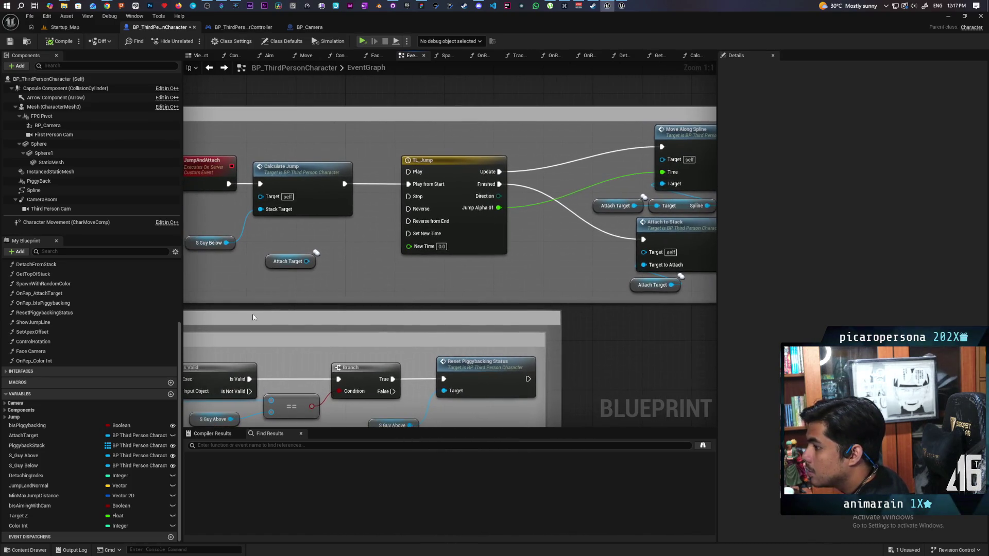
pyautogui.click(208, 242)
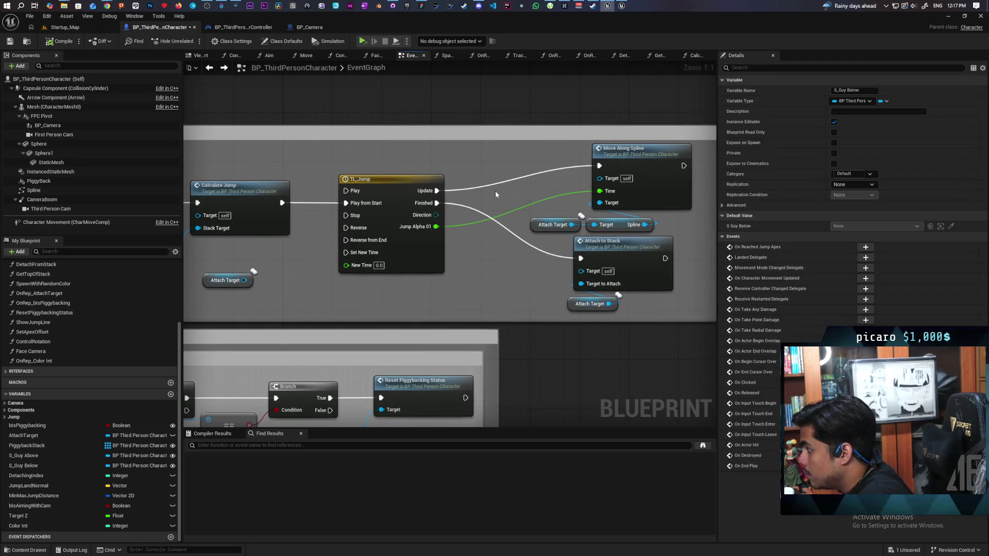
pyautogui.hotkey('ctrl', 'c')
pyautogui.hotkey('ctrl', 'v')
pyautogui.moveTo(572, 224)
pyautogui.mouseDown()
pyautogui.moveTo(534, 193)
pyautogui.moveTo(472, 225)
pyautogui.mouseUp()
pyautogui.moveTo(517, 194)
pyautogui.mouseDown()
pyautogui.moveTo(538, 216)
pyautogui.moveTo(536, 194)
pyautogui.mouseUp()
# - Check MoveAlongSpline, save, and connect S Guy Below into Attach to Stack
pyautogui.doubleClick(636, 201)
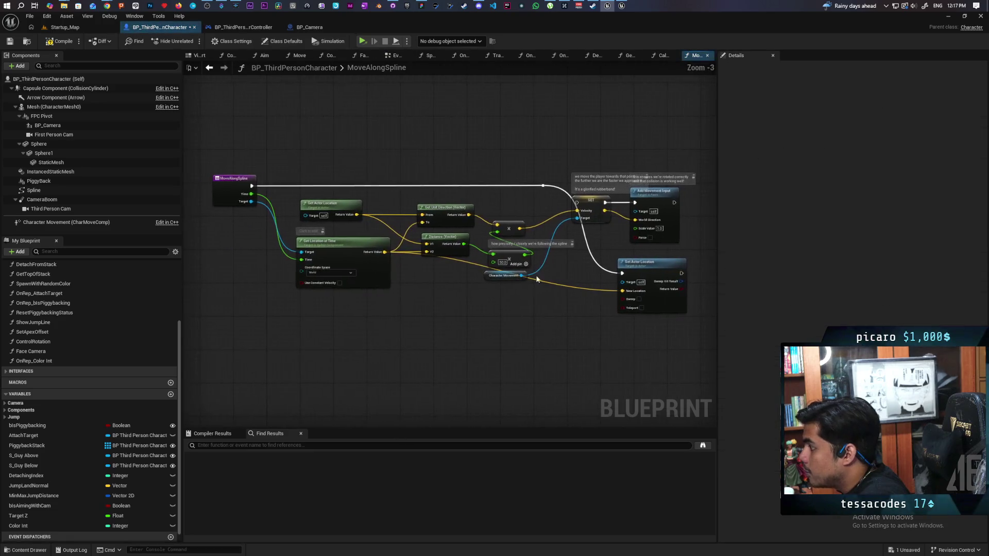
pyautogui.click(209, 67)
pyautogui.hotkey('ctrl', 's')
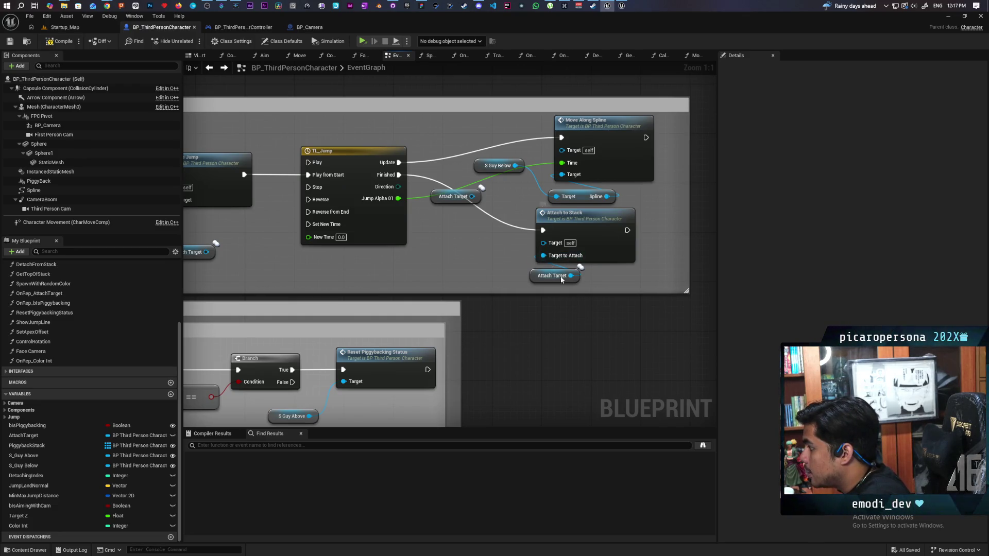
pyautogui.moveTo(515, 165); pyautogui.dragTo(544, 256)
pyautogui.scroll(-3, 433, 252)
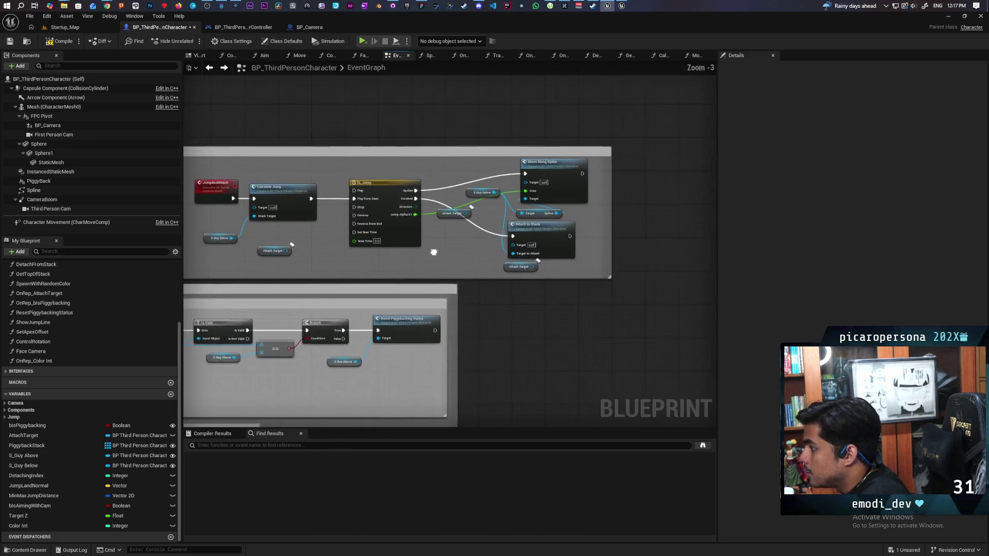
pyautogui.moveTo(434, 253); pyautogui.dragTo(579, 249)
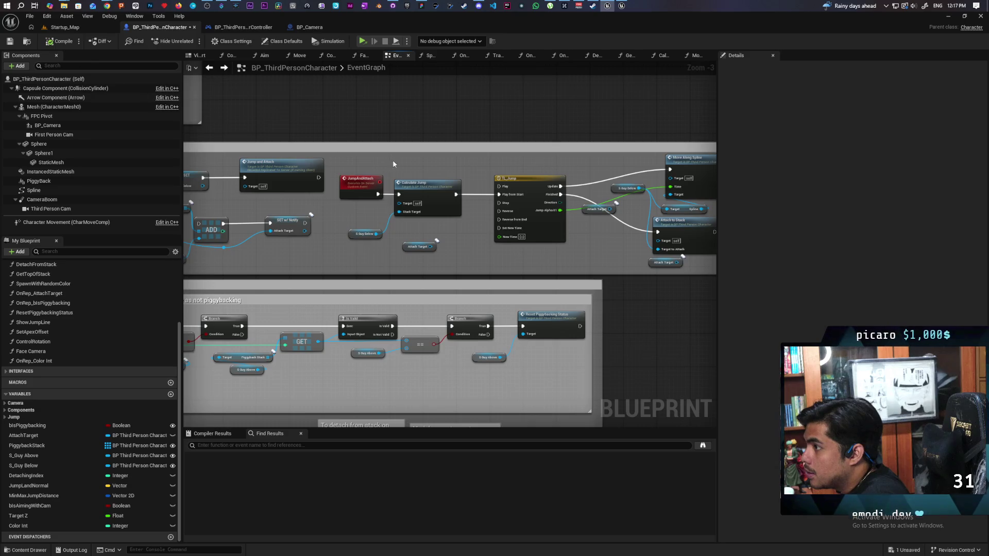
# - Save the blueprint and bring the Jump Input section back into view
pyautogui.hotkey('ctrl', 's')
pyautogui.scroll(-2, 467, 243)
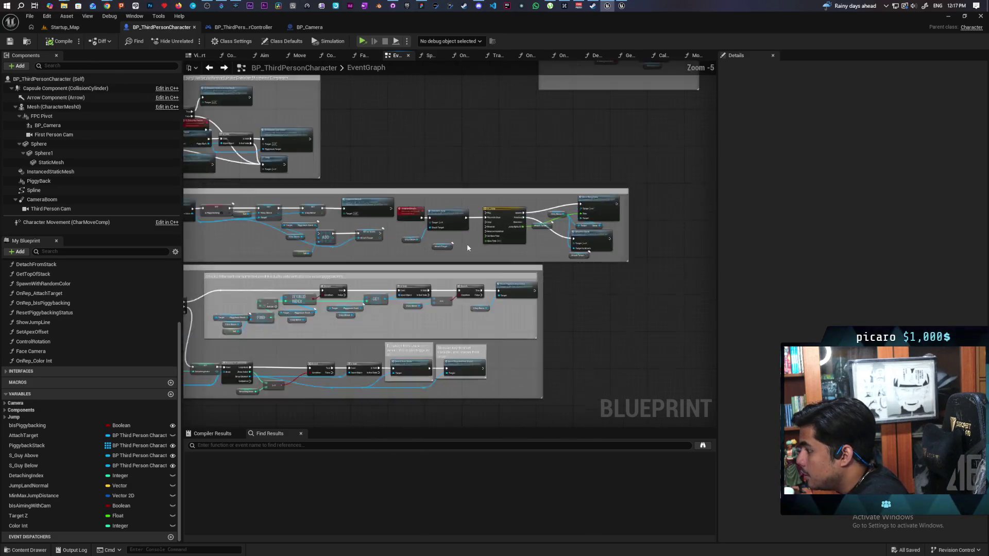
pyautogui.scroll(1, 482, 300)
pyautogui.scroll(2, 447, 286)
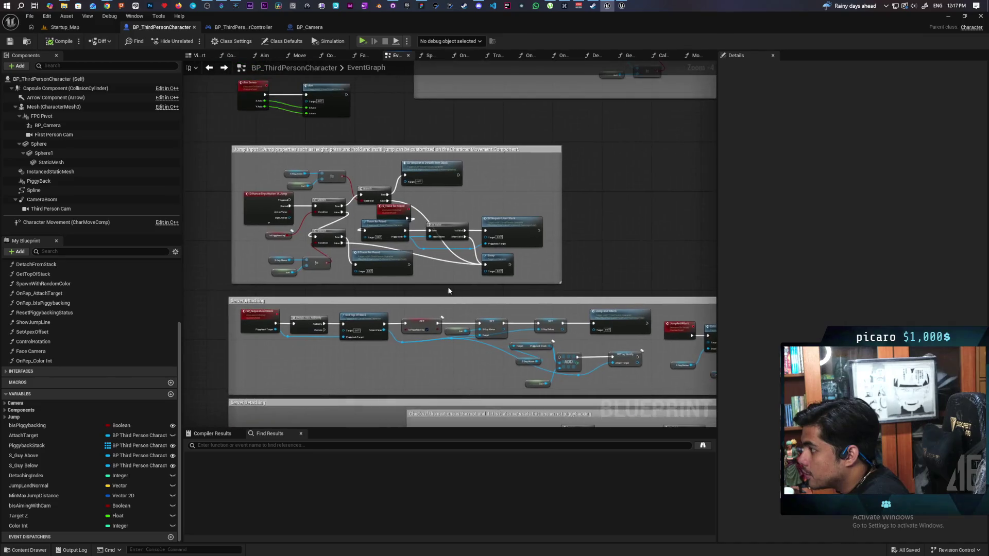
pyautogui.moveTo(449, 241); pyautogui.dragTo(466, 253)
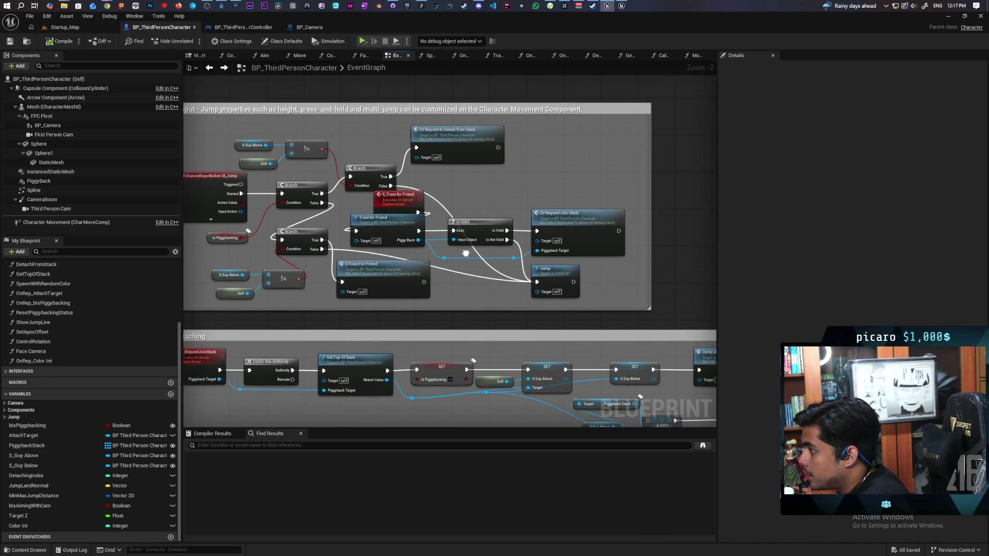
# - Go to the SV_RequestToDetachFromStack event and follow the Server Detaching logic to Reset Piggybacking Status
pyautogui.doubleClick(452, 137)
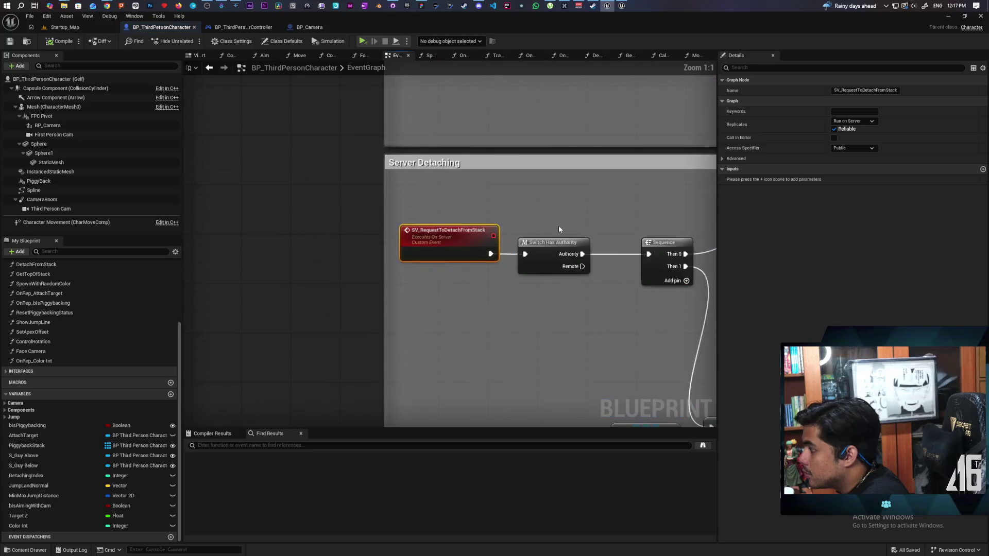
pyautogui.scroll(-2, 412, 236)
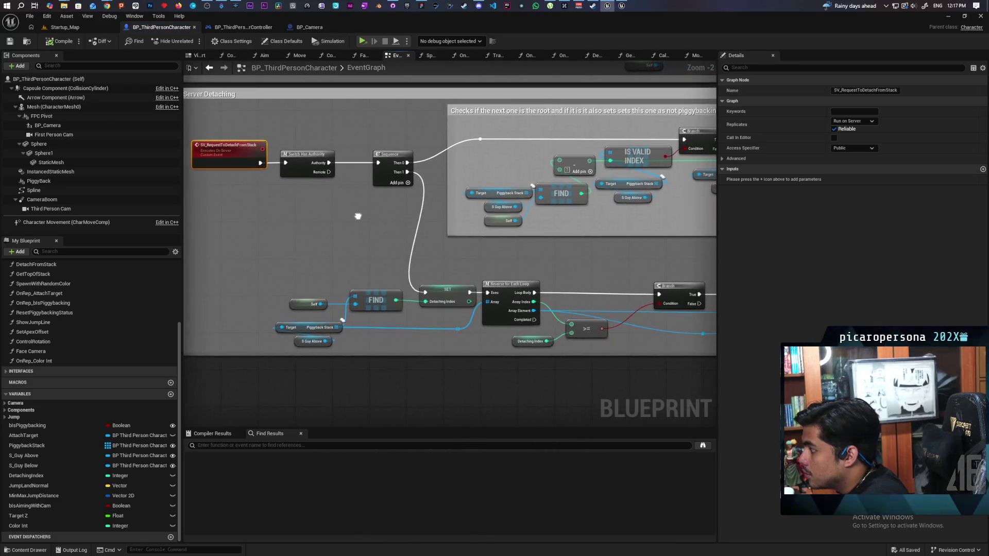
pyautogui.moveTo(311, 138)
pyautogui.mouseDown()
pyautogui.moveTo(299, 181)
pyautogui.moveTo(318, 221)
pyautogui.moveTo(390, 210)
pyautogui.mouseUp()
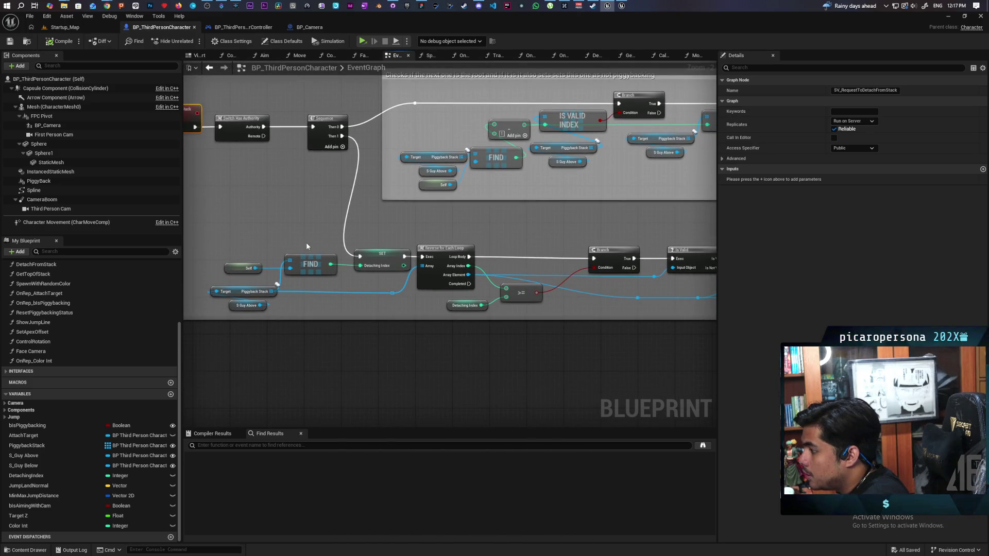
pyautogui.moveTo(357, 255); pyautogui.dragTo(327, 265)
pyautogui.scroll(-3, 316, 265)
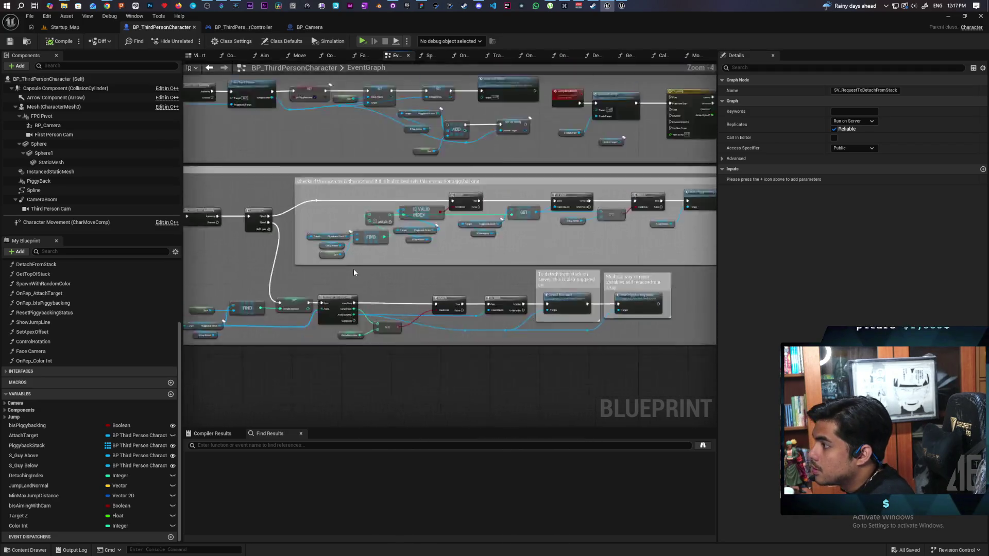
pyautogui.scroll(3, 354, 272)
pyautogui.moveTo(400, 277)
pyautogui.mouseDown()
pyautogui.moveTo(466, 266)
pyautogui.moveTo(432, 289)
pyautogui.moveTo(419, 267)
pyautogui.moveTo(358, 258)
pyautogui.mouseUp()
pyautogui.moveTo(476, 267); pyautogui.dragTo(363, 264)
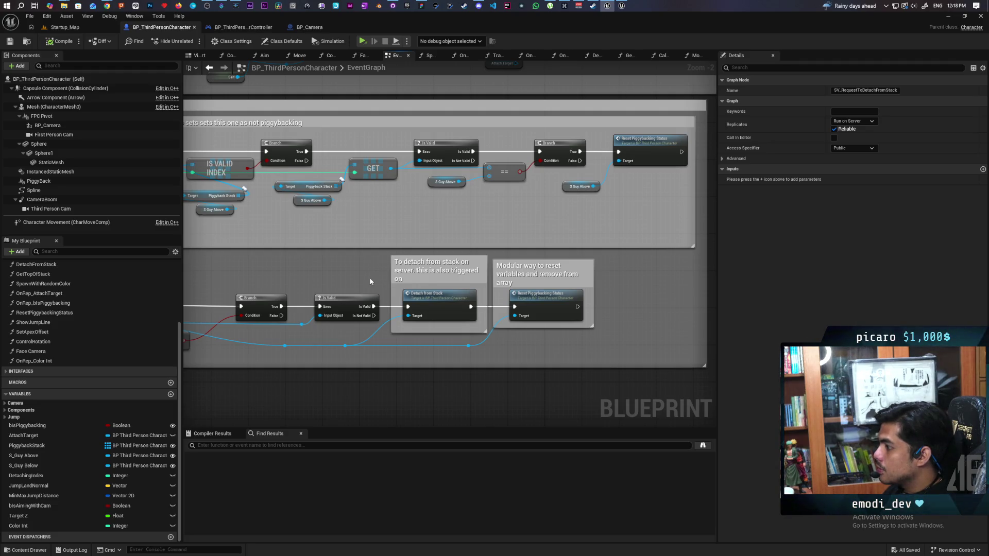
# - Re-centre on the SV_RequestToDetachFromStack event and open the DetachFromStack function graph
pyautogui.press('Home')
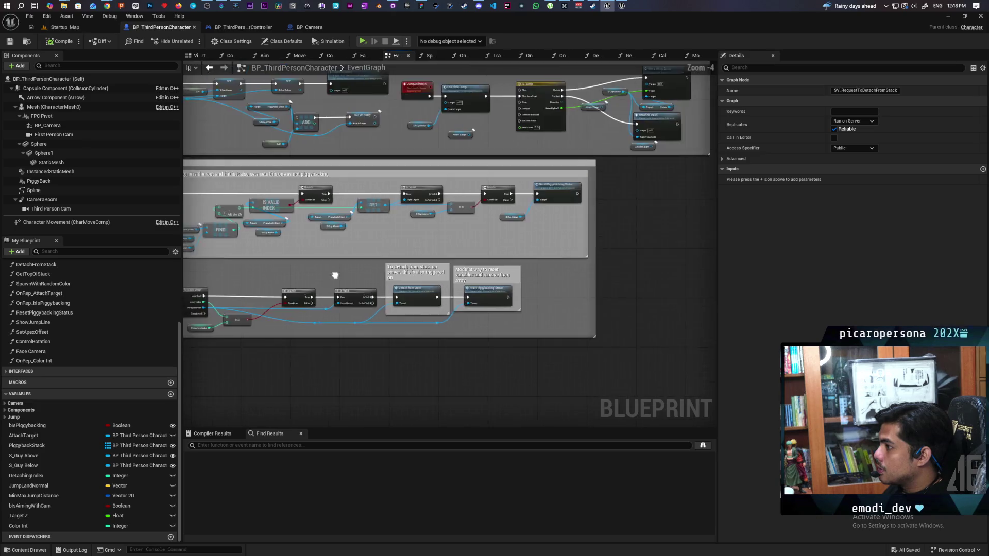
pyautogui.scroll(-2, 509, 280)
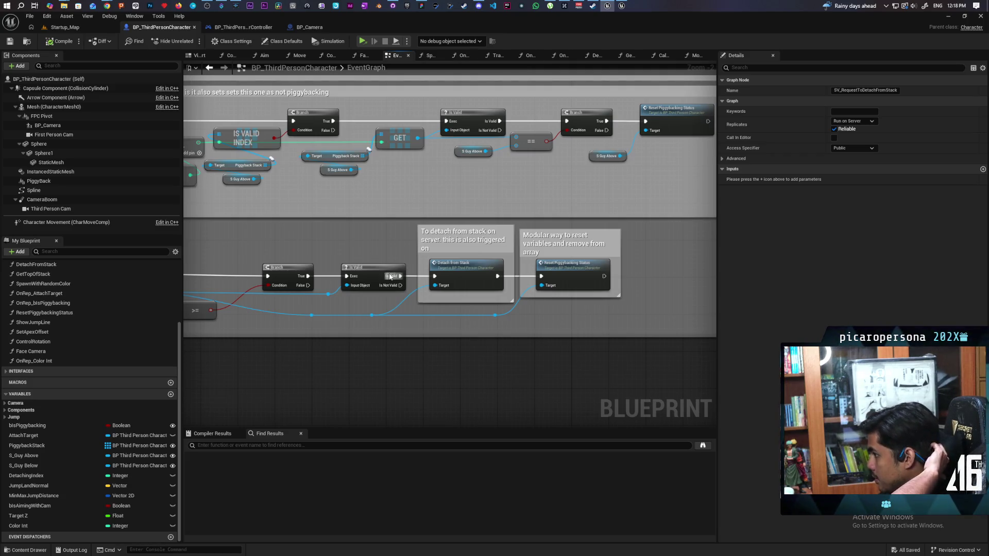
pyautogui.doubleClick(450, 272)
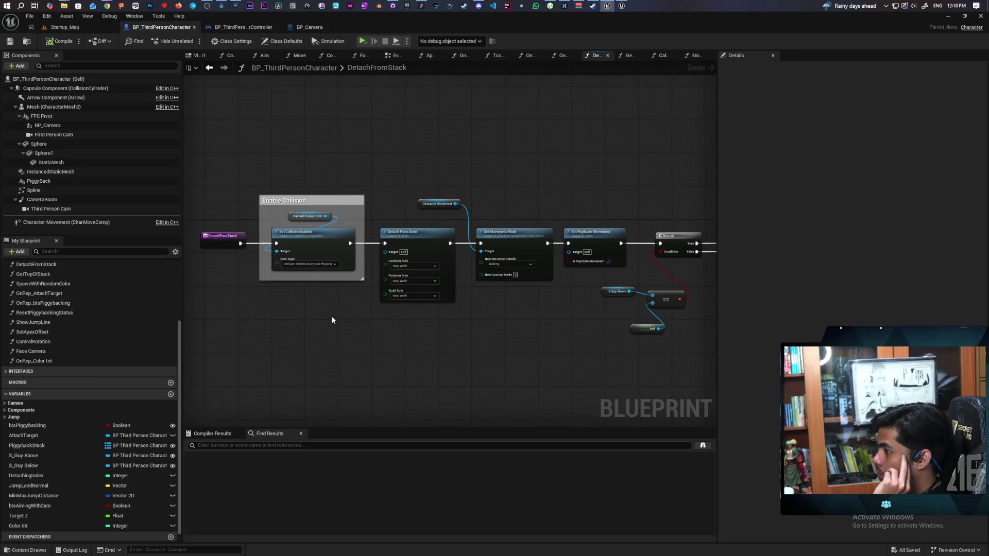
# - Pan the DetachFromStack graph past the Branch and Jump to the Ignore Input for Local Controlled Pawn section
pyautogui.scroll(1, 545, 344)
pyautogui.moveTo(545, 343); pyautogui.dragTo(299, 319)
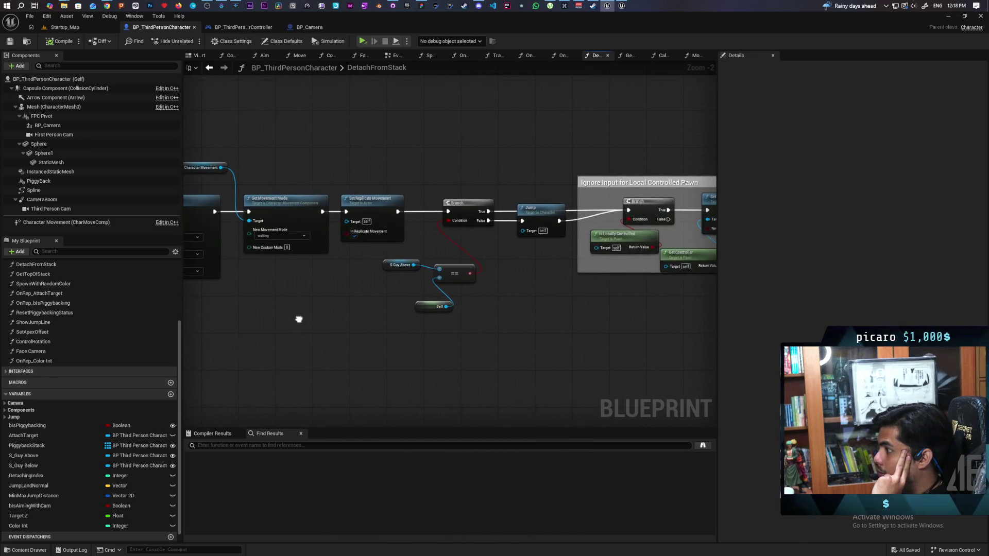
pyautogui.moveTo(385, 340)
pyautogui.mouseDown()
pyautogui.moveTo(451, 342)
pyautogui.moveTo(420, 346)
pyautogui.mouseUp()
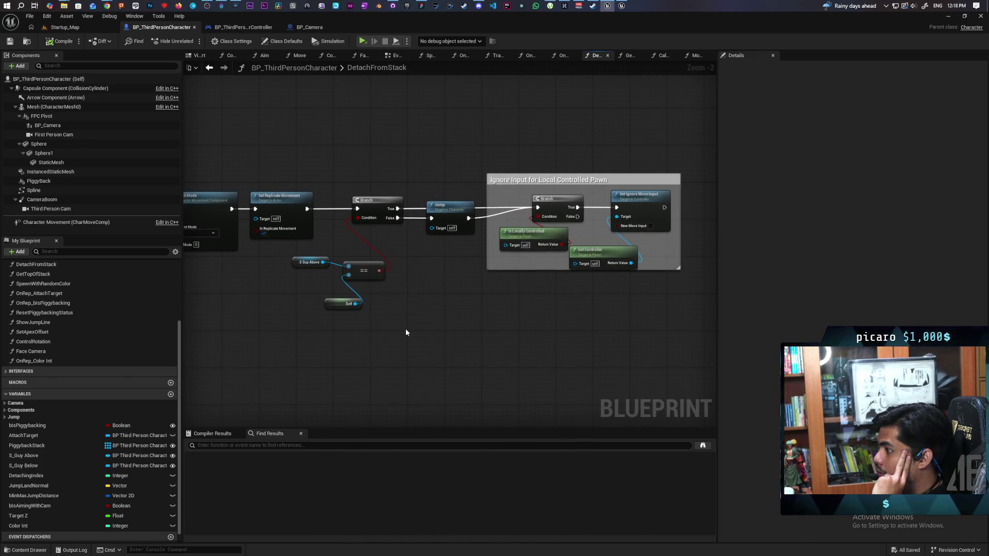
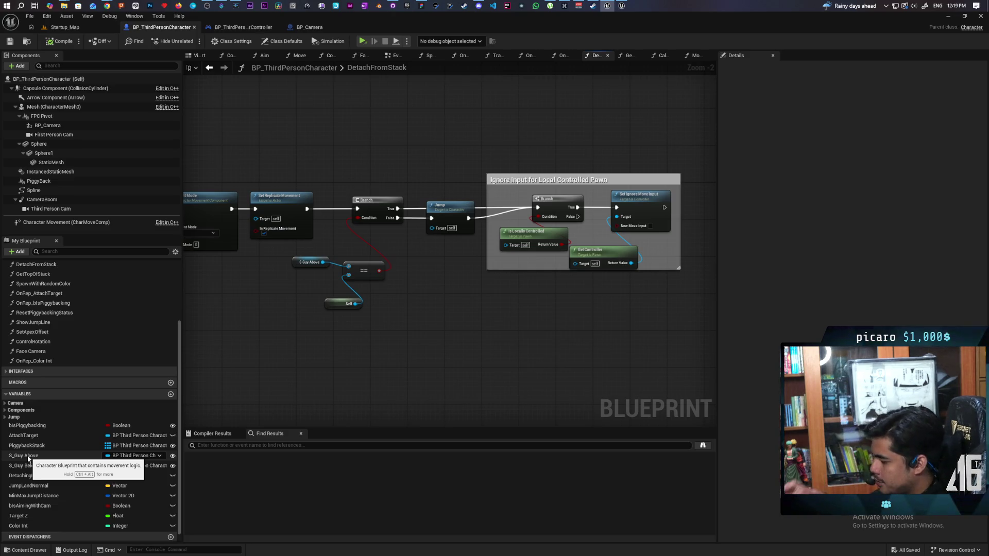
# - Add an S Guy Below getter in DetachFromStack and feed it into a new Is Valid node
pyautogui.moveTo(40, 465)
pyautogui.mouseDown()
pyautogui.moveTo(377, 327)
pyautogui.moveTo(297, 329)
pyautogui.moveTo(289, 365)
pyautogui.mouseUp()
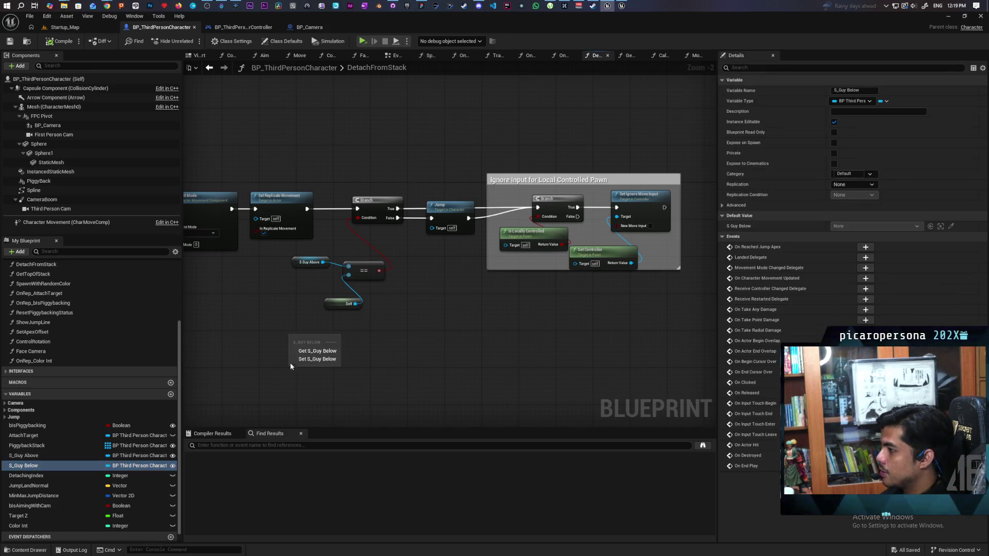
pyautogui.click(319, 351)
pyautogui.scroll(2, 349, 338)
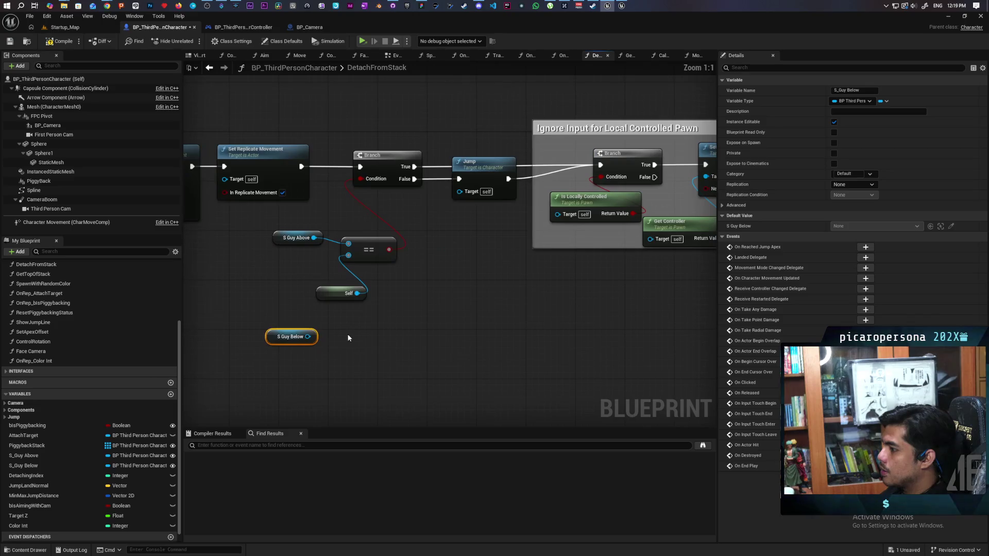
pyautogui.hotkey('ctrl', 'v')
pyautogui.moveTo(310, 337); pyautogui.dragTo(372, 352)
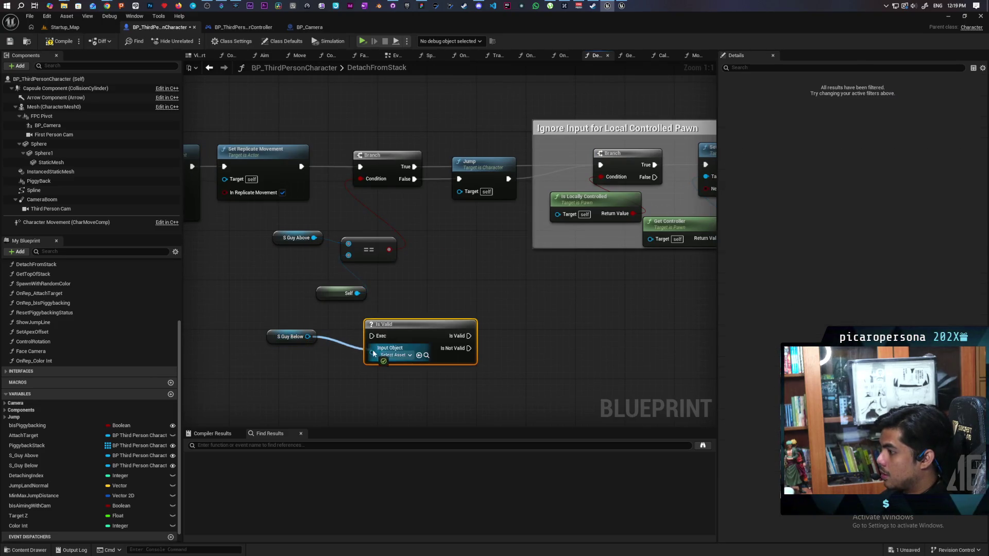
pyautogui.moveTo(323, 394)
pyautogui.mouseDown()
pyautogui.moveTo(366, 363)
pyautogui.moveTo(344, 384)
pyautogui.mouseUp()
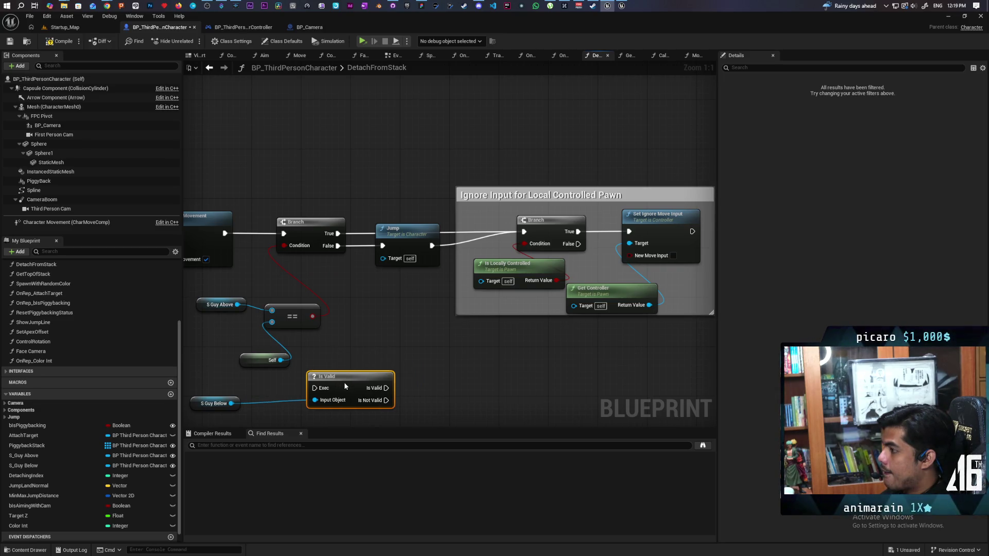
# - Rearrange Is Valid, S Guy Below, and the S Guy Above, == and Self nodes
pyautogui.moveTo(263, 320)
pyautogui.mouseDown()
pyautogui.moveTo(313, 315)
pyautogui.moveTo(313, 325)
pyautogui.moveTo(280, 286)
pyautogui.mouseUp()
pyautogui.moveTo(338, 311); pyautogui.dragTo(314, 132)
pyautogui.moveTo(384, 371)
pyautogui.mouseDown()
pyautogui.moveTo(353, 327)
pyautogui.moveTo(341, 284)
pyautogui.mouseUp()
pyautogui.moveTo(263, 397); pyautogui.dragTo(276, 318)
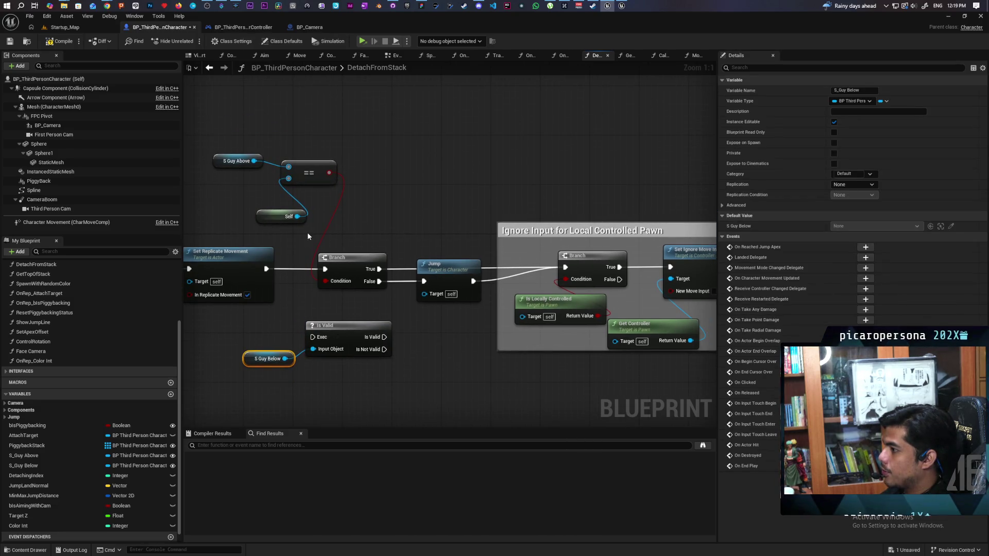
pyautogui.moveTo(231, 133)
pyautogui.mouseDown()
pyautogui.moveTo(336, 216)
pyautogui.moveTo(269, 196)
pyautogui.mouseUp()
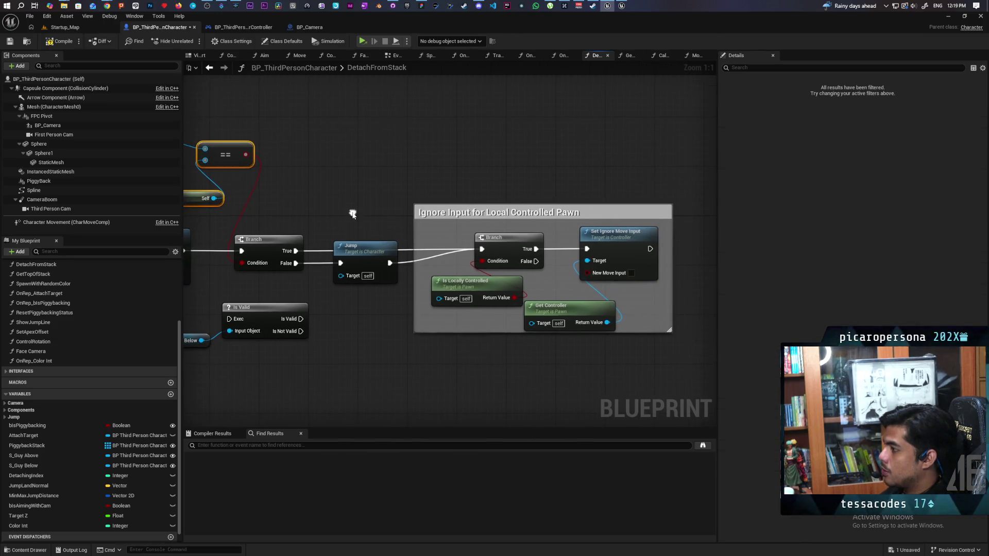
pyautogui.moveTo(351, 344)
pyautogui.mouseDown()
pyautogui.moveTo(406, 336)
pyautogui.moveTo(279, 366)
pyautogui.mouseUp()
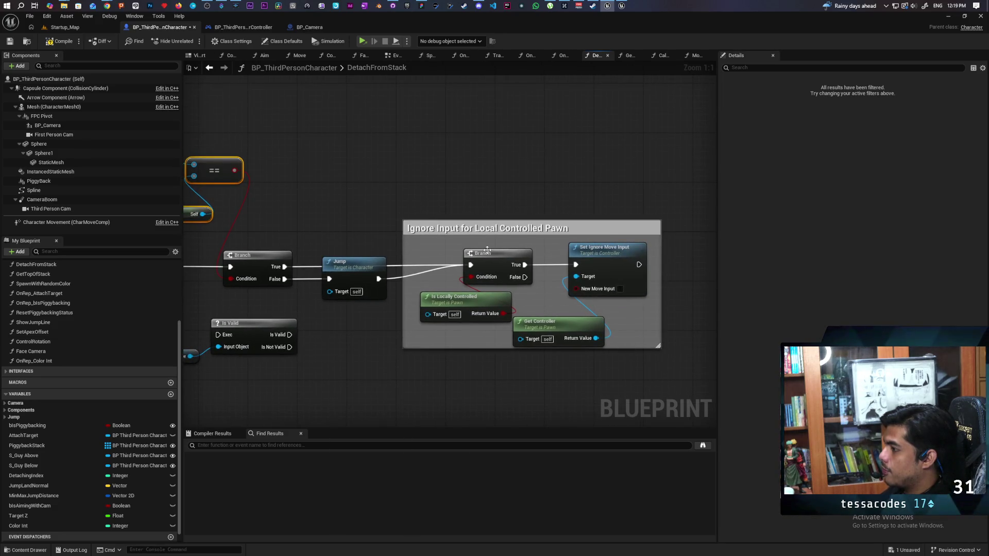
pyautogui.moveTo(296, 327)
pyautogui.mouseDown()
pyautogui.moveTo(366, 309)
pyautogui.moveTo(354, 298)
pyautogui.mouseUp()
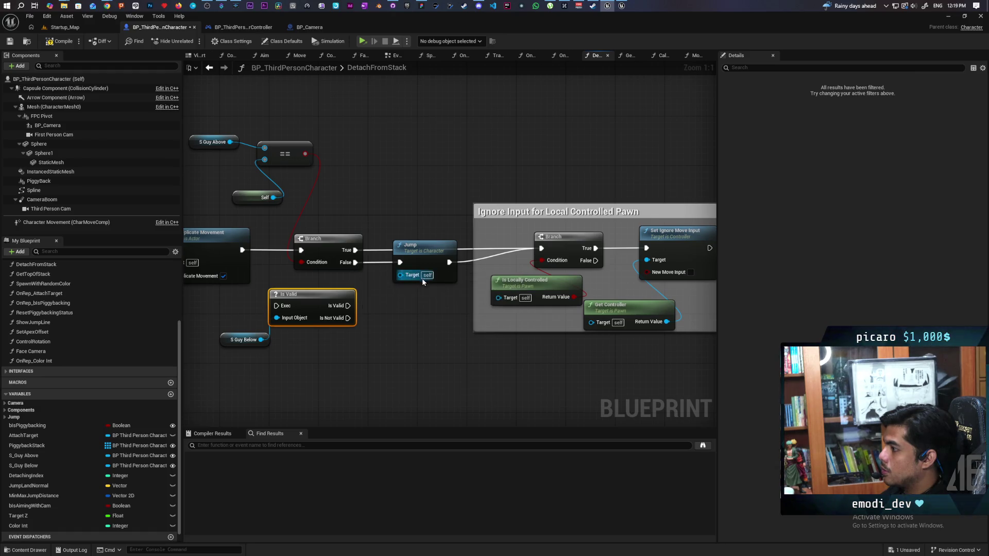
# - Wire Set Replicate Movement→Is Valid→Jump, Is Not Valid→Branch, and save the blueprint
pyautogui.moveTo(422, 304); pyautogui.dragTo(367, 307)
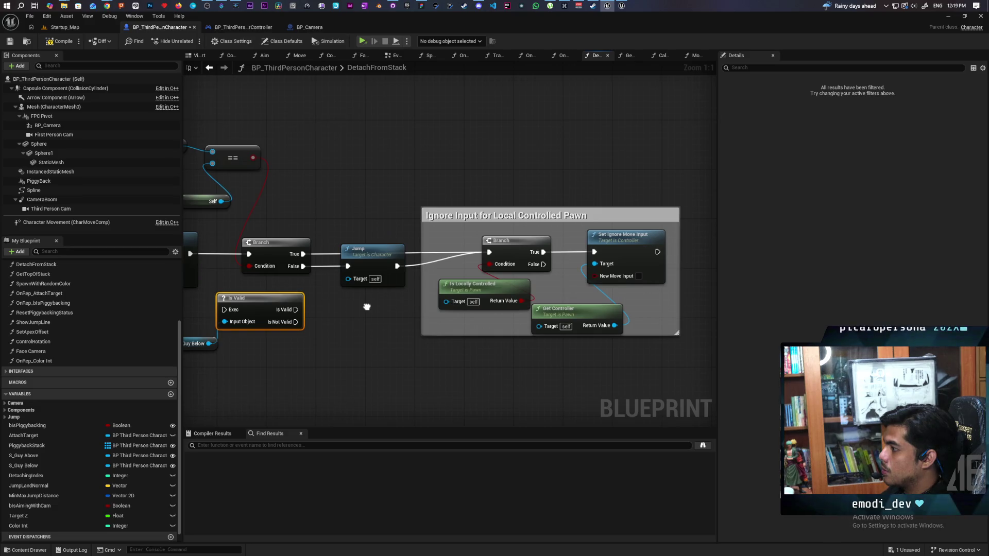
pyautogui.moveTo(367, 307); pyautogui.dragTo(464, 316)
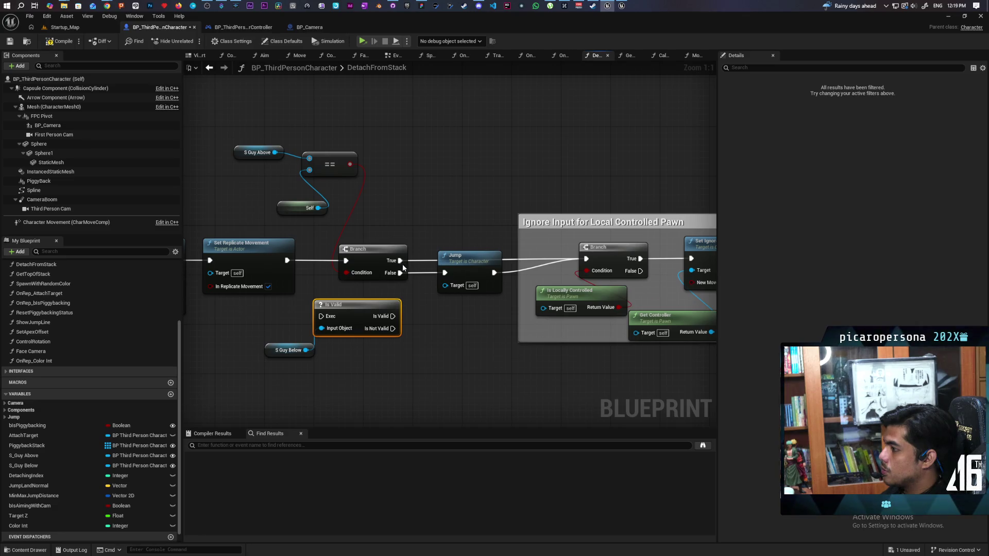
pyautogui.moveTo(400, 261)
pyautogui.mouseDown()
pyautogui.moveTo(407, 329)
pyautogui.moveTo(393, 332)
pyautogui.moveTo(445, 273)
pyautogui.mouseUp()
pyautogui.moveTo(355, 284); pyautogui.dragTo(377, 288)
pyautogui.moveTo(310, 264)
pyautogui.mouseDown()
pyautogui.moveTo(363, 278)
pyautogui.moveTo(330, 299)
pyautogui.moveTo(339, 319)
pyautogui.mouseUp()
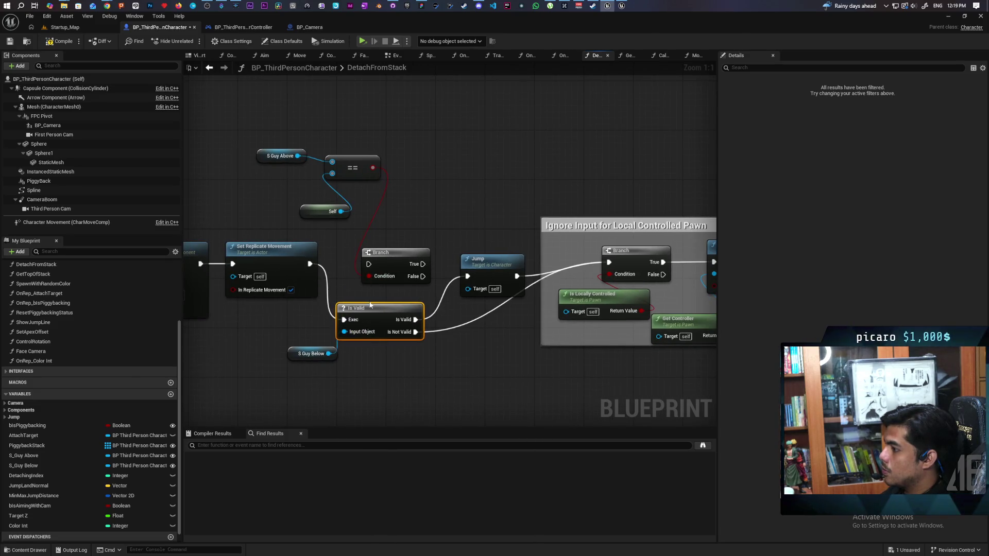
pyautogui.moveTo(258, 313); pyautogui.dragTo(419, 297)
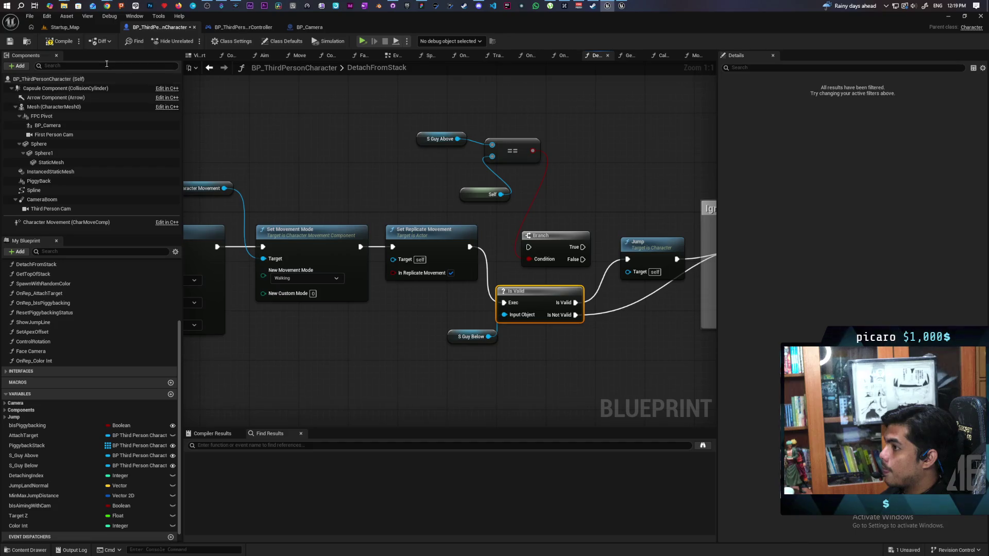
pyautogui.hotkey('ctrl', 's')
pyautogui.click(210, 70)
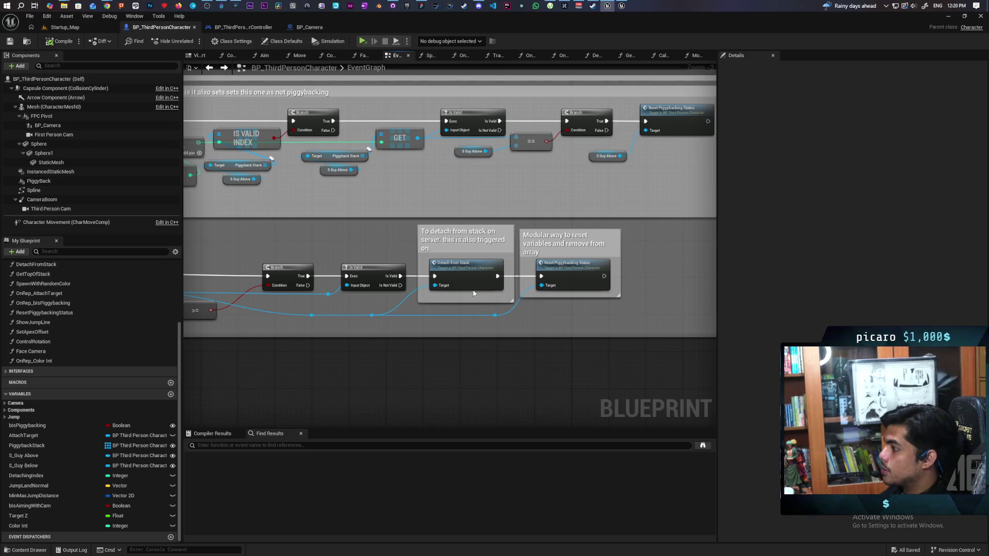
# - Open ResetPiggybackingStatus and shift its SET Is Piggybacking node slightly left
pyautogui.scroll(2, 432, 321)
pyautogui.doubleClick(429, 280)
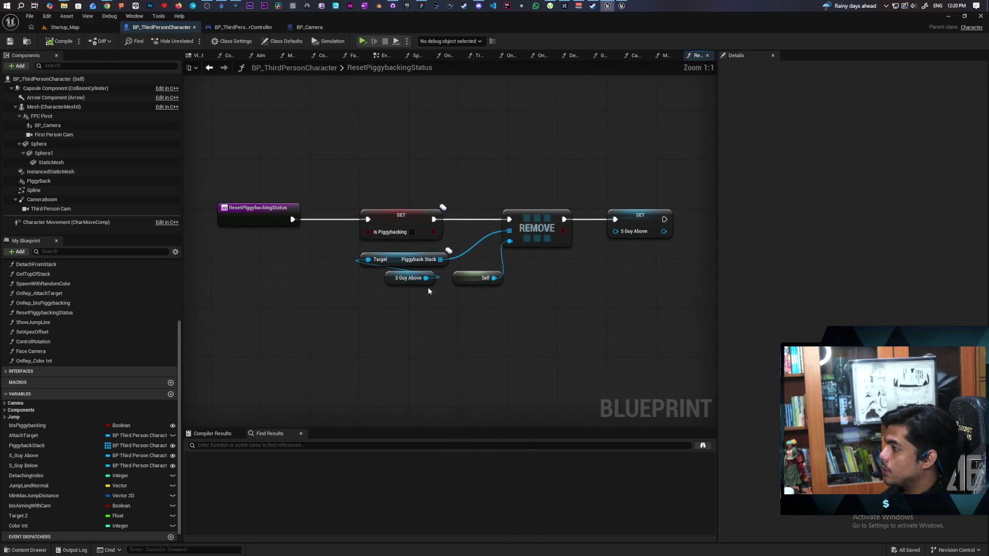
pyautogui.scroll(1, 429, 309)
pyautogui.scroll(-1, 384, 235)
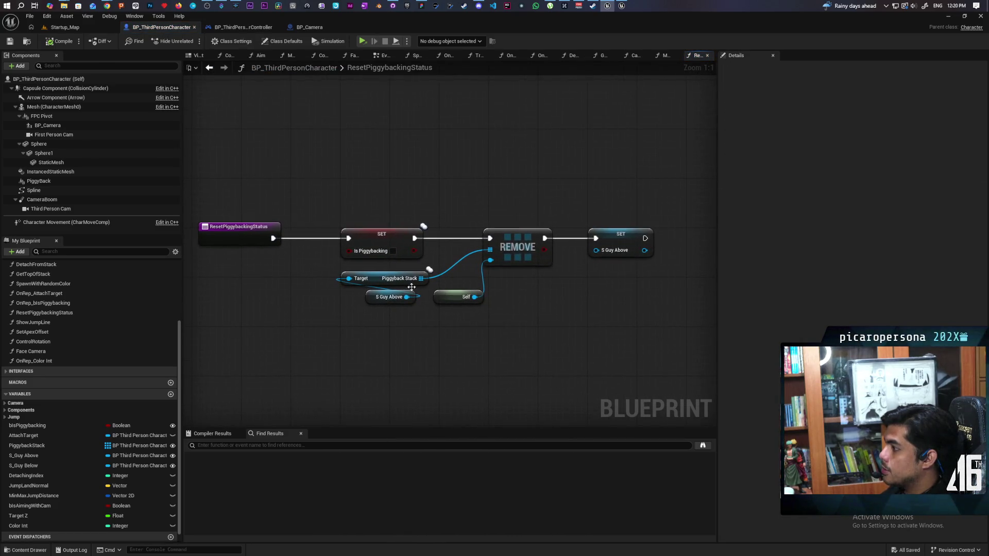
pyautogui.click(384, 235)
pyautogui.moveTo(390, 239); pyautogui.dragTo(361, 233)
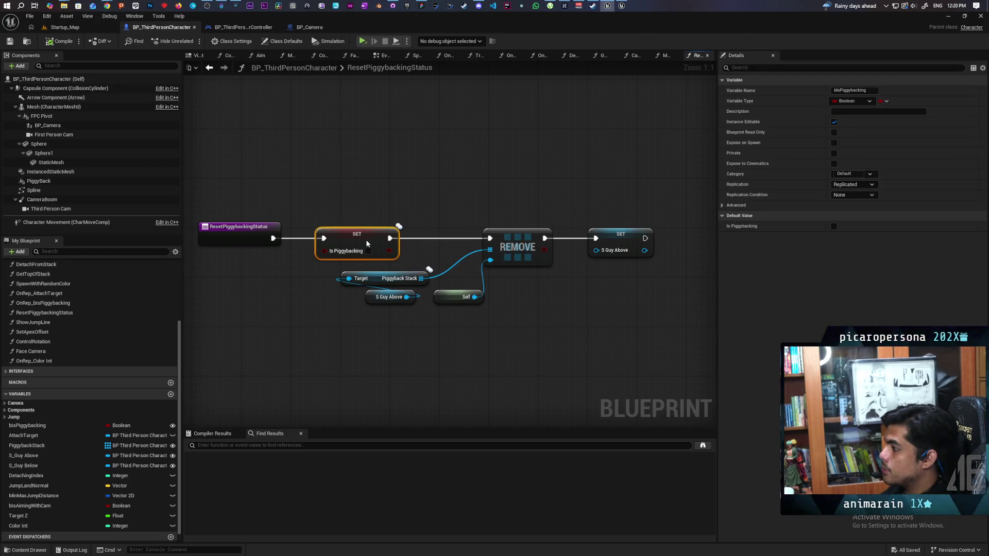
# - Save the character blueprint and switch to the Expedition project's BP_ThirdPersonGameMode editor
pyautogui.moveTo(461, 217); pyautogui.dragTo(430, 201)
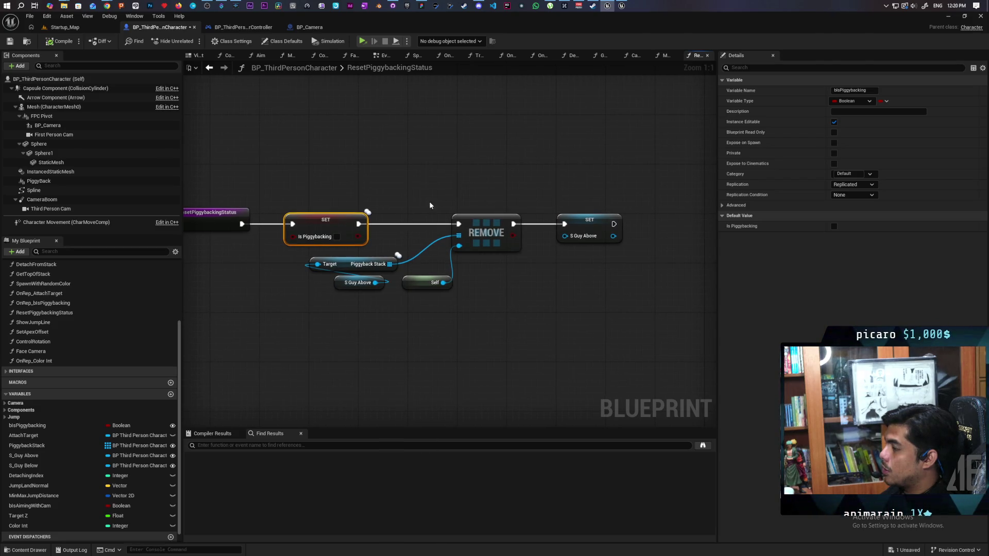
pyautogui.click(10, 41)
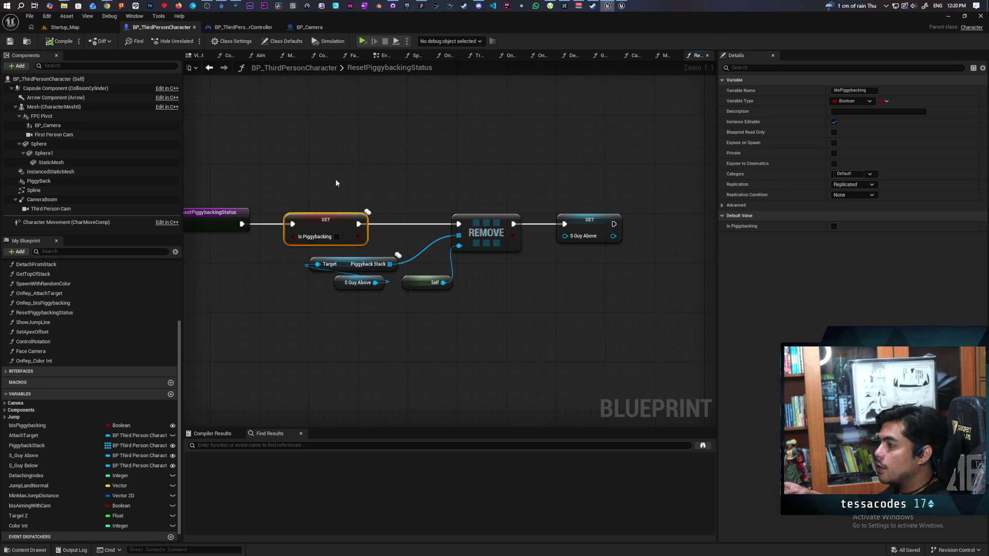
pyautogui.click(622, 6)
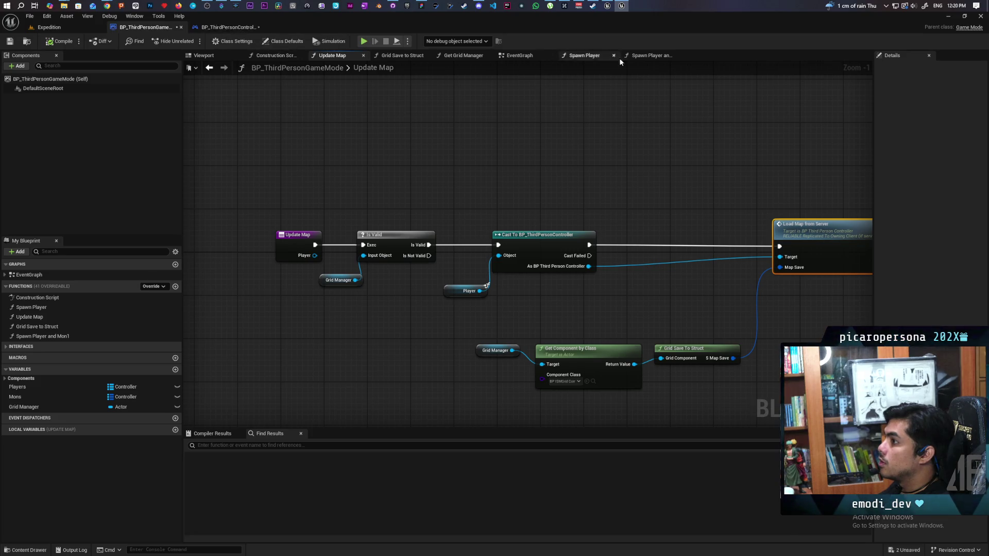
# - In the game mode's EventGraph, select the Event OnLogout node chain to review its cleanup
pyautogui.click(511, 56)
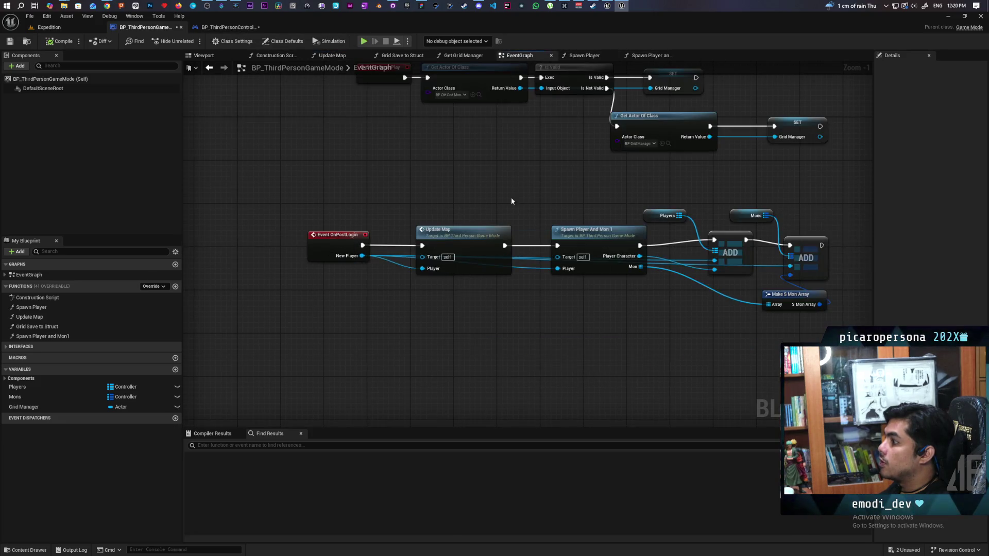
pyautogui.scroll(-2, 396, 292)
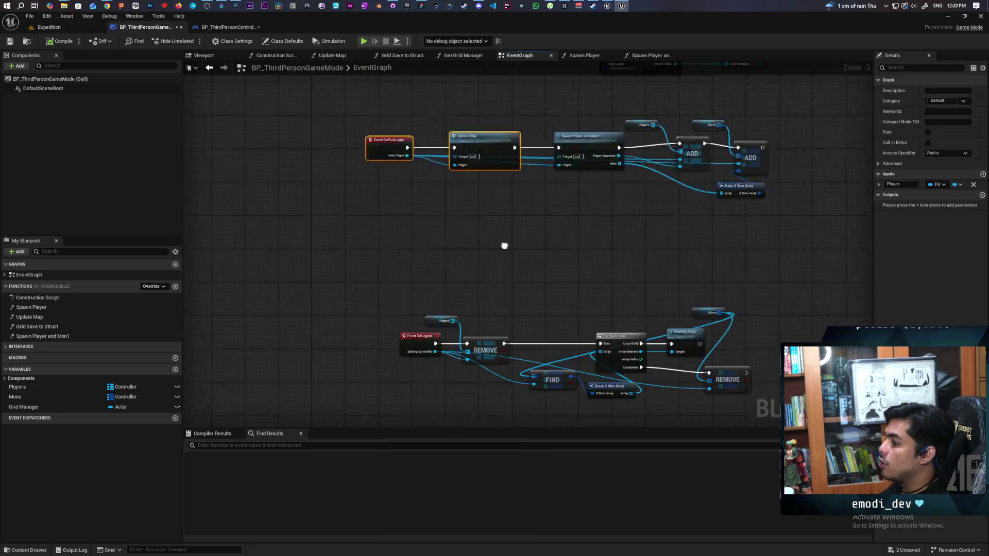
pyautogui.scroll(3, 405, 294)
pyautogui.click(404, 294)
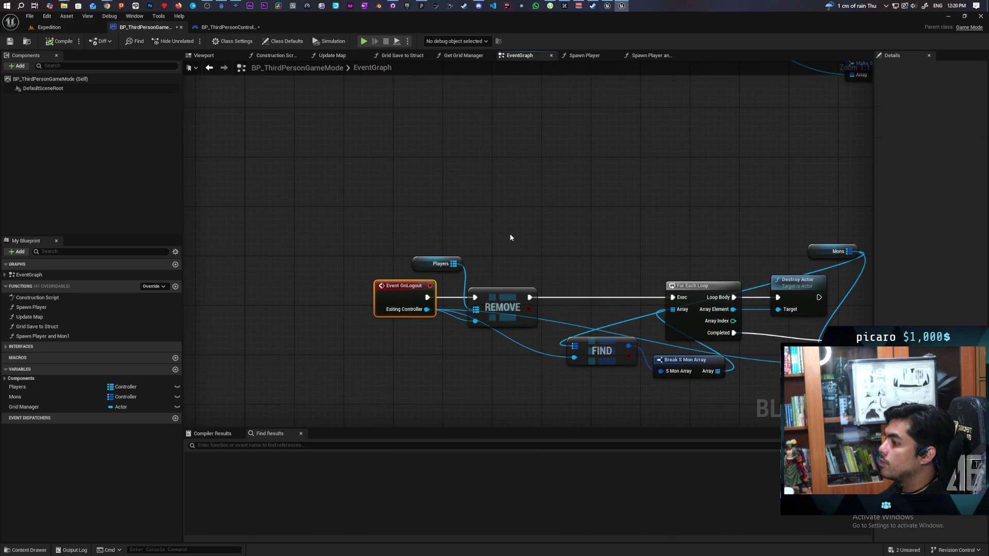
pyautogui.scroll(-4, 511, 238)
pyautogui.scroll(2, 400, 264)
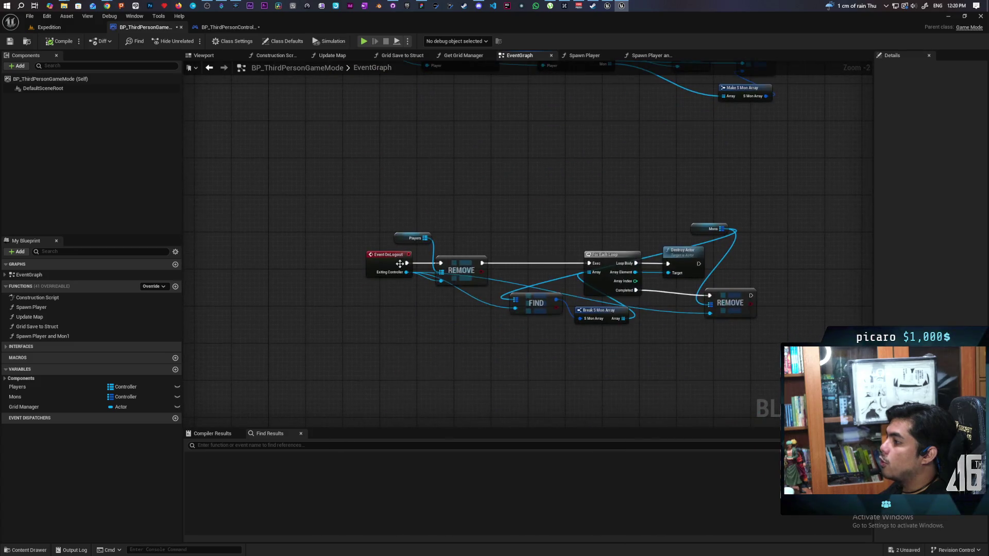
pyautogui.moveTo(356, 184); pyautogui.dragTo(718, 336)
pyautogui.scroll(-2, 589, 290)
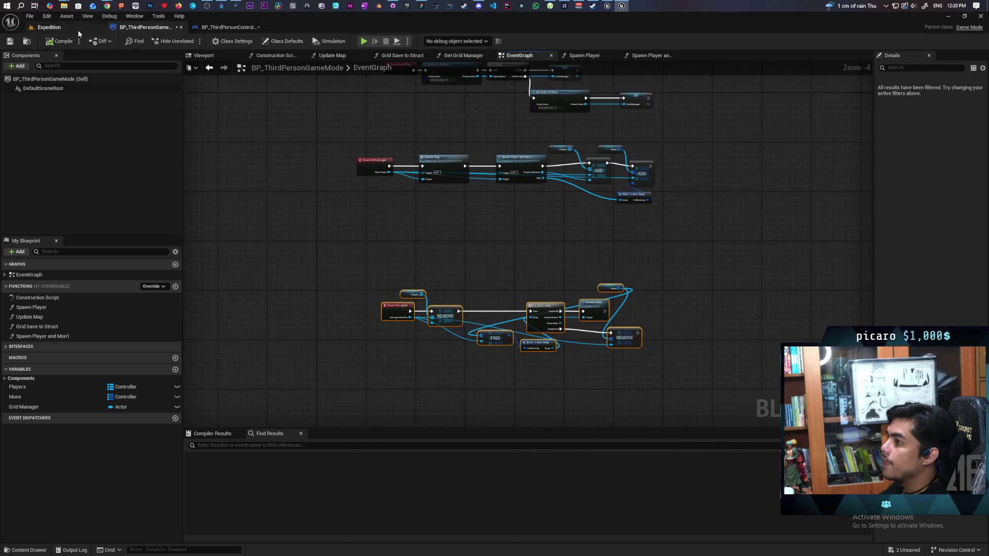
# - Go back to BP_ThirdPersonCharacter's ResetPiggybackingStatus function
pyautogui.click(78, 29)
pyautogui.click(147, 26)
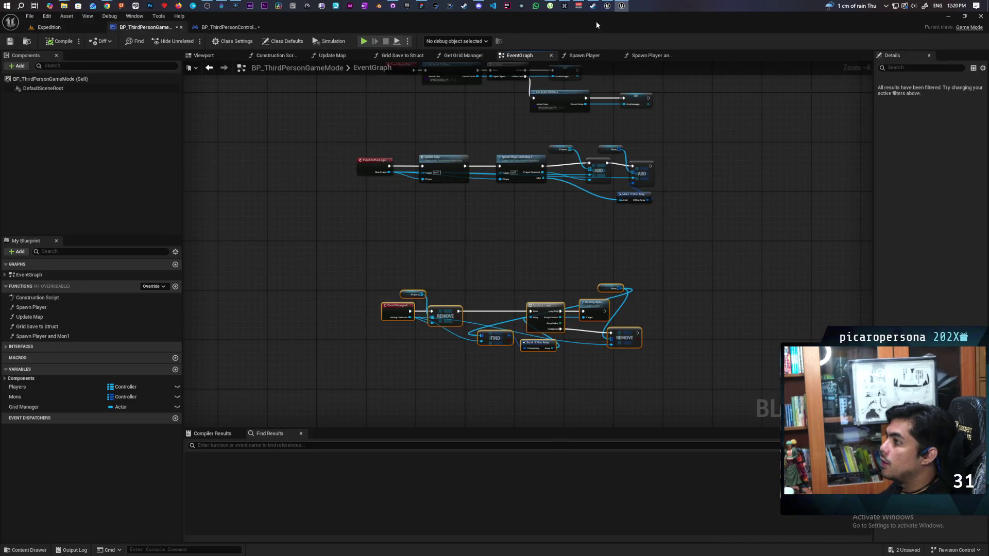
pyautogui.click(608, 6)
pyautogui.scroll(3, 438, 186)
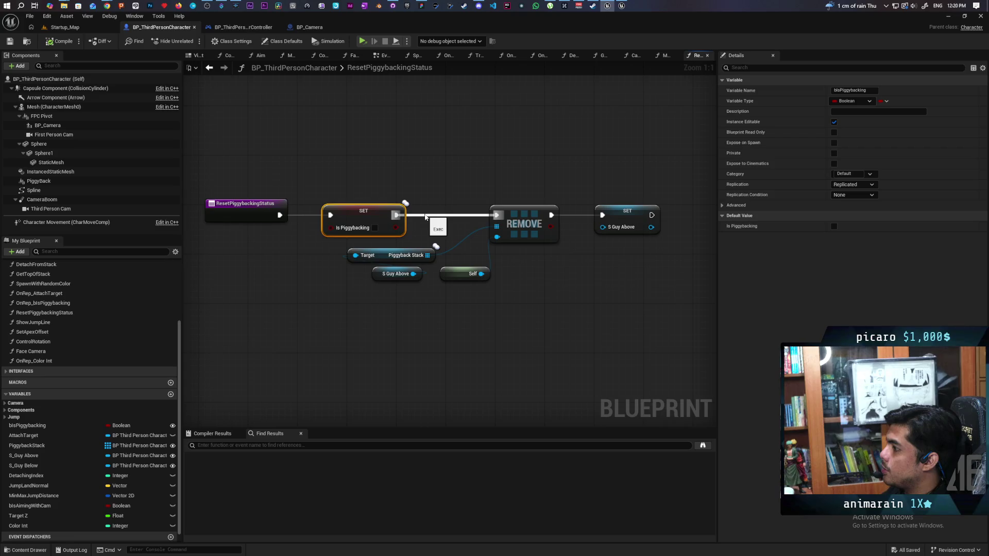
# - Move the REMOVE, SET S Guy Above, Target, S Guy Above and Self nodes below SET Is Piggybacking
pyautogui.click(421, 236)
pyautogui.moveTo(432, 191); pyautogui.dragTo(666, 326)
pyautogui.keyDown('shift'); pyautogui.click(396, 273); pyautogui.keyUp('shift')
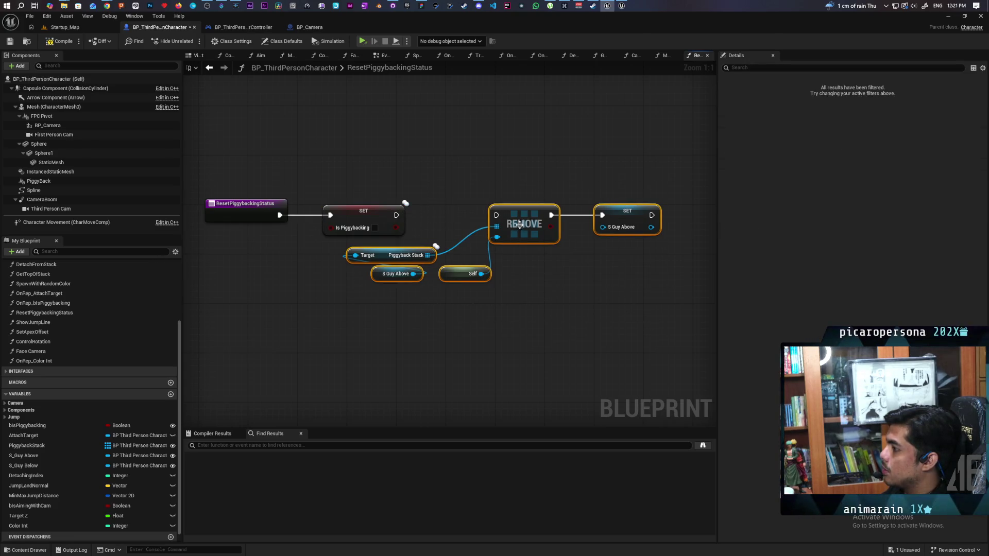
pyautogui.moveTo(520, 225); pyautogui.dragTo(513, 286)
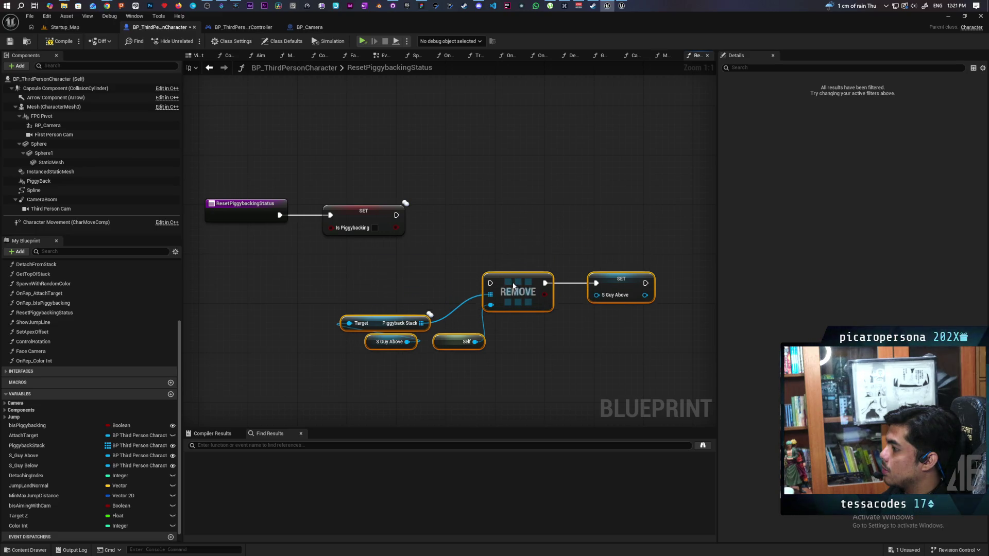
pyautogui.click(429, 293)
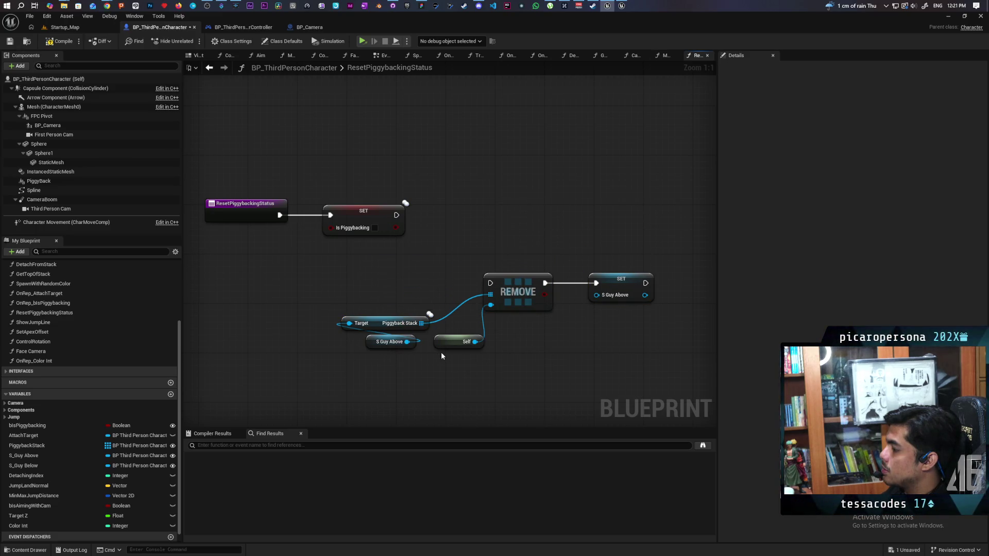
pyautogui.moveTo(364, 314); pyautogui.dragTo(412, 379)
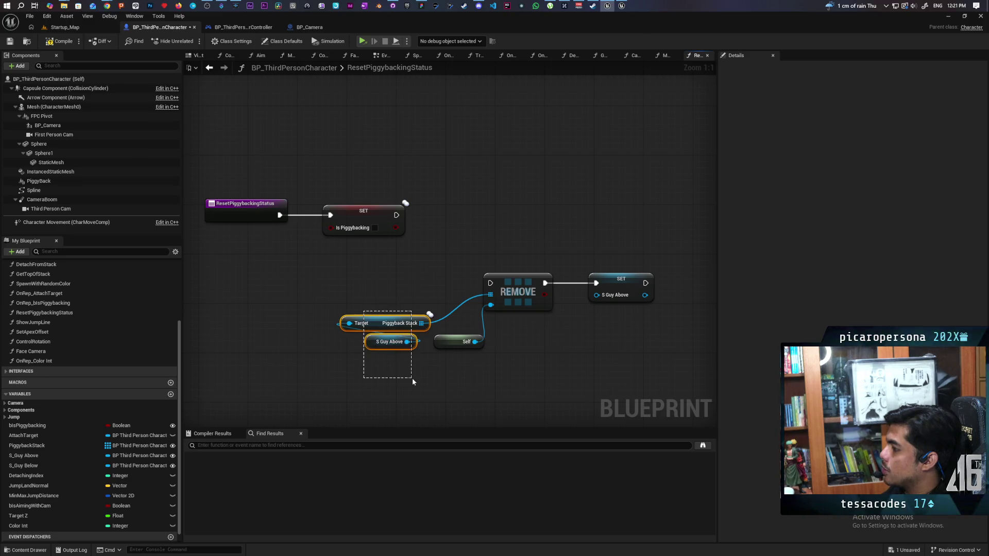
pyautogui.click(521, 298)
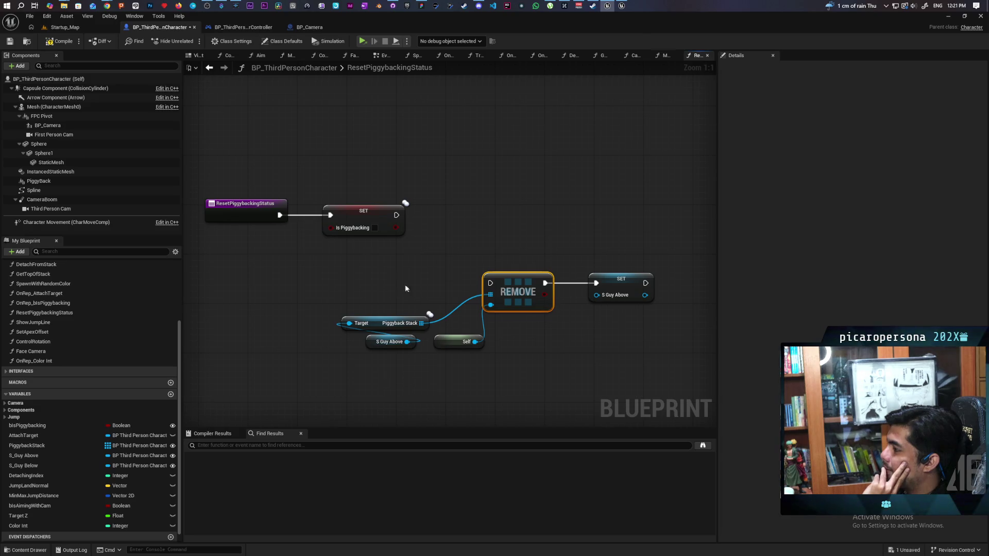
pyautogui.moveTo(405, 289); pyautogui.dragTo(660, 351)
pyautogui.moveTo(517, 316); pyautogui.dragTo(517, 390)
pyautogui.click(248, 357)
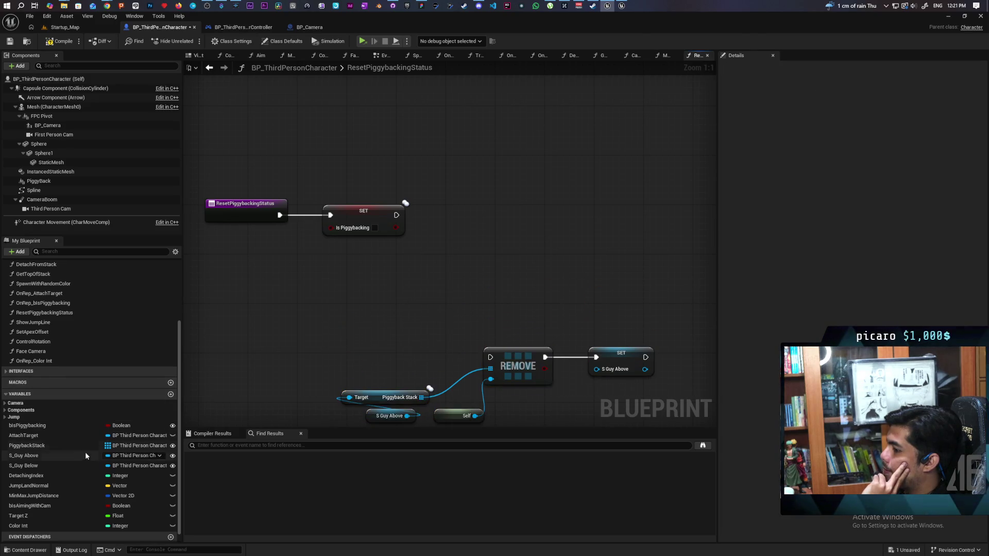
# - From an S Guy Below getter, create a setter for the lower character's S Guy Above
pyautogui.moveTo(23, 465)
pyautogui.mouseDown()
pyautogui.moveTo(357, 306)
pyautogui.moveTo(363, 287)
pyautogui.mouseUp()
pyautogui.click(400, 284)
pyautogui.moveTo(413, 267); pyautogui.dragTo(436, 254)
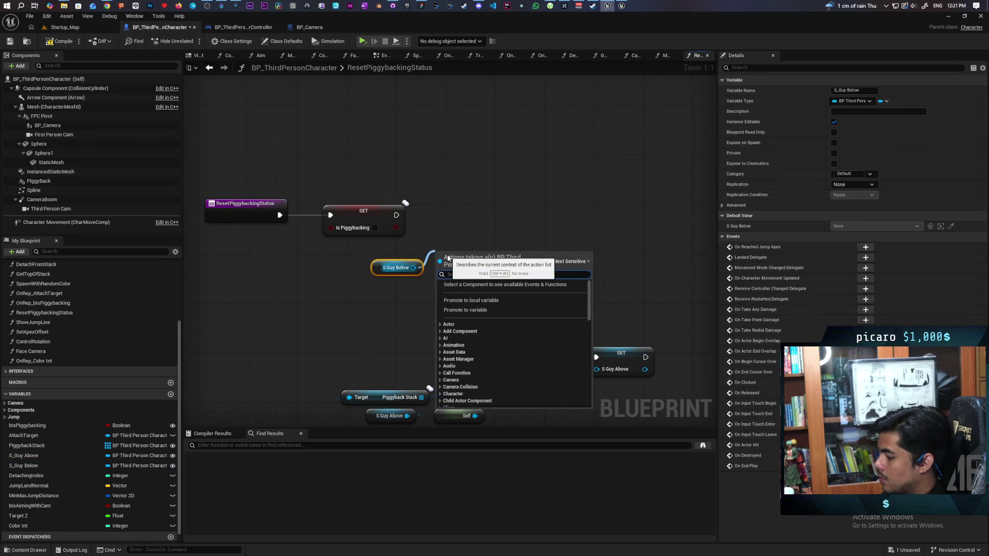
pyautogui.write('gu')
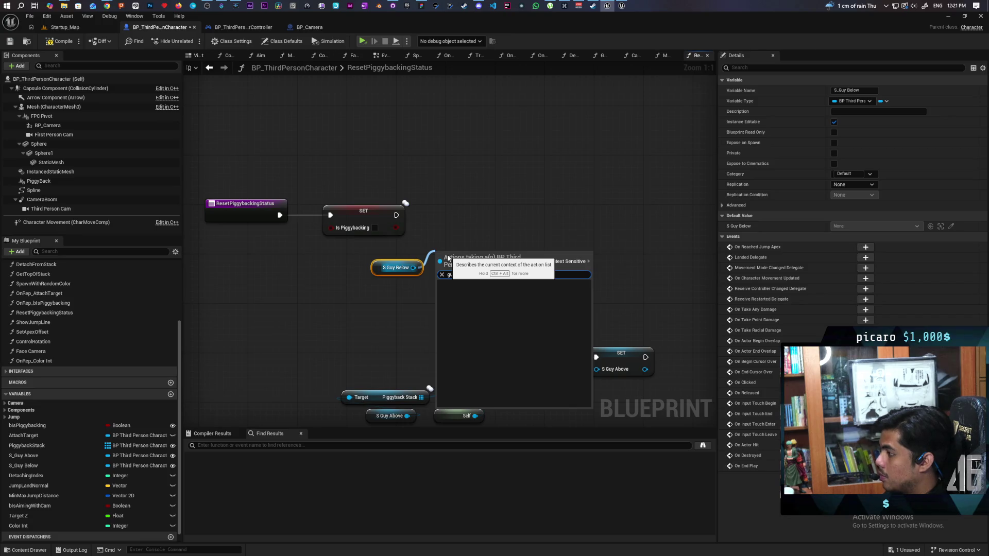
pyautogui.write('y above')
pyautogui.press('Return')
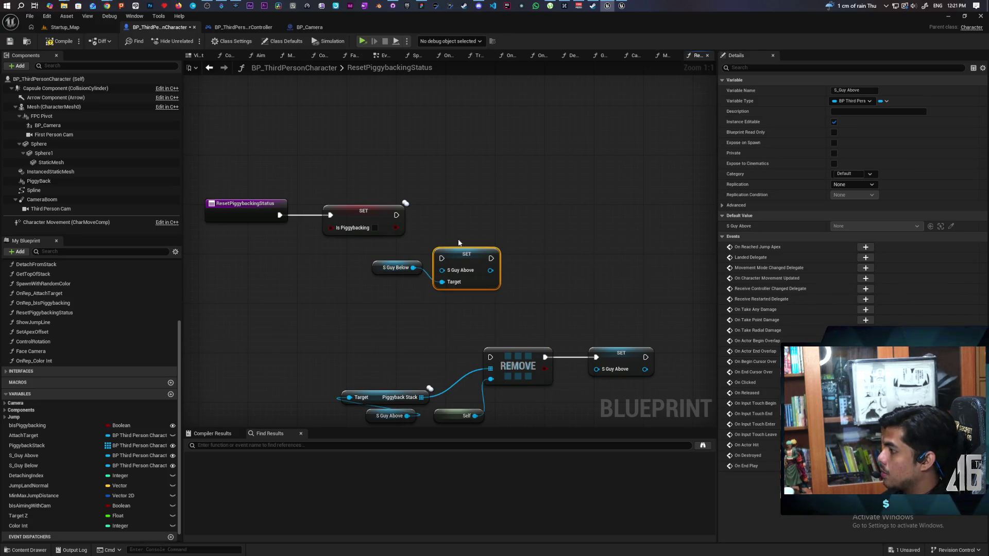
# - Run that setter after SET Is Piggybacking, then add setters clearing S Guy Above and S Guy Below
pyautogui.moveTo(459, 254); pyautogui.dragTo(459, 211)
pyautogui.moveTo(396, 215); pyautogui.dragTo(441, 215)
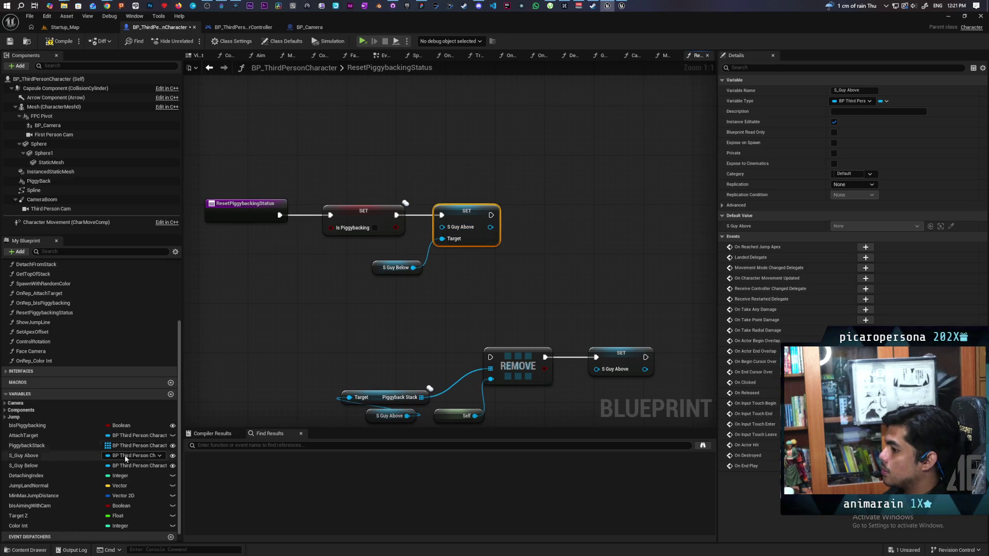
pyautogui.moveTo(28, 459)
pyautogui.mouseDown()
pyautogui.moveTo(513, 286)
pyautogui.moveTo(495, 217)
pyautogui.moveTo(523, 208)
pyautogui.mouseUp()
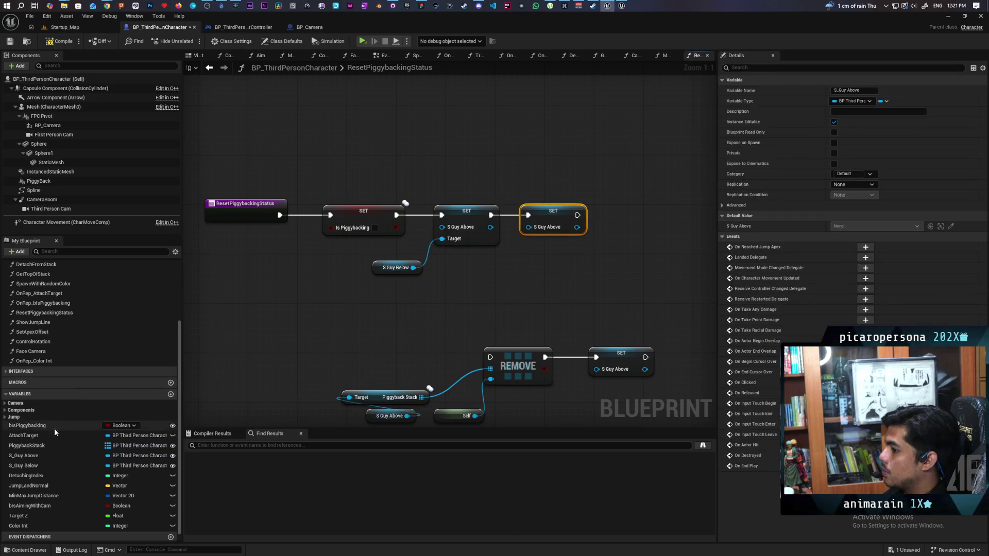
pyautogui.moveTo(26, 467)
pyautogui.mouseDown()
pyautogui.moveTo(582, 252)
pyautogui.moveTo(628, 212)
pyautogui.mouseUp()
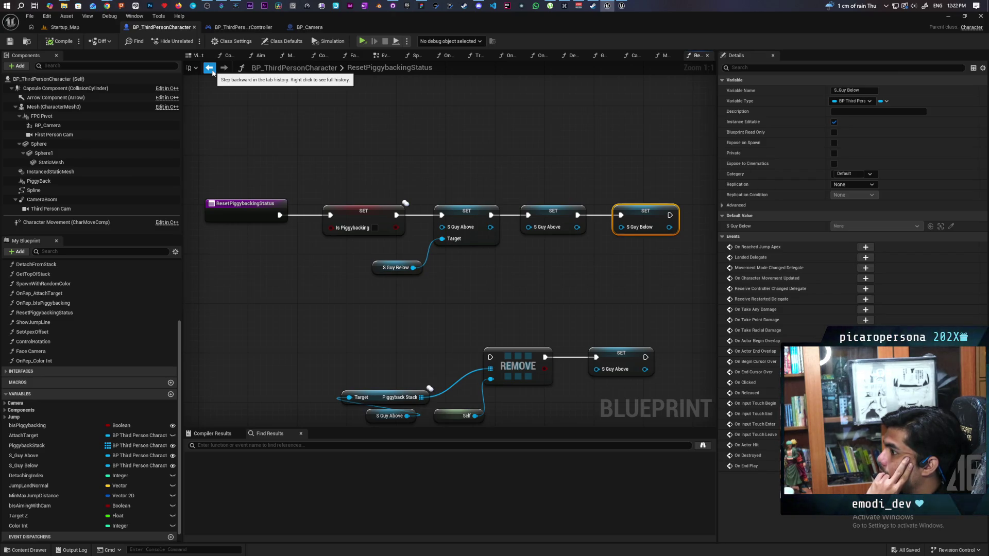
# - Return to the EventGraph and navigate to Server Detaching's Find and Is Valid Index checks
pyautogui.click(211, 69)
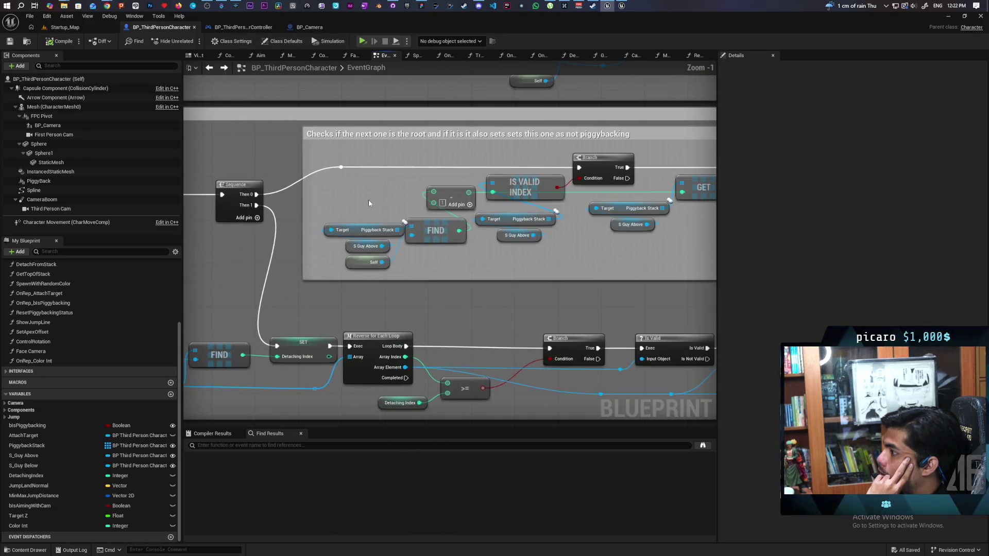
pyautogui.moveTo(422, 150); pyautogui.dragTo(395, 169)
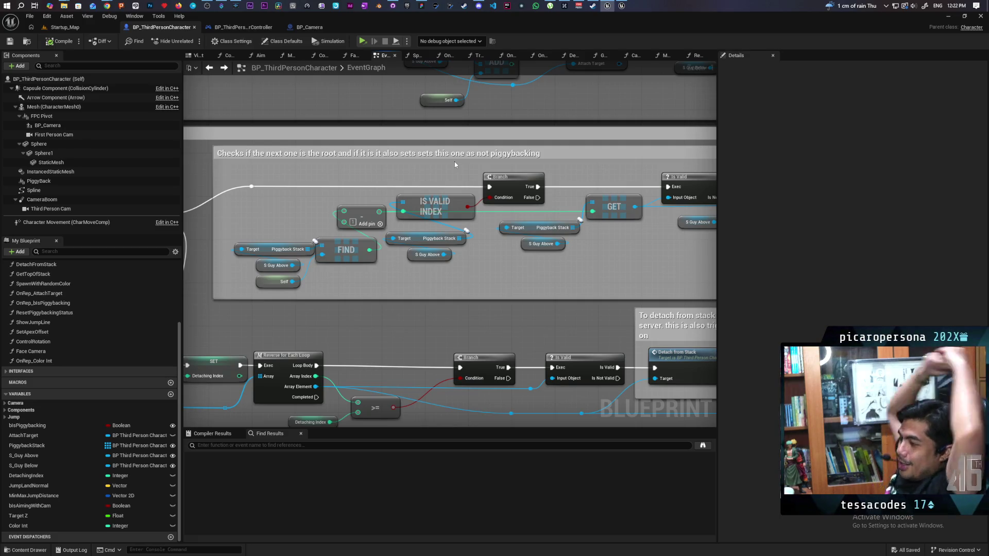
pyautogui.moveTo(394, 278)
pyautogui.mouseDown()
pyautogui.moveTo(283, 223)
pyautogui.moveTo(269, 235)
pyautogui.mouseUp()
pyautogui.scroll(-3, 340, 289)
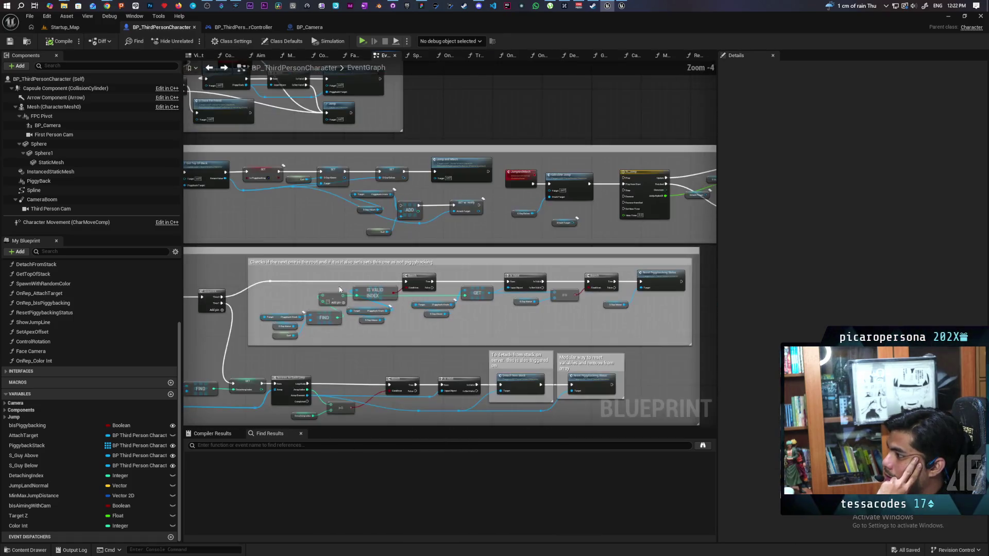
pyautogui.moveTo(272, 270)
pyautogui.mouseDown()
pyautogui.moveTo(355, 250)
pyautogui.moveTo(359, 336)
pyautogui.mouseUp()
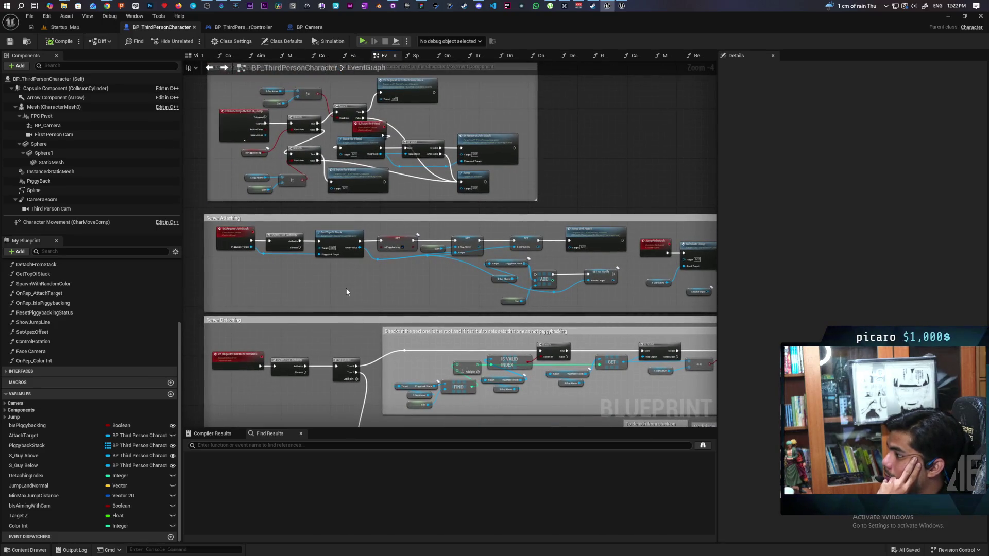
pyautogui.moveTo(334, 269); pyautogui.dragTo(339, 314)
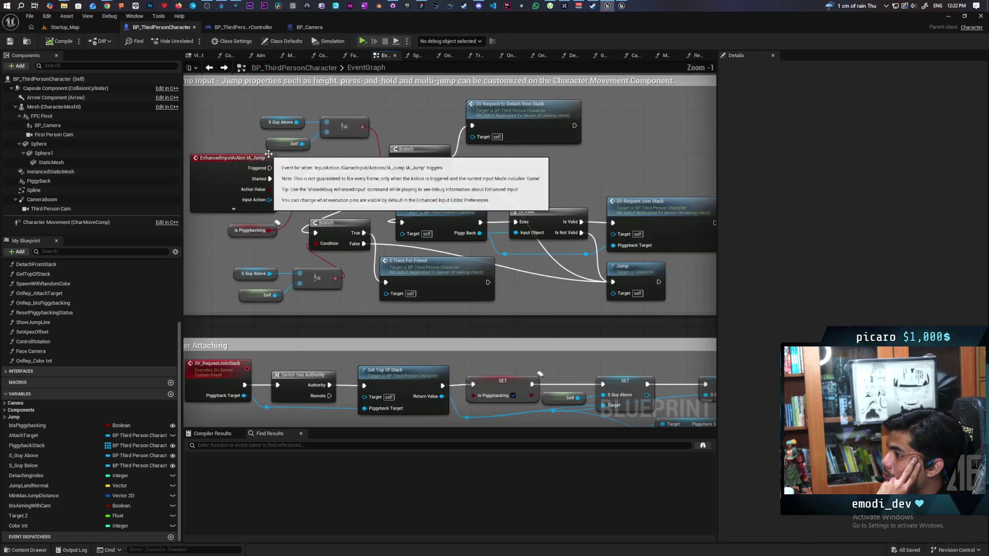
pyautogui.scroll(-8, 285, 165)
pyautogui.scroll(8, 309, 328)
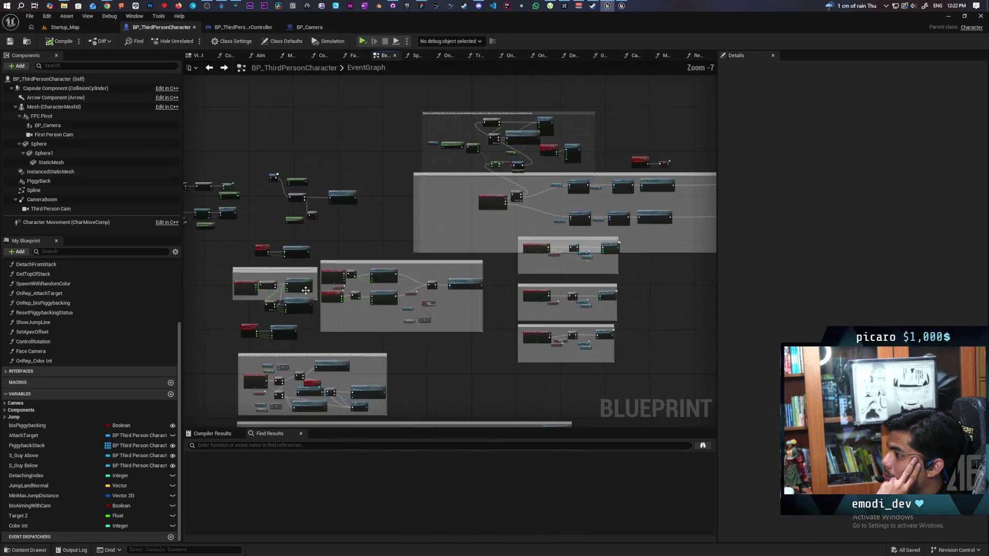
pyautogui.scroll(-4, 442, 320)
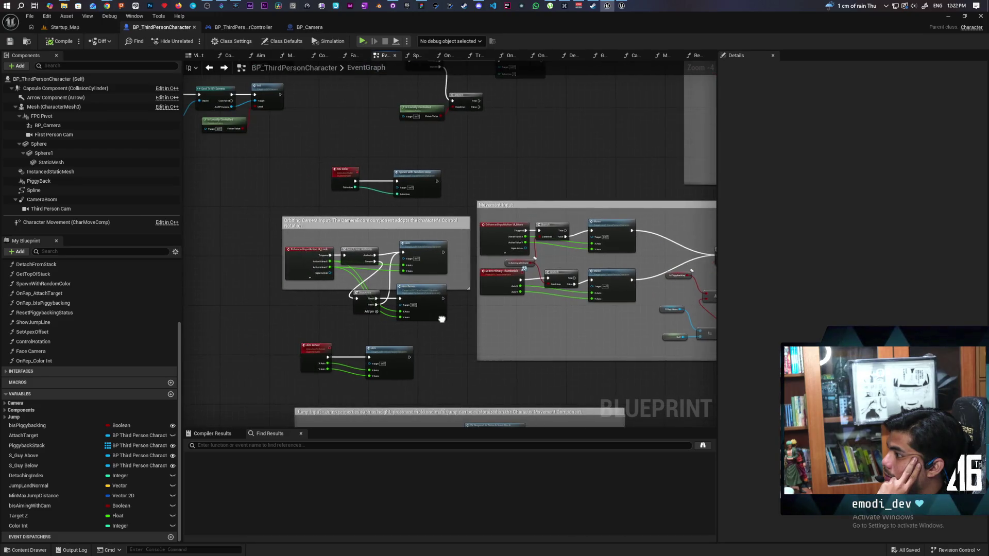
pyautogui.scroll(4, 502, 272)
pyautogui.scroll(2, 418, 226)
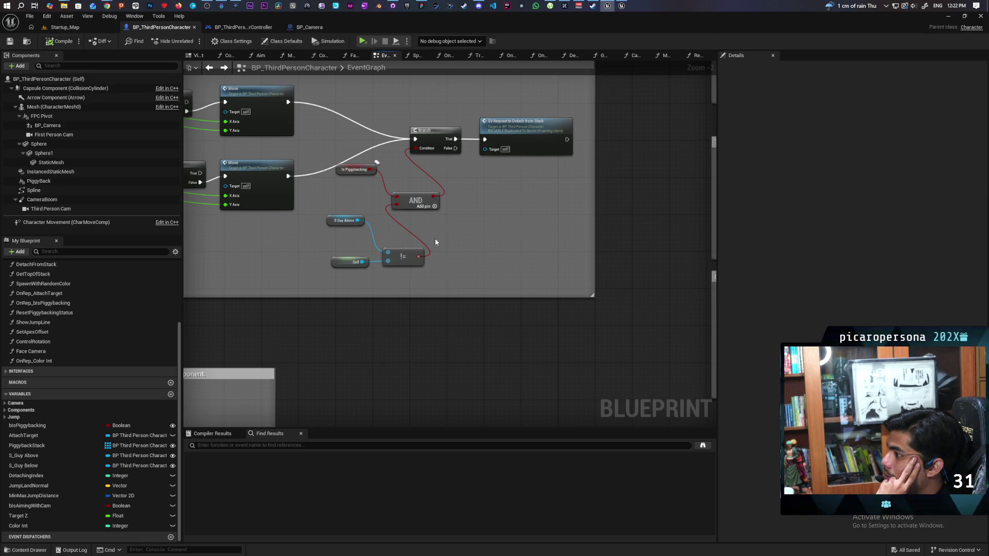
pyautogui.moveTo(435, 242); pyautogui.dragTo(639, 221)
pyautogui.moveTo(404, 225)
pyautogui.mouseDown()
pyautogui.moveTo(624, 274)
pyautogui.moveTo(505, 169)
pyautogui.moveTo(570, 293)
pyautogui.moveTo(535, 124)
pyautogui.moveTo(482, 147)
pyautogui.mouseUp()
pyautogui.scroll(-4, 482, 147)
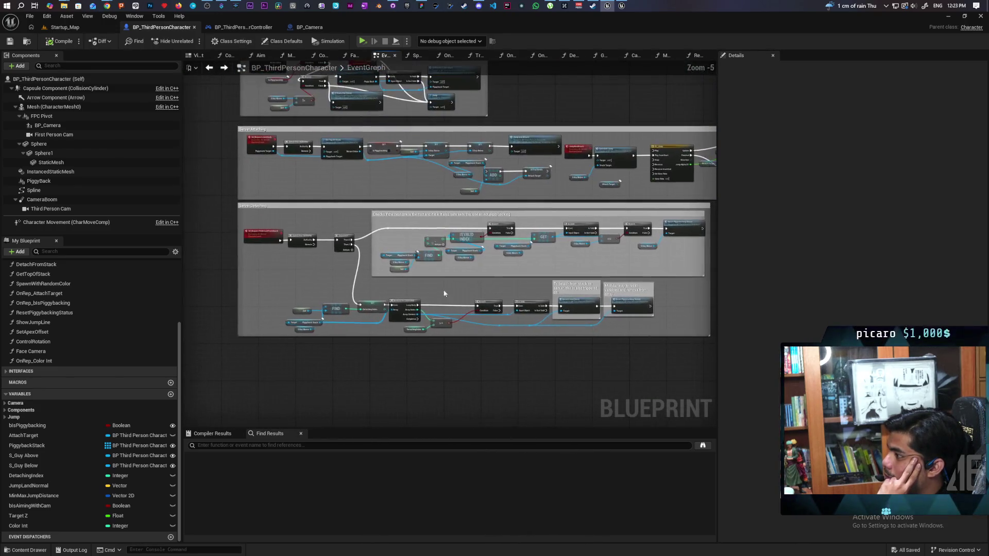
pyautogui.scroll(3, 428, 278)
pyautogui.moveTo(420, 287); pyautogui.dragTo(560, 275)
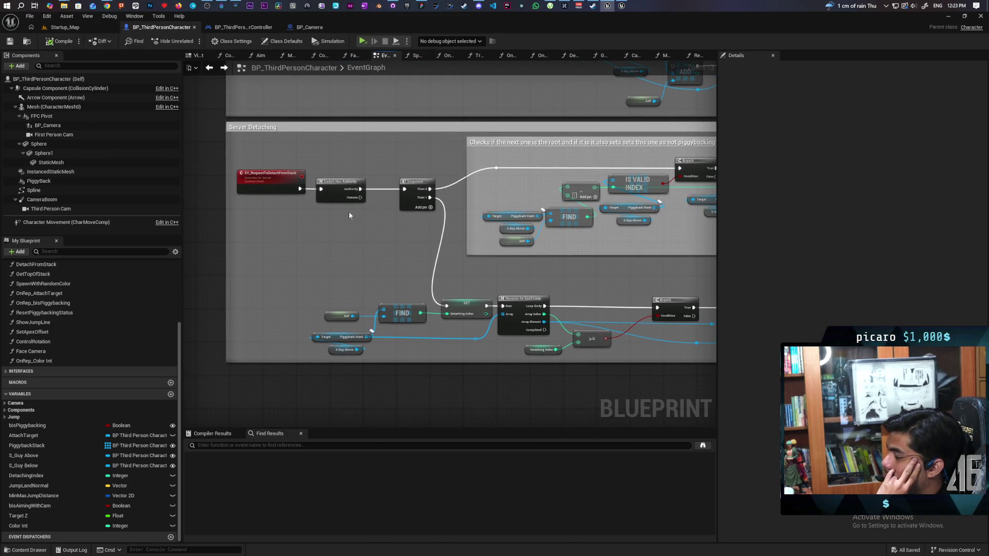
pyautogui.moveTo(407, 256); pyautogui.dragTo(267, 265)
pyautogui.moveTo(459, 283); pyautogui.dragTo(332, 291)
pyautogui.scroll(-2, 495, 242)
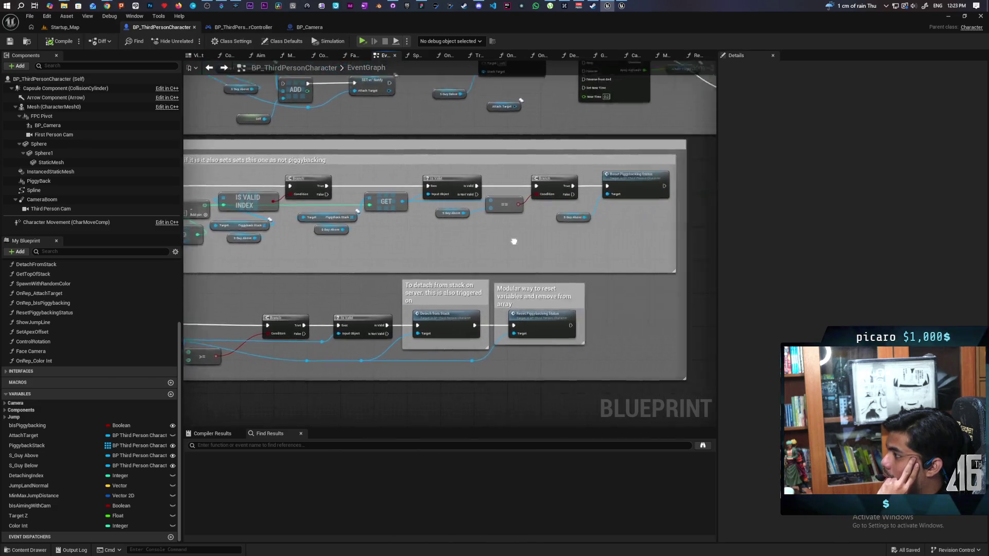
pyautogui.scroll(2, 336, 246)
pyautogui.scroll(4, 451, 240)
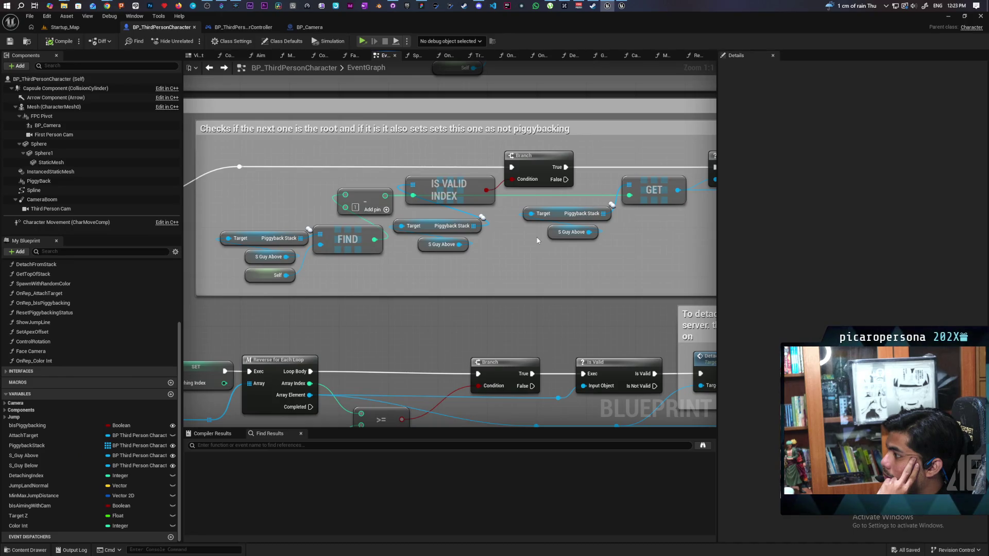
# - Move IS VALID INDEX with its Piggyback Stack and S Guy Above getters down and right
pyautogui.moveTo(433, 268); pyautogui.dragTo(402, 178)
pyautogui.moveTo(468, 194)
pyautogui.mouseDown()
pyautogui.moveTo(460, 225)
pyautogui.moveTo(475, 222)
pyautogui.mouseUp()
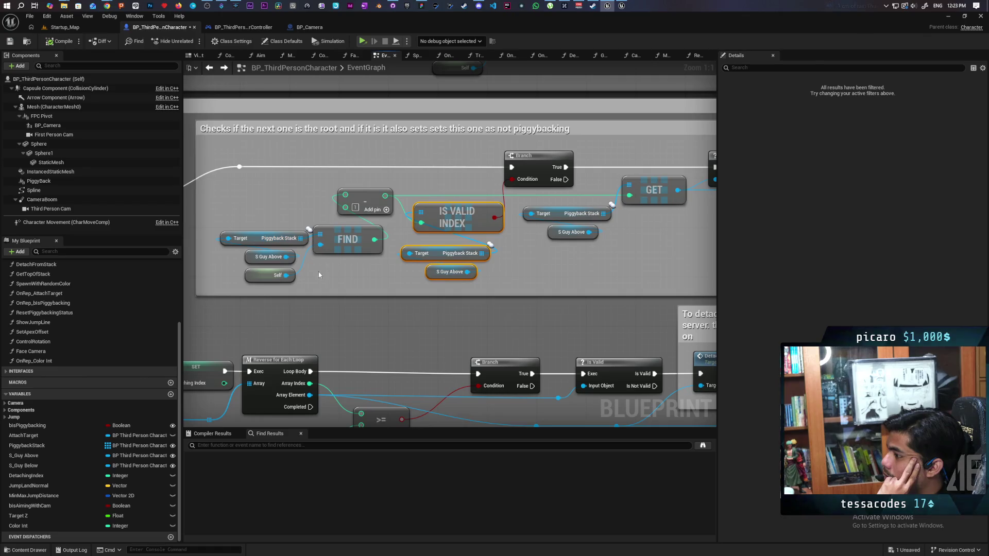
pyautogui.moveTo(261, 220); pyautogui.dragTo(296, 287)
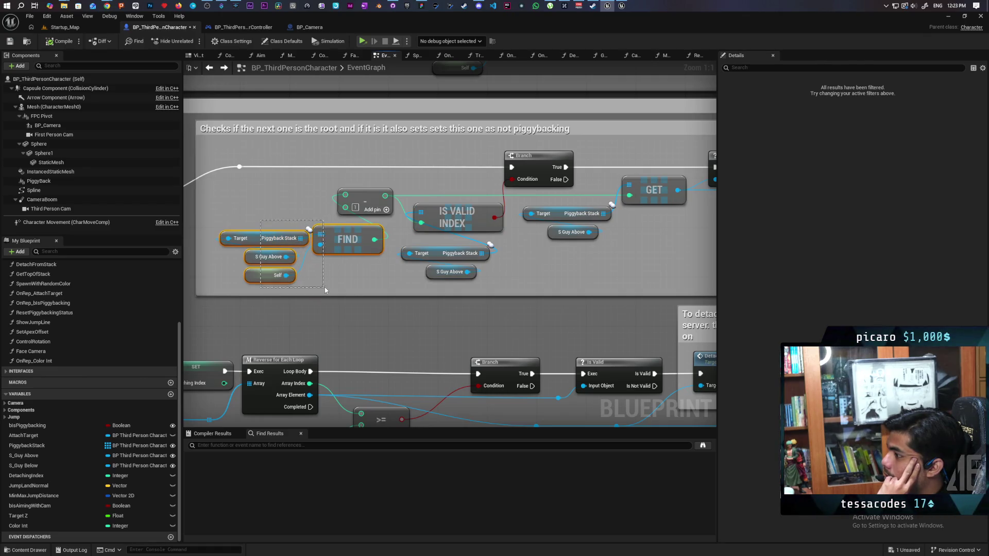
pyautogui.moveTo(324, 290); pyautogui.dragTo(325, 290)
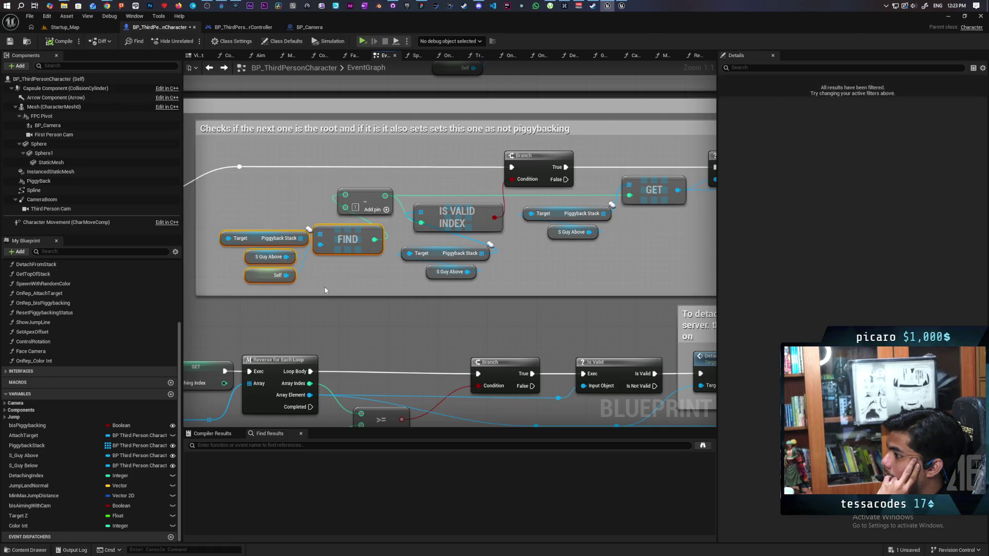
pyautogui.click(353, 213)
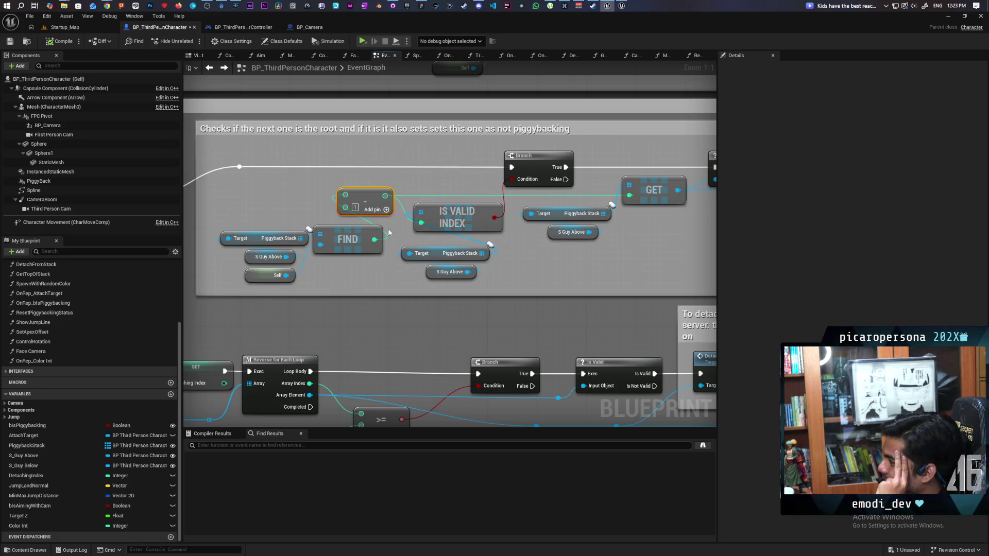
pyautogui.moveTo(409, 284)
pyautogui.mouseDown()
pyautogui.moveTo(489, 255)
pyautogui.moveTo(497, 226)
pyautogui.mouseUp()
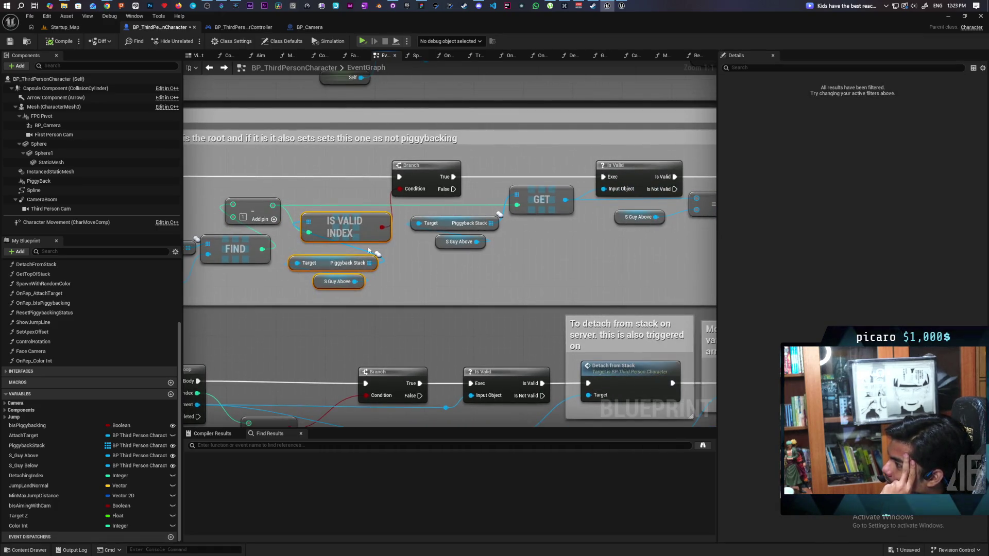
# - Add an S Guy Below getter beneath the Branch in Server Detaching
pyautogui.moveTo(368, 246); pyautogui.dragTo(300, 303)
pyautogui.moveTo(368, 306)
pyautogui.mouseDown()
pyautogui.moveTo(464, 280)
pyautogui.moveTo(430, 283)
pyautogui.mouseUp()
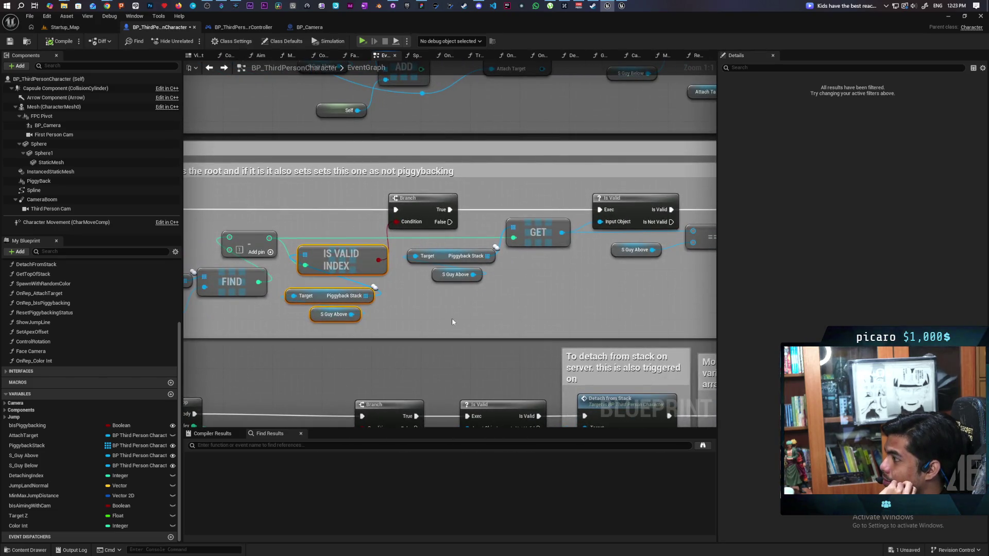
pyautogui.moveTo(452, 318); pyautogui.dragTo(410, 320)
pyautogui.moveTo(25, 466)
pyautogui.mouseDown()
pyautogui.moveTo(381, 320)
pyautogui.moveTo(463, 301)
pyautogui.moveTo(441, 312)
pyautogui.mouseUp()
pyautogui.click(389, 323)
# - Add an Is Valid check on S Guy Below and place it beside the other checks
pyautogui.write('is valid')
pyautogui.press('Return')
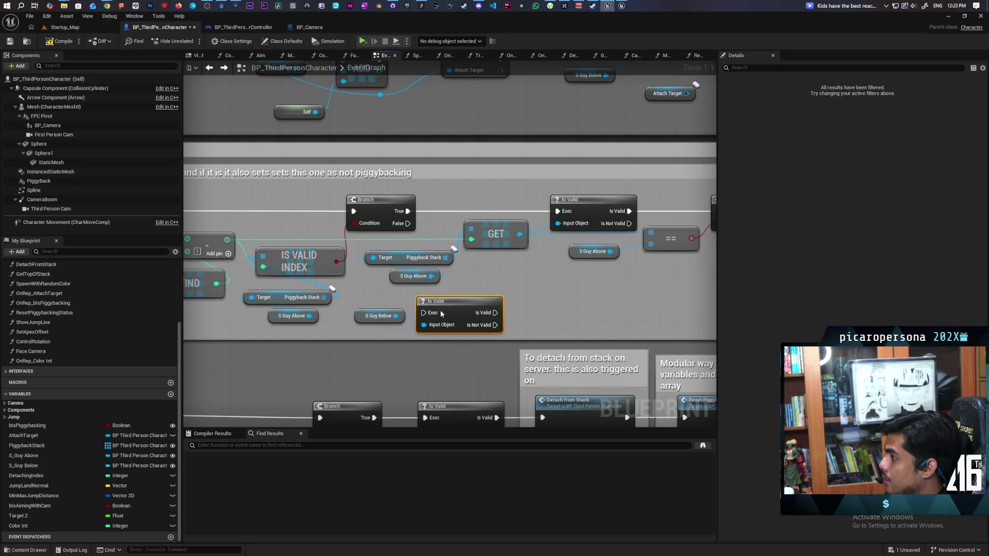
pyautogui.moveTo(535, 303); pyautogui.dragTo(475, 328)
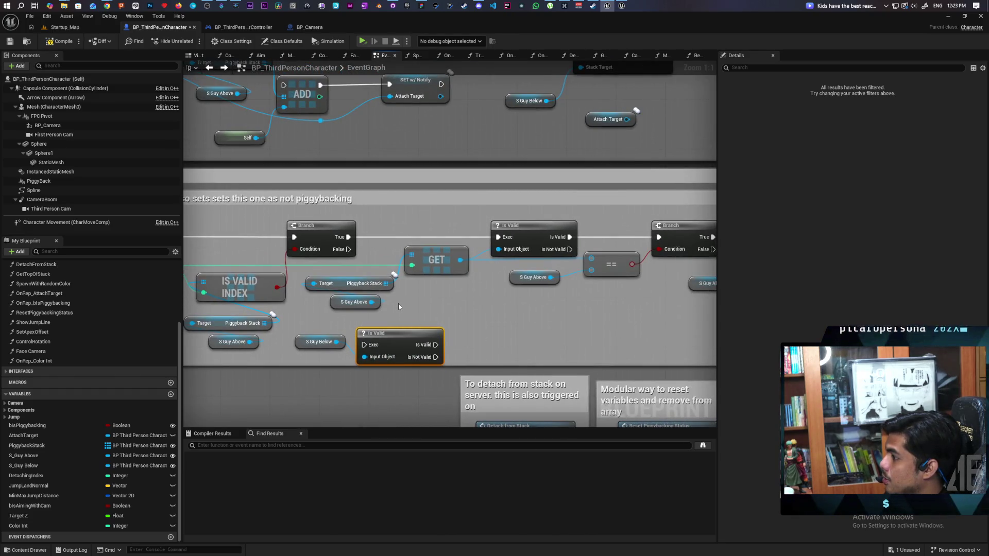
pyautogui.moveTo(392, 304)
pyautogui.mouseDown()
pyautogui.moveTo(554, 297)
pyautogui.moveTo(509, 301)
pyautogui.mouseUp()
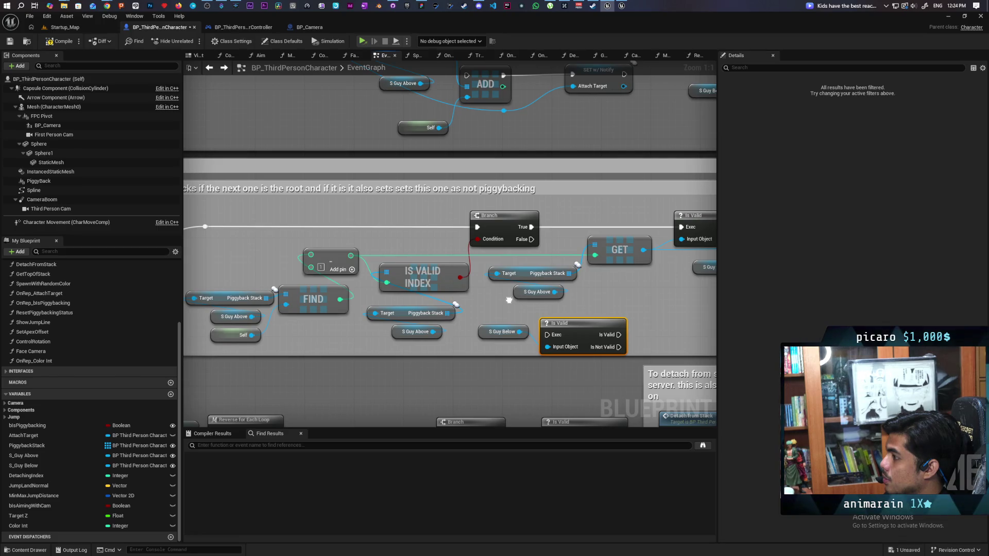
pyautogui.moveTo(509, 300); pyautogui.dragTo(365, 305)
pyautogui.moveTo(422, 328)
pyautogui.mouseDown()
pyautogui.moveTo(453, 311)
pyautogui.moveTo(427, 317)
pyautogui.moveTo(443, 316)
pyautogui.mouseUp()
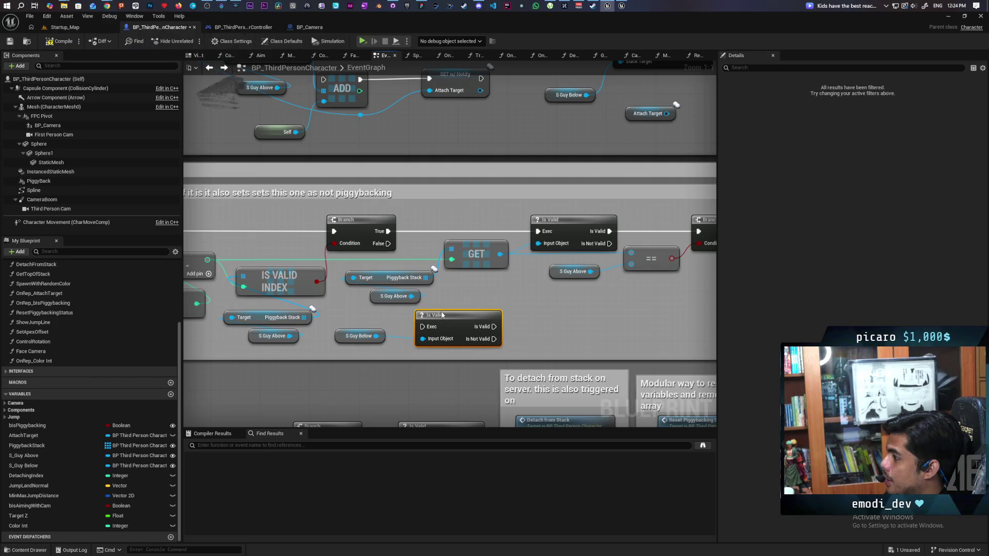
pyautogui.click(373, 317)
# - Review the S Guy Above equality comparison feeding the Branch and reset call
pyautogui.moveTo(545, 318)
pyautogui.mouseDown()
pyautogui.moveTo(443, 329)
pyautogui.moveTo(470, 299)
pyautogui.moveTo(515, 290)
pyautogui.mouseUp()
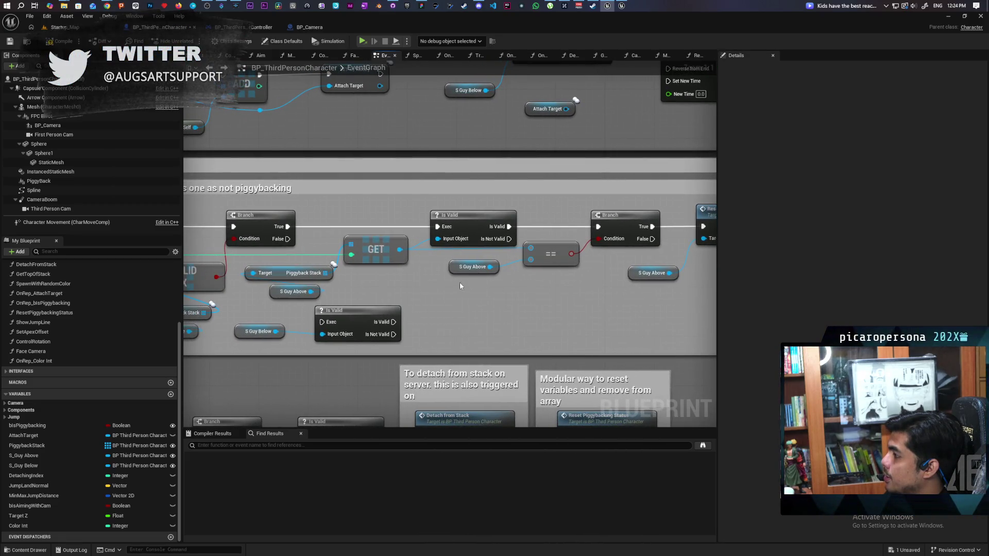
pyautogui.moveTo(554, 257); pyautogui.dragTo(554, 257)
pyautogui.moveTo(581, 307); pyautogui.dragTo(461, 300)
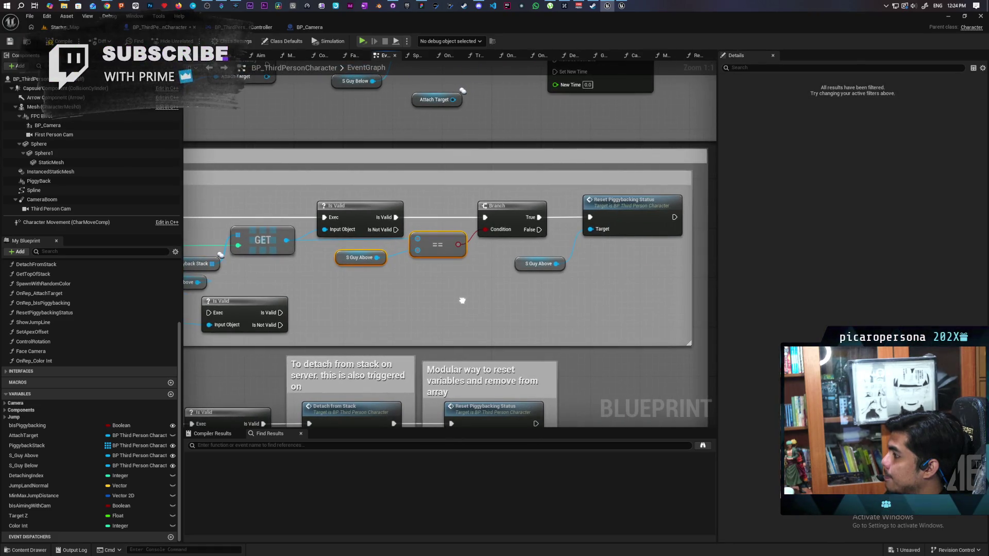
pyautogui.moveTo(462, 301); pyautogui.dragTo(505, 296)
pyautogui.moveTo(570, 287); pyautogui.dragTo(520, 292)
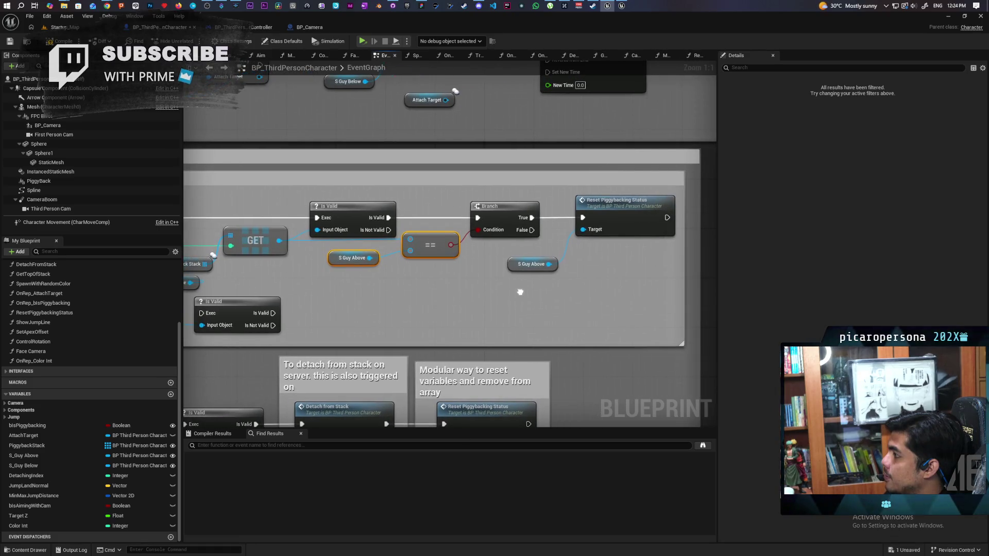
pyautogui.click(549, 198)
pyautogui.moveTo(384, 310)
pyautogui.mouseDown()
pyautogui.moveTo(455, 303)
pyautogui.moveTo(404, 305)
pyautogui.moveTo(527, 280)
pyautogui.moveTo(673, 276)
pyautogui.moveTo(428, 285)
pyautogui.moveTo(453, 280)
pyautogui.mouseUp()
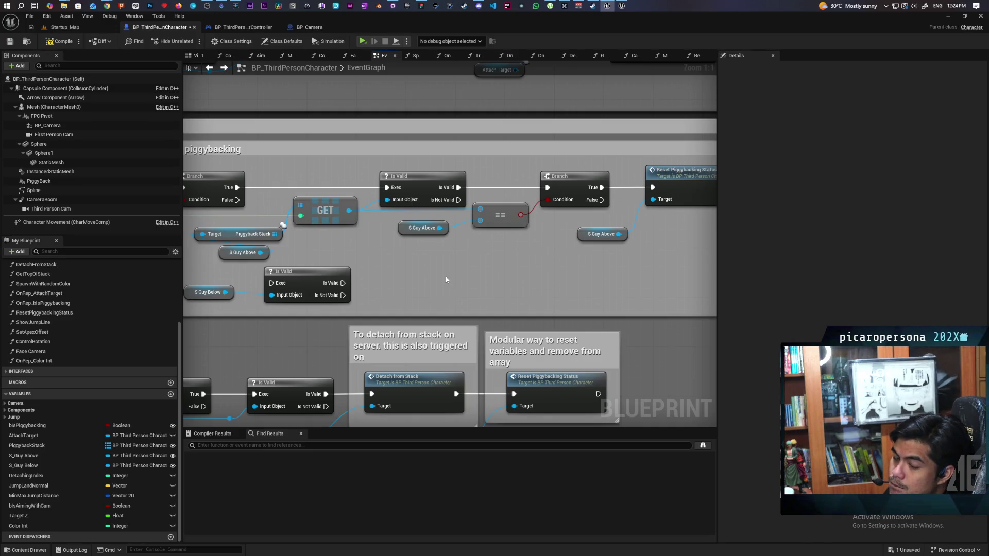
# - Shift the lower Is Valid node and S Guy Below getter to the right
pyautogui.moveTo(413, 281); pyautogui.dragTo(424, 275)
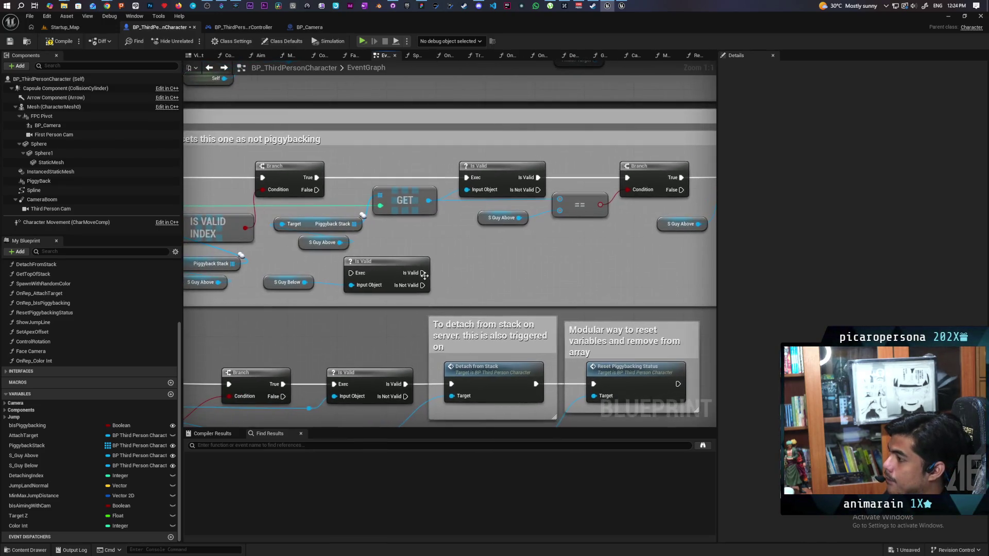
pyautogui.moveTo(359, 276); pyautogui.dragTo(457, 270)
pyautogui.moveTo(280, 288)
pyautogui.mouseDown()
pyautogui.moveTo(396, 283)
pyautogui.moveTo(379, 279)
pyautogui.mouseUp()
pyautogui.scroll(-1, 550, 260)
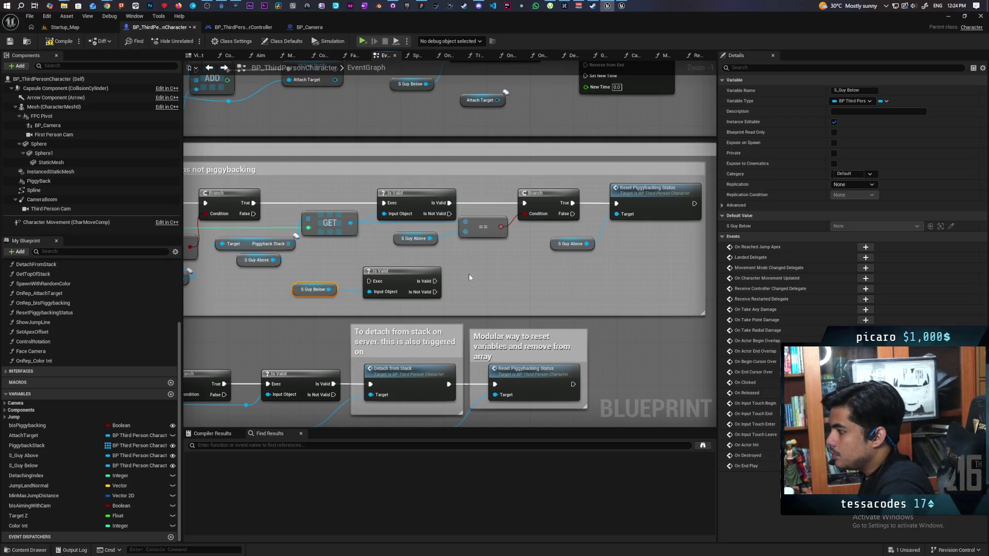
pyautogui.scroll(-4, 409, 266)
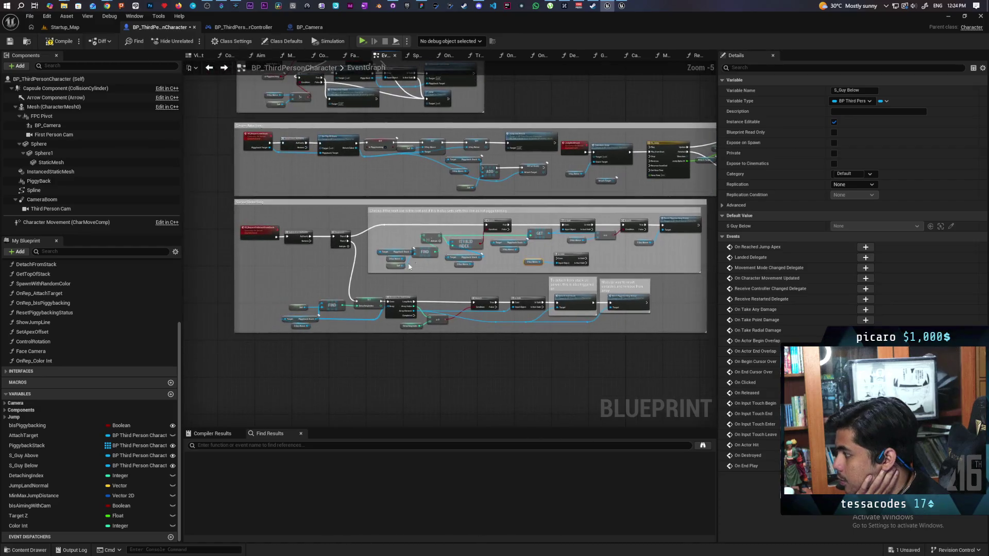
# - Inspect ResetPiggybackingStatus from its call node, then return to the EventGraph
pyautogui.scroll(2, 410, 267)
pyautogui.moveTo(459, 289); pyautogui.dragTo(246, 275)
pyautogui.moveTo(602, 214); pyautogui.dragTo(526, 225)
pyautogui.doubleClick(626, 190)
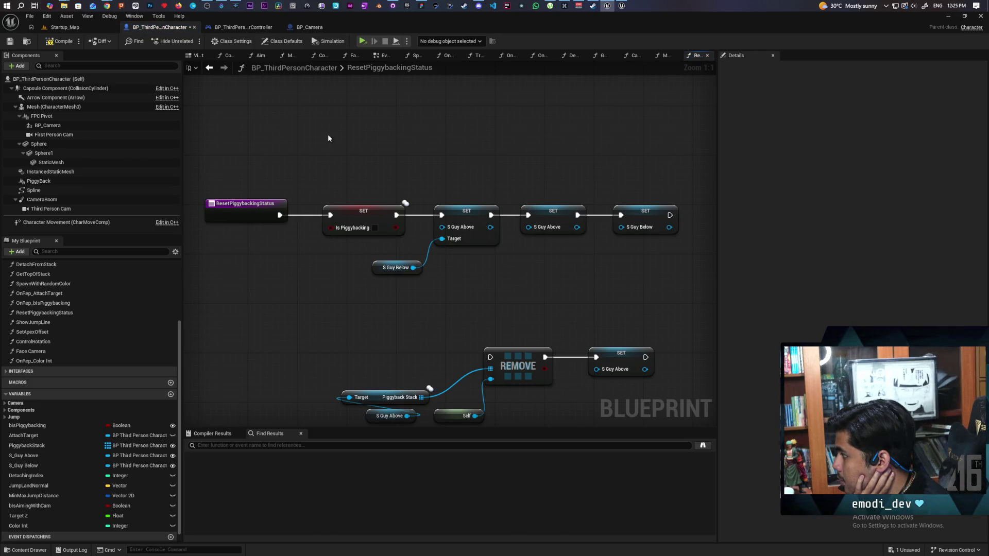
pyautogui.click(210, 68)
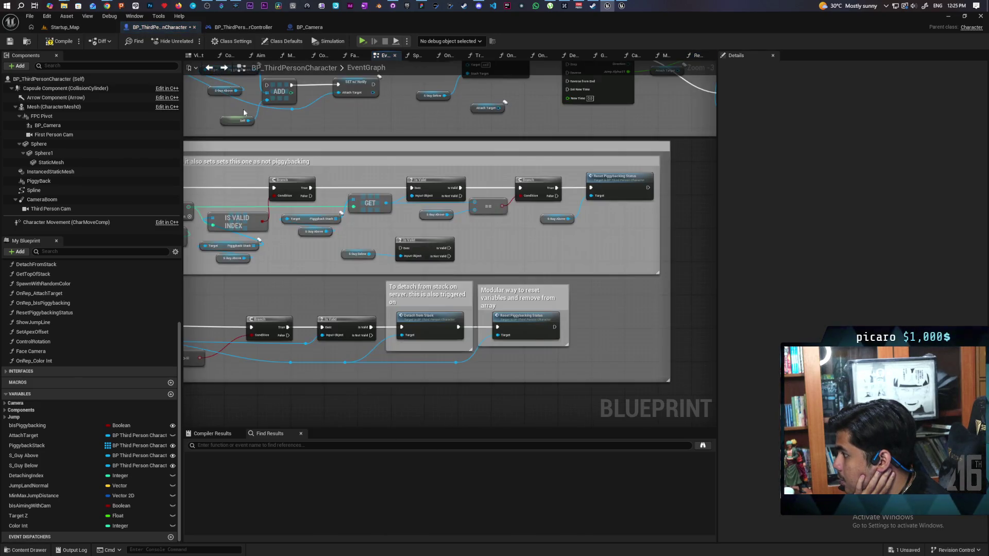
# - Break the Sequence node's Then 0 wire in Server Detaching
pyautogui.scroll(2, 523, 235)
pyautogui.moveTo(522, 236)
pyautogui.mouseDown()
pyautogui.moveTo(594, 223)
pyautogui.moveTo(539, 217)
pyautogui.moveTo(420, 168)
pyautogui.moveTo(368, 141)
pyautogui.moveTo(364, 113)
pyautogui.moveTo(433, 184)
pyautogui.mouseUp()
pyautogui.keyDown('alt'); pyautogui.click(372, 171); pyautogui.keyUp('alt')
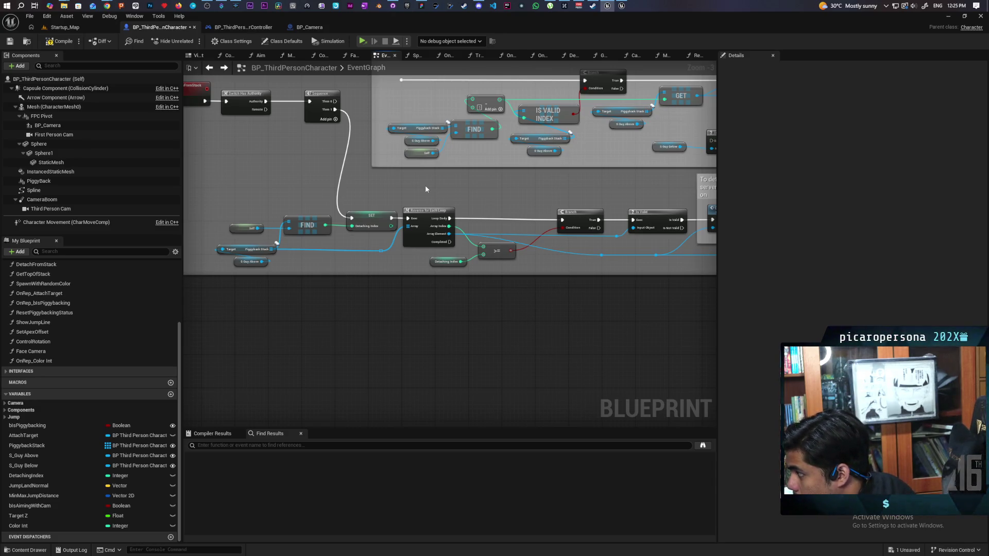
# - Select the S Guy Below getter and Is Valid check below Switch Has Authority
pyautogui.moveTo(490, 192); pyautogui.dragTo(276, 200)
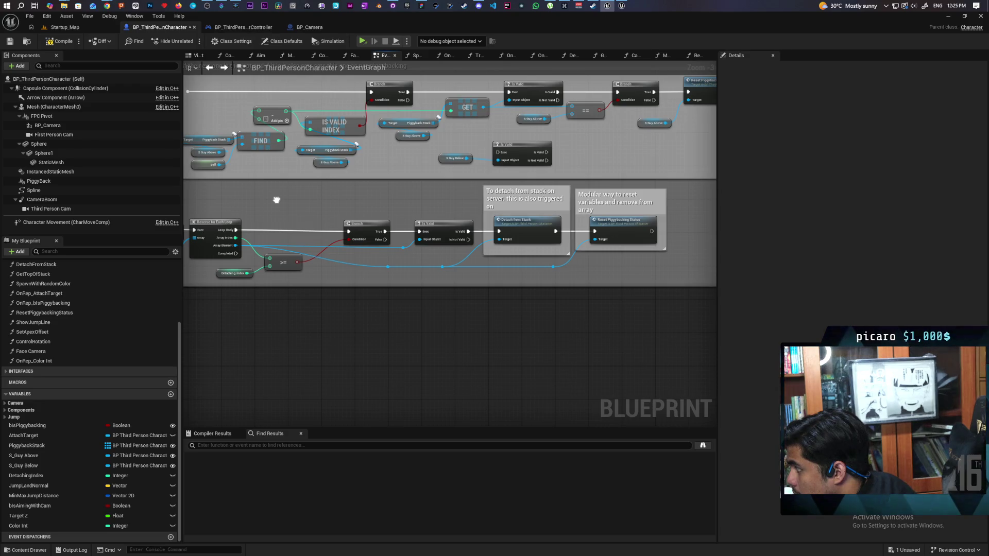
pyautogui.moveTo(276, 200)
pyautogui.mouseDown()
pyautogui.moveTo(303, 203)
pyautogui.moveTo(329, 181)
pyautogui.moveTo(359, 241)
pyautogui.moveTo(378, 242)
pyautogui.moveTo(596, 214)
pyautogui.moveTo(588, 253)
pyautogui.mouseUp()
pyautogui.moveTo(414, 173)
pyautogui.mouseDown()
pyautogui.moveTo(380, 214)
pyautogui.moveTo(252, 220)
pyautogui.moveTo(281, 190)
pyautogui.moveTo(513, 217)
pyautogui.moveTo(420, 224)
pyautogui.mouseUp()
pyautogui.moveTo(513, 222)
pyautogui.mouseDown()
pyautogui.moveTo(601, 211)
pyautogui.moveTo(583, 208)
pyautogui.mouseUp()
pyautogui.moveTo(604, 166)
pyautogui.mouseDown()
pyautogui.moveTo(664, 191)
pyautogui.moveTo(335, 262)
pyautogui.moveTo(362, 209)
pyautogui.mouseUp()
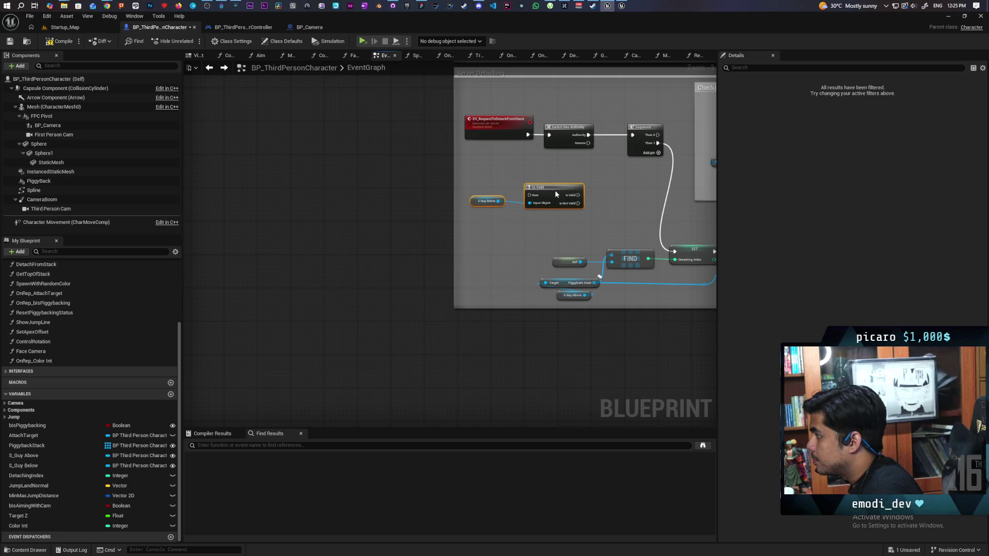
# - Move the detach event, Switch Has Authority, S Guy Below and Is Valid below the Server Detaching group
pyautogui.moveTo(555, 191); pyautogui.dragTo(565, 223)
pyautogui.click(611, 168)
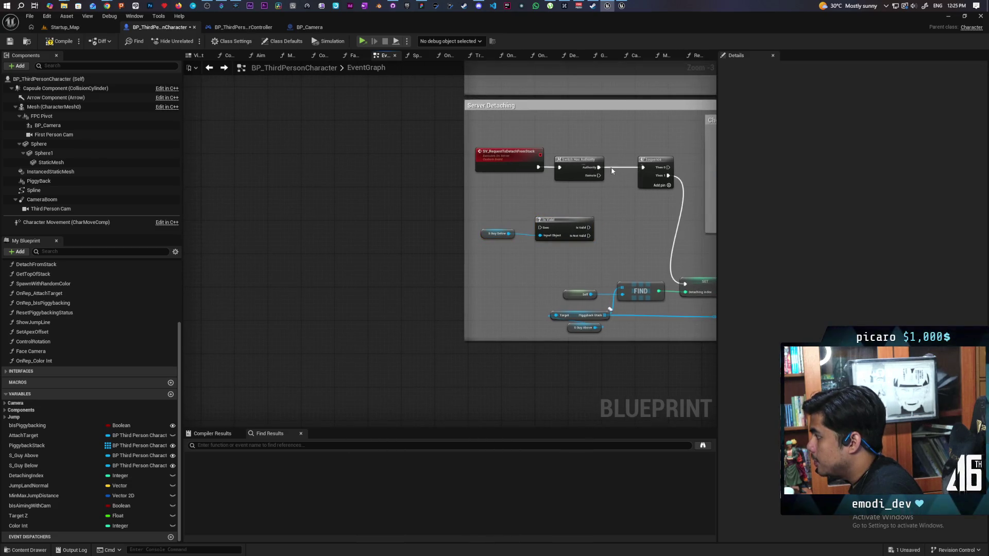
pyautogui.moveTo(504, 132)
pyautogui.mouseDown()
pyautogui.moveTo(583, 185)
pyautogui.moveTo(512, 271)
pyautogui.moveTo(533, 420)
pyautogui.mouseUp()
pyautogui.moveTo(533, 375); pyautogui.dragTo(428, 273)
pyautogui.moveTo(393, 114); pyautogui.dragTo(457, 157)
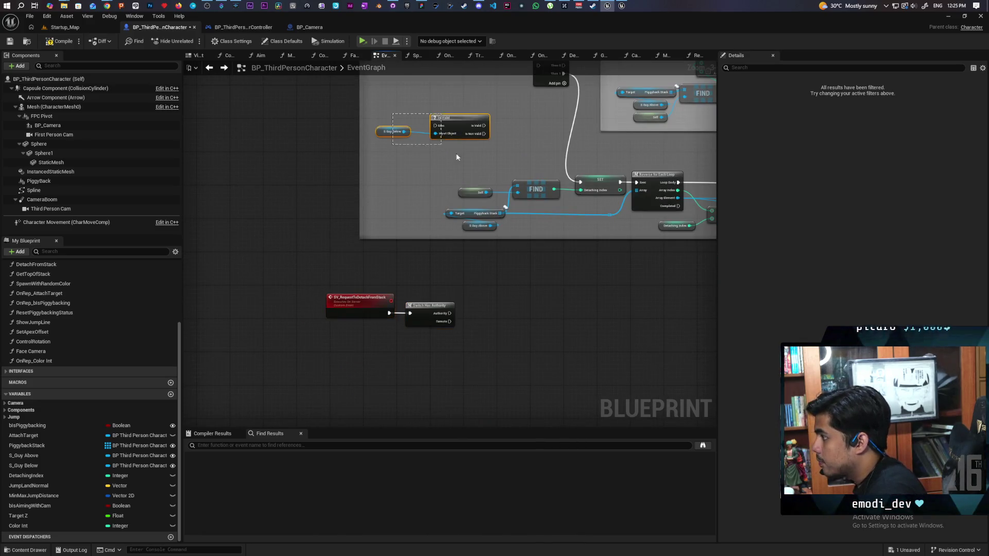
pyautogui.moveTo(460, 122)
pyautogui.mouseDown()
pyautogui.moveTo(482, 355)
pyautogui.moveTo(438, 350)
pyautogui.mouseUp()
pyautogui.scroll(3, 465, 328)
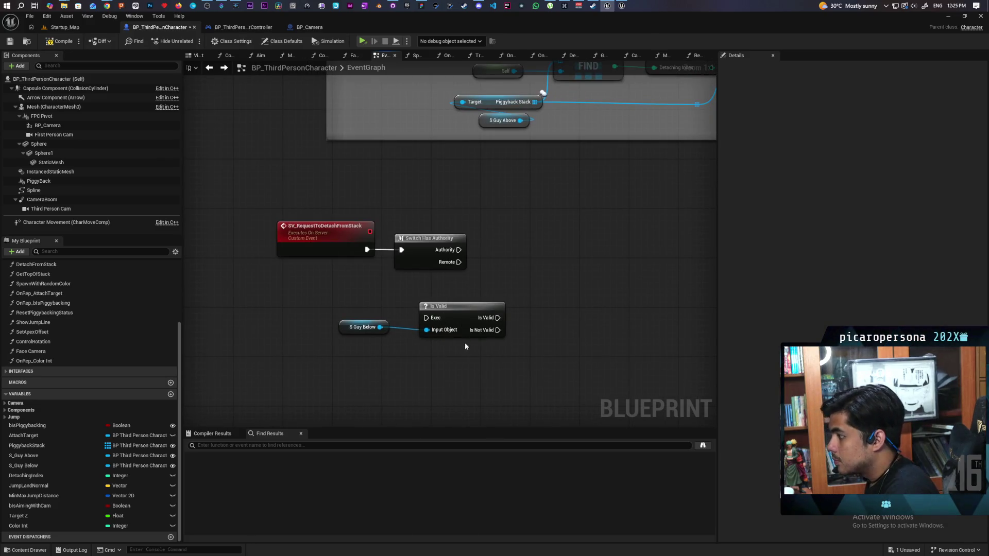
# - Replace the S Guy Below getter with S Guy Above feeding Is Valid, wire Authority in, and save
pyautogui.press('Delete')
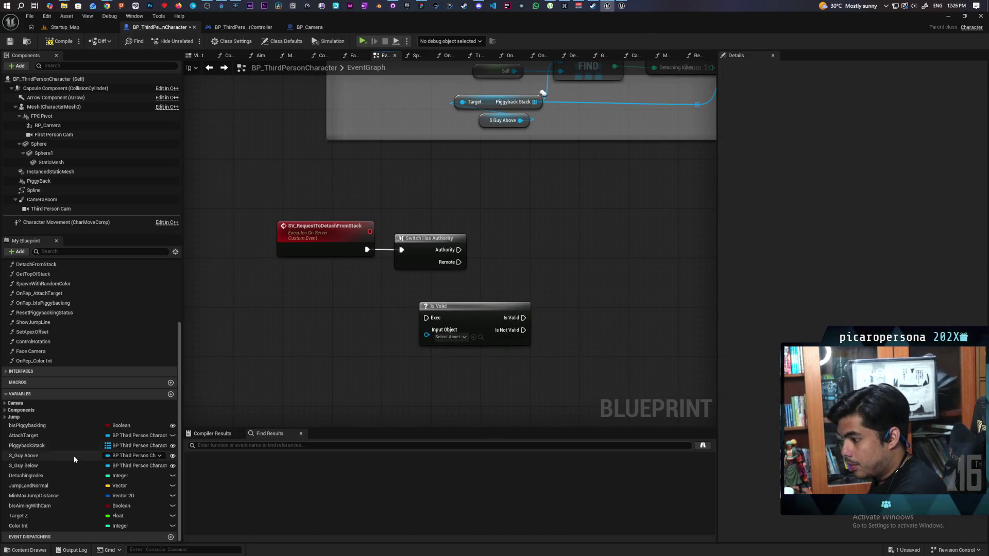
pyautogui.moveTo(26, 456)
pyautogui.mouseDown()
pyautogui.moveTo(336, 392)
pyautogui.moveTo(518, 255)
pyautogui.mouseUp()
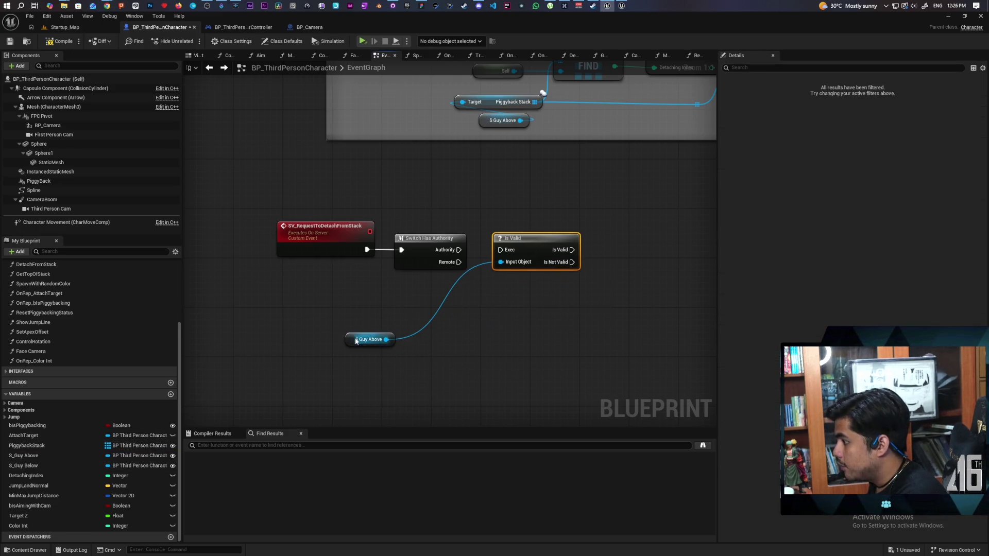
pyautogui.moveTo(356, 341); pyautogui.dragTo(424, 329)
pyautogui.moveTo(459, 250); pyautogui.dragTo(501, 250)
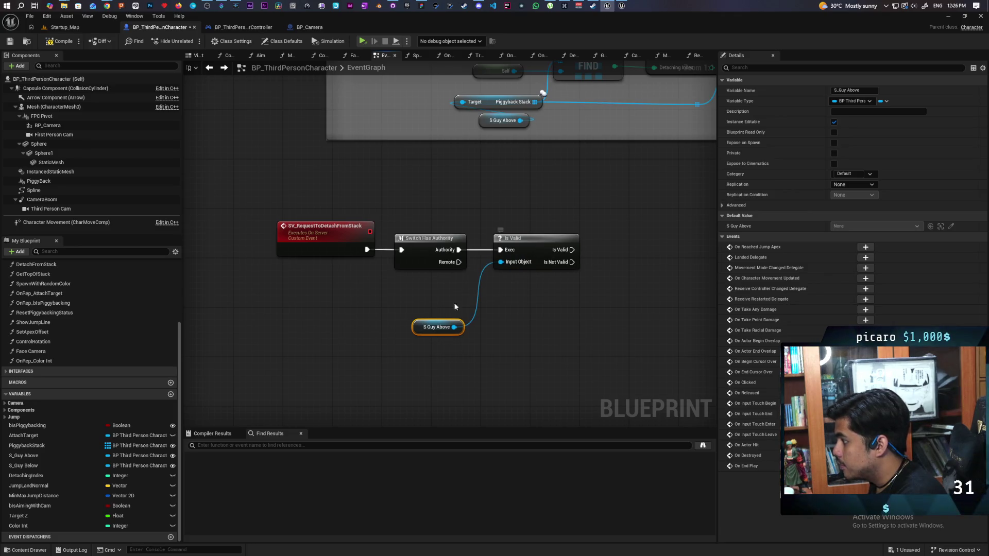
pyautogui.moveTo(427, 332); pyautogui.dragTo(477, 300)
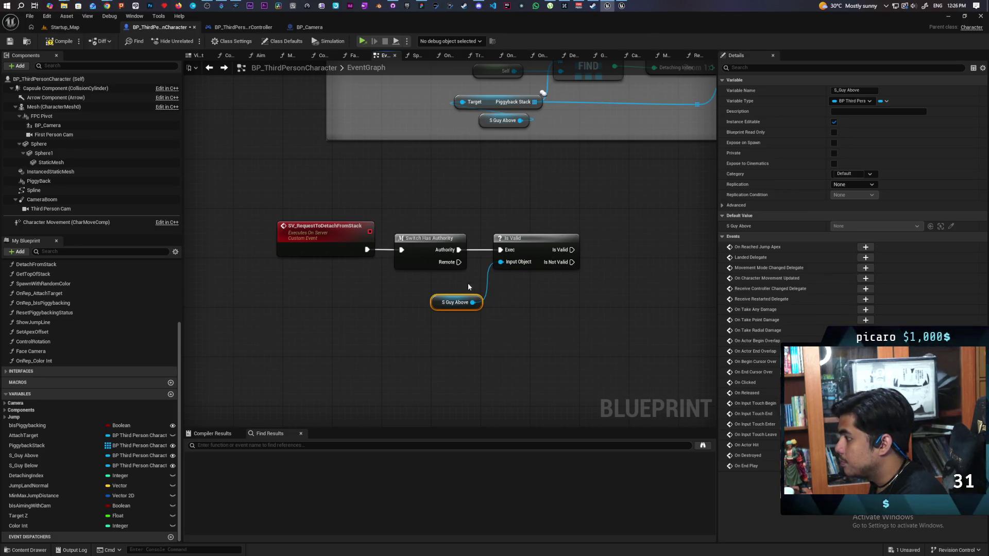
pyautogui.click(9, 40)
# - Tidy the S Guy Above getter beside Is Valid and pull a new connection from its pin
pyautogui.moveTo(553, 330); pyautogui.dragTo(444, 327)
pyautogui.click(407, 242)
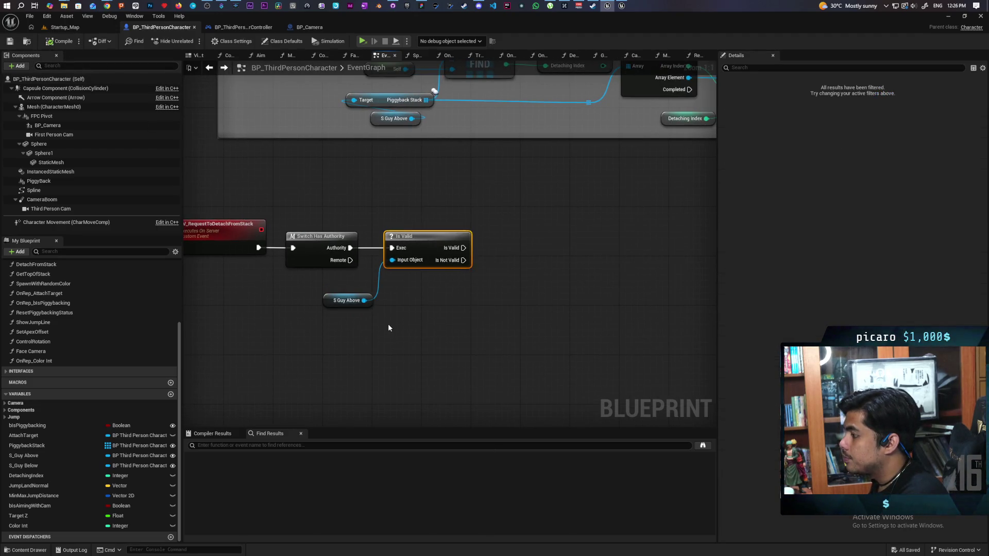
pyautogui.click(388, 324)
pyautogui.moveTo(330, 306); pyautogui.dragTo(326, 298)
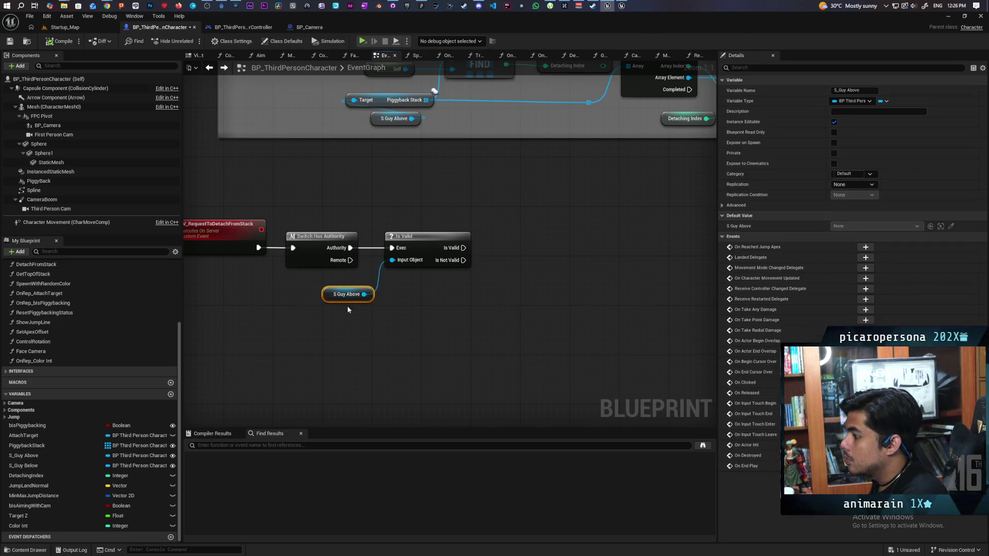
pyautogui.click(348, 310)
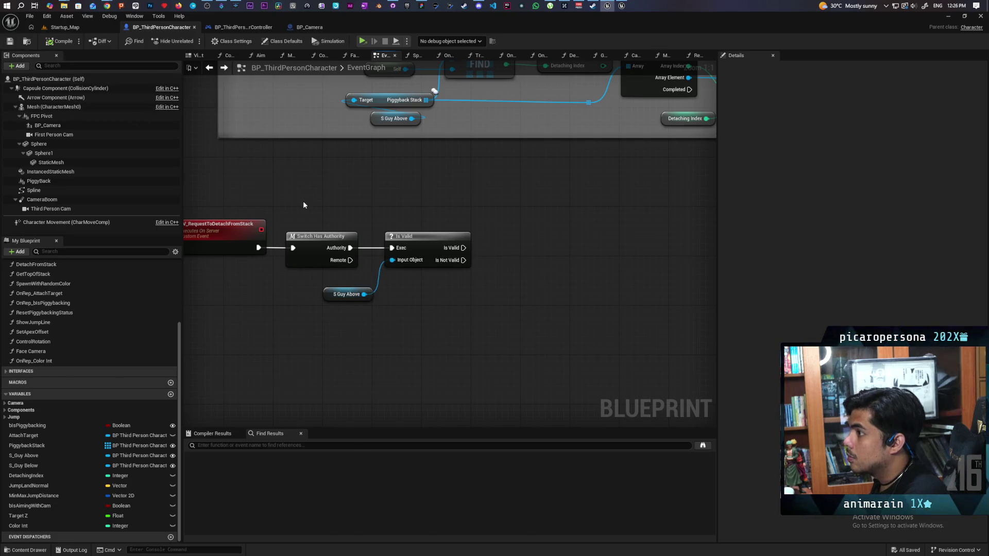
pyautogui.scroll(-2, 397, 203)
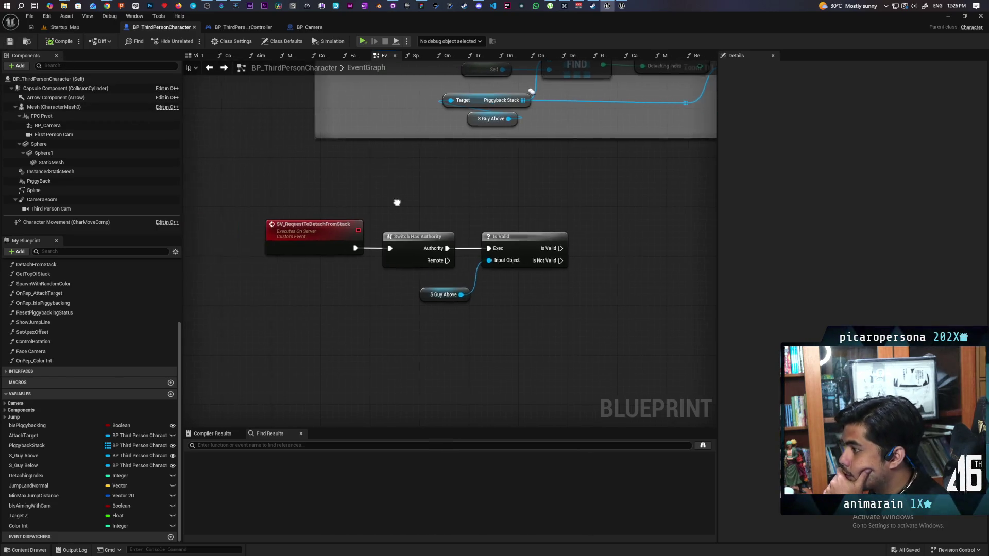
pyautogui.scroll(-1, 392, 326)
pyautogui.moveTo(392, 326)
pyautogui.mouseDown()
pyautogui.moveTo(377, 391)
pyautogui.moveTo(376, 291)
pyautogui.moveTo(360, 221)
pyautogui.moveTo(319, 223)
pyautogui.moveTo(368, 223)
pyautogui.mouseUp()
pyautogui.scroll(-4, 368, 223)
pyautogui.scroll(2, 373, 250)
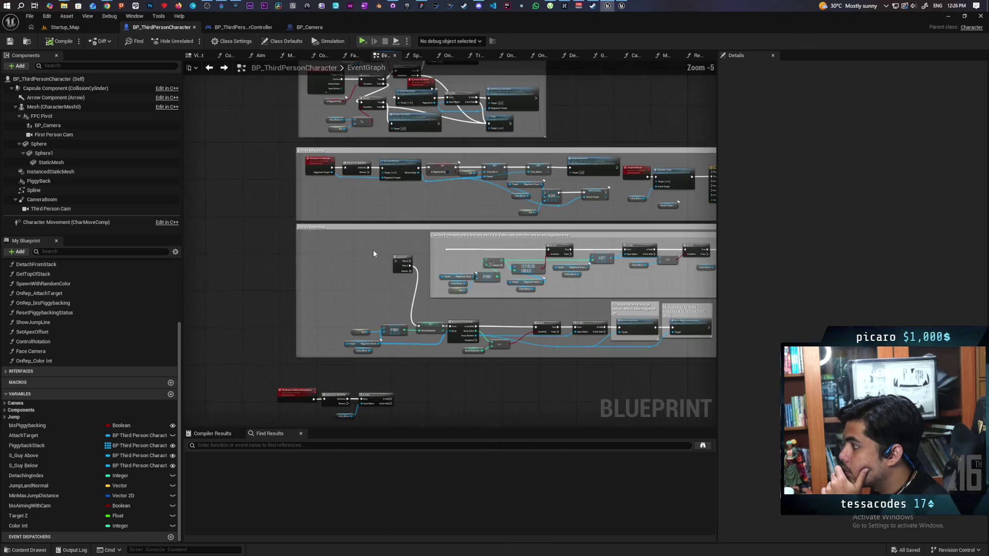
pyautogui.scroll(2, 373, 227)
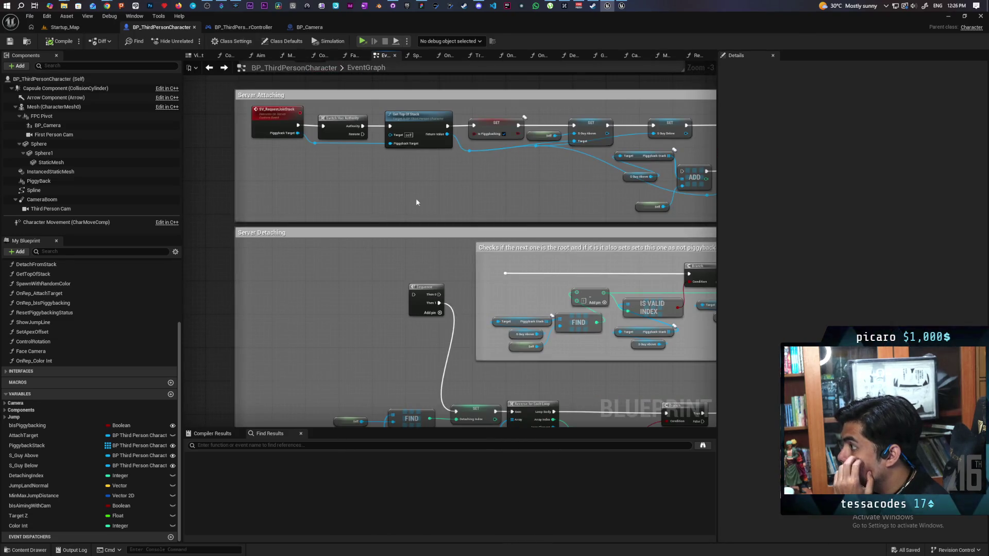
pyautogui.scroll(-2, 490, 189)
pyautogui.scroll(4, 389, 214)
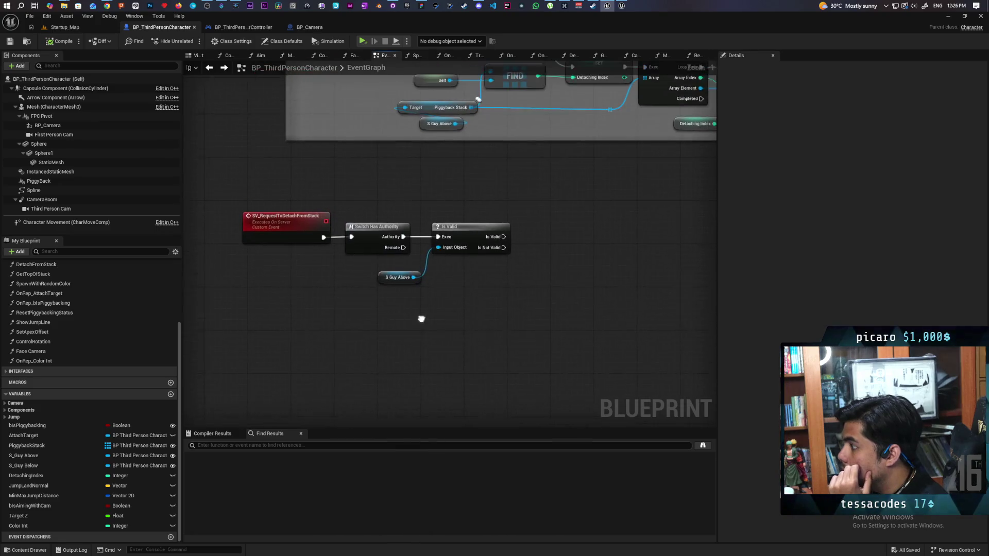
pyautogui.moveTo(415, 286); pyautogui.dragTo(503, 282)
# - Search 'reques to' to add an SV Request to Detach from Stack node, placed beside Is Valid
pyautogui.write('reques')
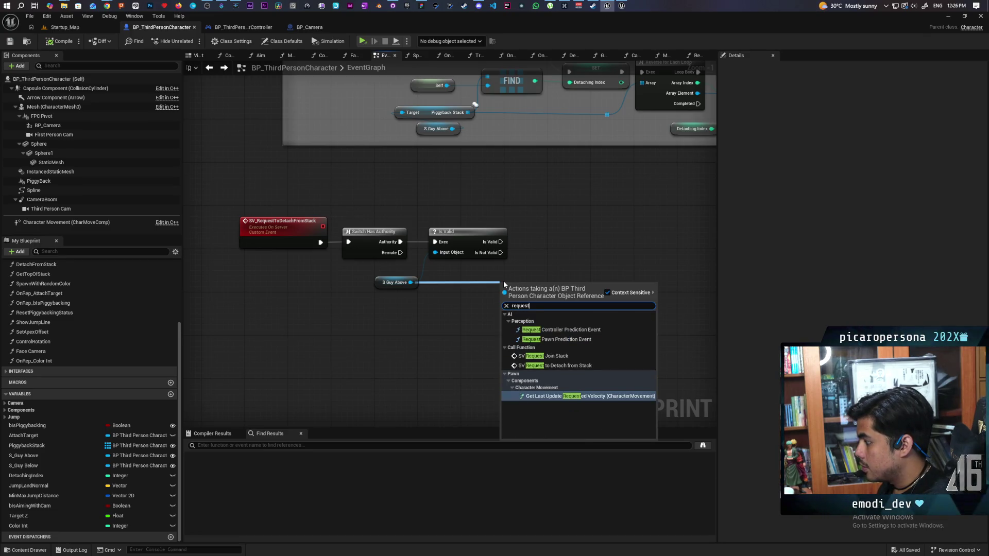
pyautogui.write(' to')
pyautogui.press('Return')
pyautogui.moveTo(522, 298)
pyautogui.mouseDown()
pyautogui.moveTo(554, 233)
pyautogui.moveTo(533, 243)
pyautogui.moveTo(587, 239)
pyautogui.mouseUp()
pyautogui.scroll(-4, 546, 276)
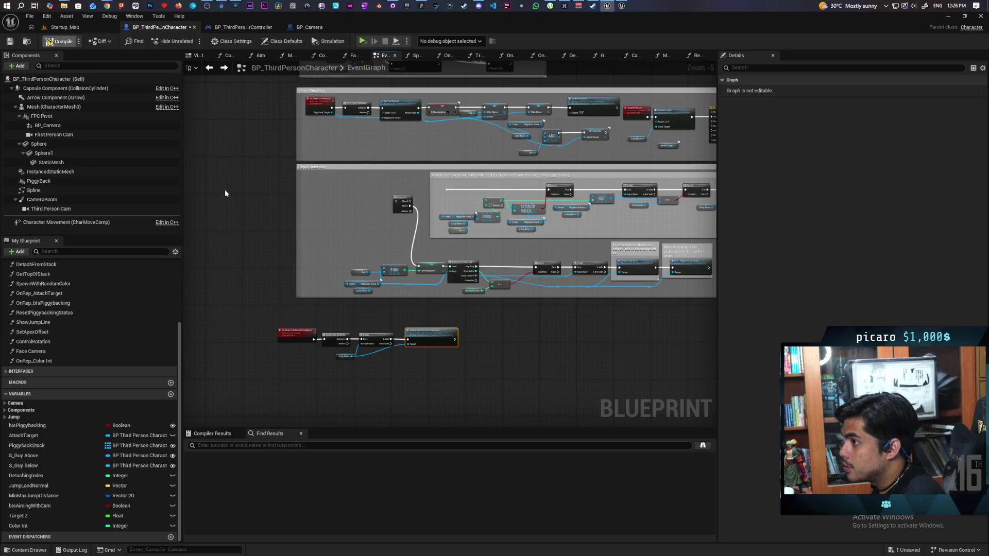
pyautogui.scroll(2, 375, 308)
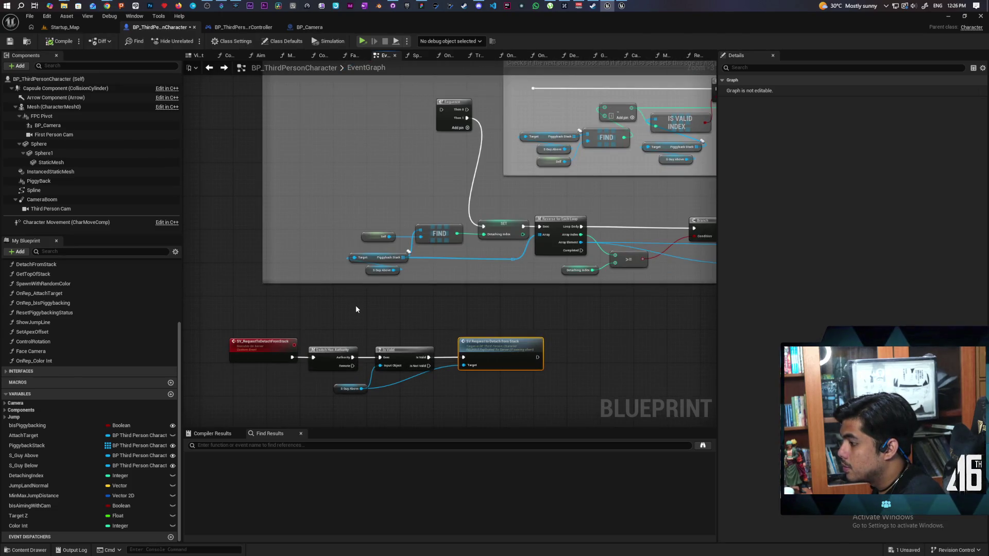
pyautogui.moveTo(355, 305)
pyautogui.mouseDown()
pyautogui.moveTo(316, 285)
pyautogui.moveTo(488, 275)
pyautogui.moveTo(346, 292)
pyautogui.moveTo(381, 322)
pyautogui.moveTo(480, 311)
pyautogui.moveTo(364, 309)
pyautogui.moveTo(540, 295)
pyautogui.moveTo(543, 278)
pyautogui.moveTo(605, 252)
pyautogui.mouseUp()
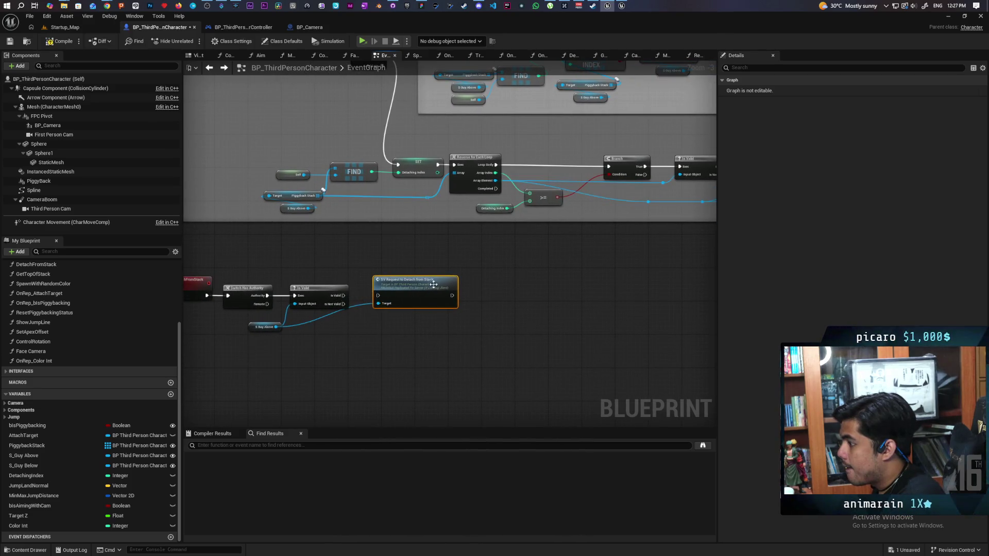
pyautogui.moveTo(387, 281); pyautogui.dragTo(331, 352)
pyautogui.moveTo(447, 308)
pyautogui.mouseDown()
pyautogui.moveTo(305, 340)
pyautogui.moveTo(469, 314)
pyautogui.moveTo(388, 305)
pyautogui.moveTo(448, 289)
pyautogui.moveTo(402, 298)
pyautogui.mouseUp()
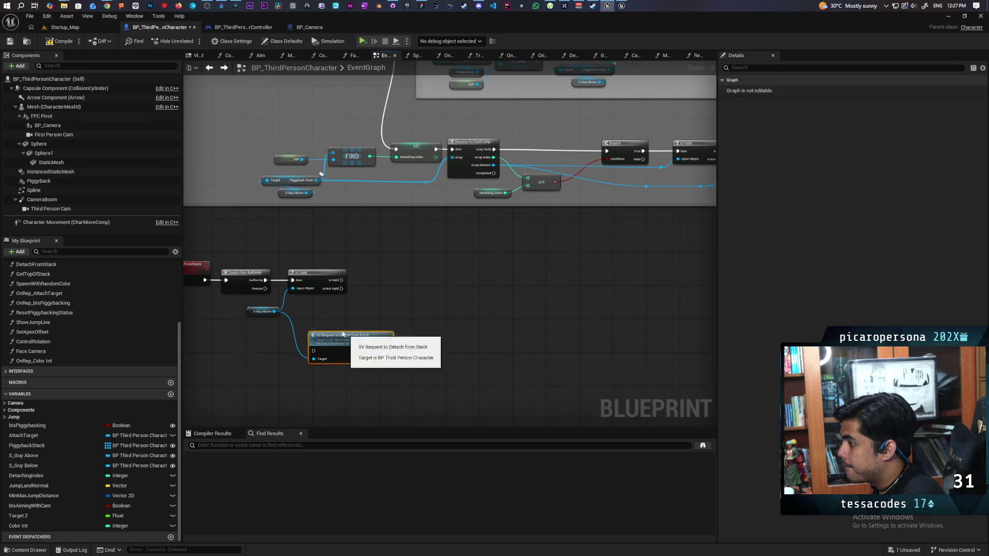
pyautogui.moveTo(334, 341)
pyautogui.mouseDown()
pyautogui.moveTo(394, 287)
pyautogui.moveTo(396, 272)
pyautogui.mouseUp()
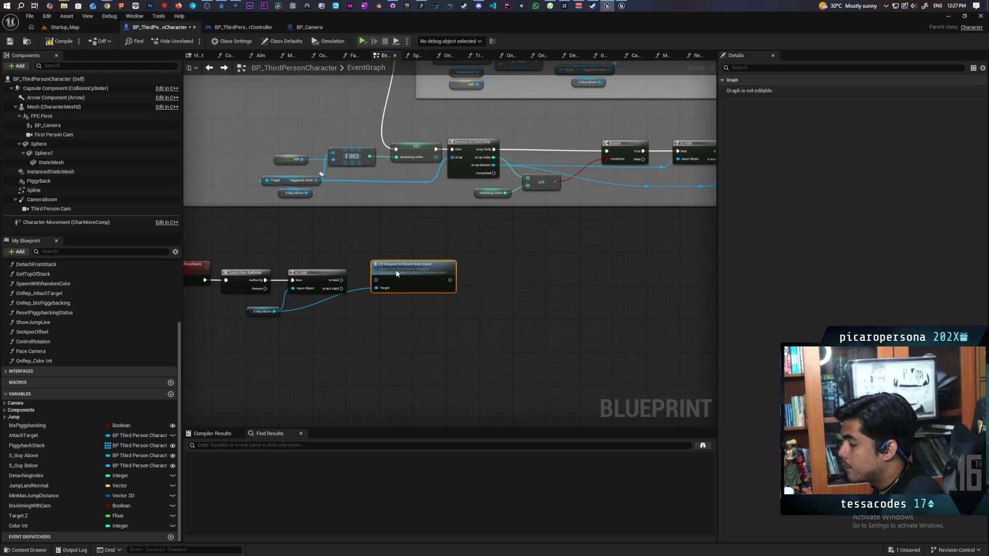
pyautogui.scroll(3, 341, 323)
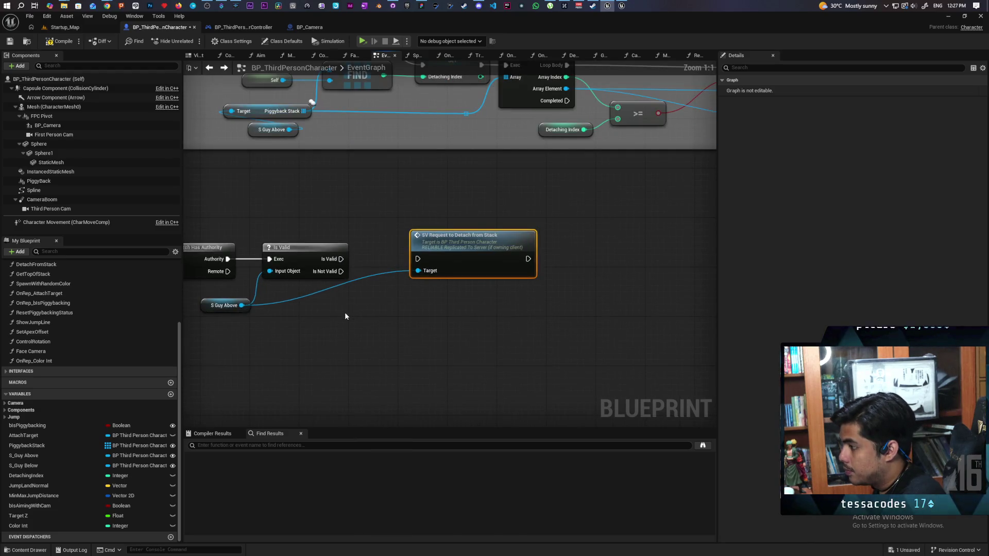
# - Add a Sequence node between Switch Has Authority and Is Valid, shifting the request nodes right
pyautogui.click(345, 316)
pyautogui.moveTo(261, 323); pyautogui.dragTo(380, 303)
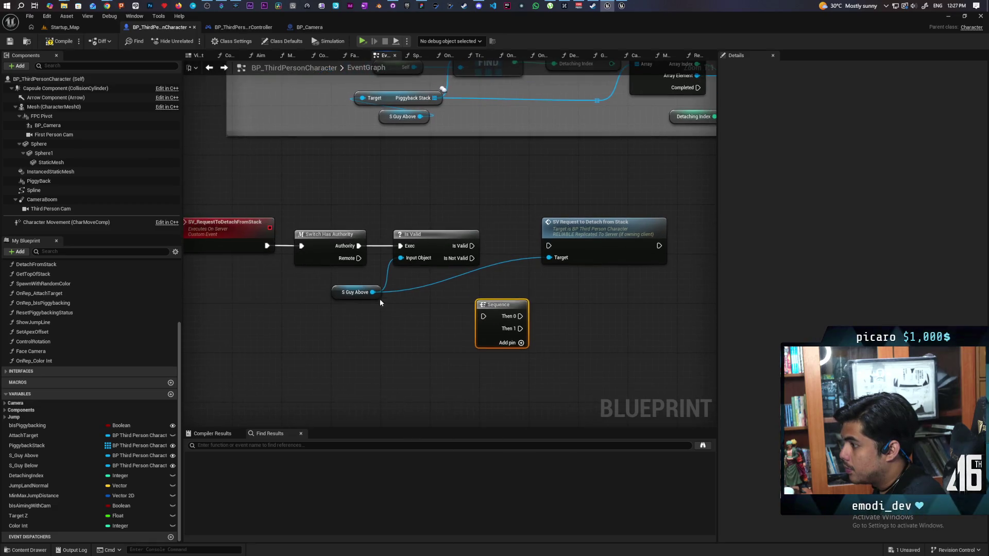
pyautogui.moveTo(371, 181); pyautogui.dragTo(548, 322)
pyautogui.keyDown('shift'); pyautogui.click(593, 227); pyautogui.keyUp('shift')
pyautogui.moveTo(427, 250); pyautogui.dragTo(525, 250)
pyautogui.click(598, 343)
pyautogui.moveTo(598, 343)
pyautogui.mouseDown()
pyautogui.moveTo(399, 264)
pyautogui.moveTo(405, 273)
pyautogui.mouseUp()
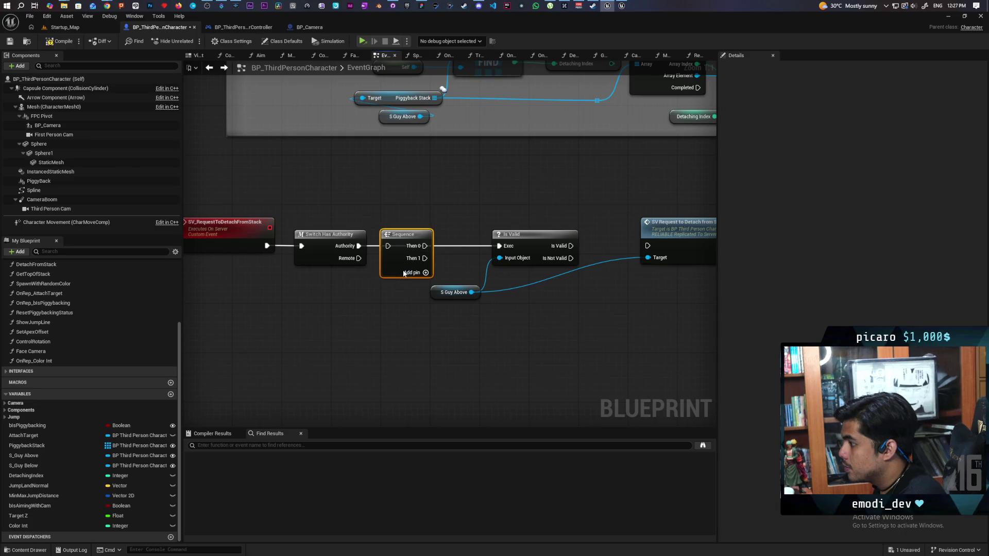
# - Wire Authority into Sequence, Is Valid into the request's exec, and S Guy Above into its Target
pyautogui.moveTo(357, 247); pyautogui.dragTo(388, 247)
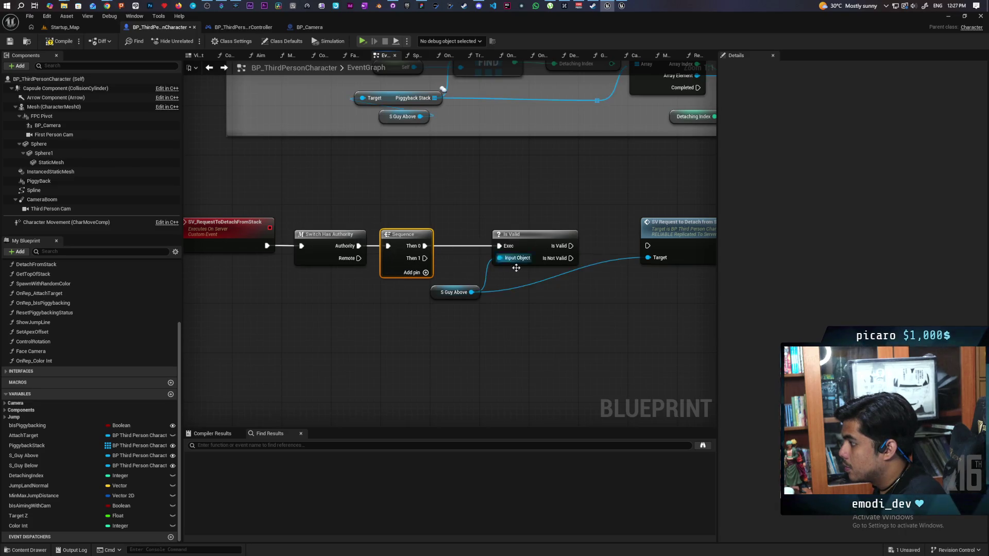
pyautogui.moveTo(472, 247); pyautogui.dragTo(550, 248)
pyautogui.moveTo(374, 294)
pyautogui.mouseDown()
pyautogui.moveTo(550, 259)
pyautogui.moveTo(356, 293)
pyautogui.moveTo(411, 287)
pyautogui.mouseUp()
pyautogui.moveTo(614, 231); pyautogui.dragTo(580, 231)
pyautogui.click(555, 307)
# - Paste Detach from Stack and Reset Piggybacking Status onto Sequence Then 1, save, and open DetachFromStack
pyautogui.scroll(-1, 422, 323)
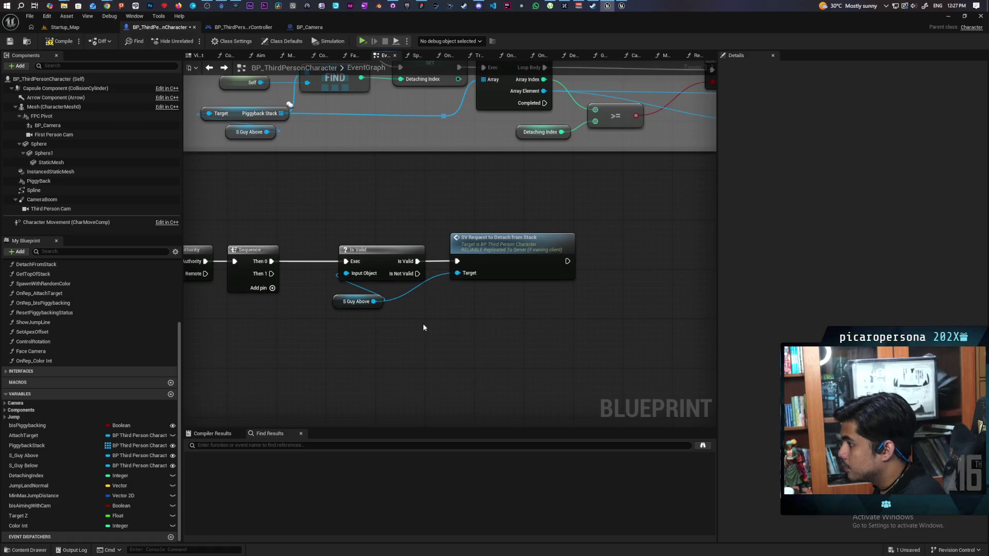
pyautogui.scroll(1, 379, 226)
pyautogui.scroll(-3, 426, 323)
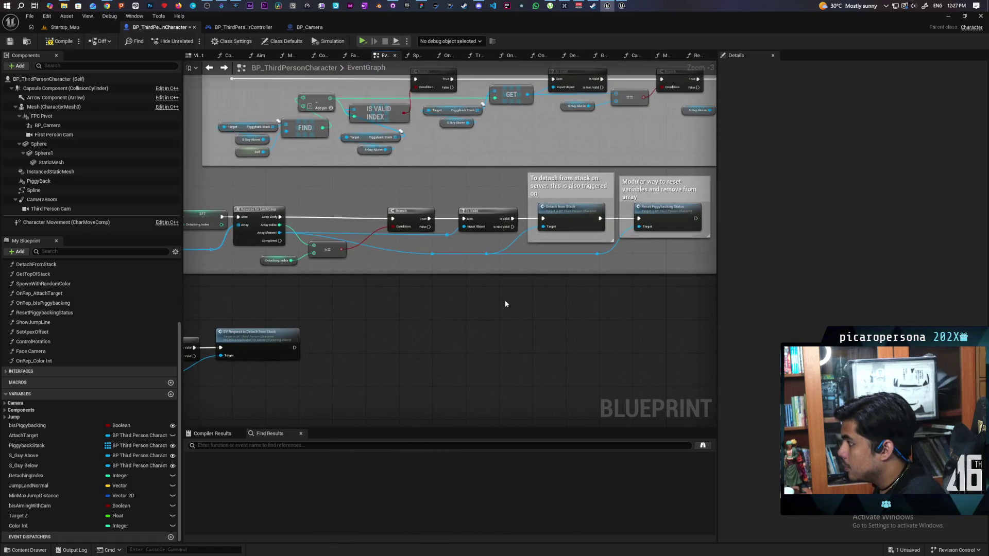
pyautogui.moveTo(539, 284)
pyautogui.mouseDown()
pyautogui.moveTo(582, 229)
pyautogui.moveTo(482, 262)
pyautogui.moveTo(434, 397)
pyautogui.mouseUp()
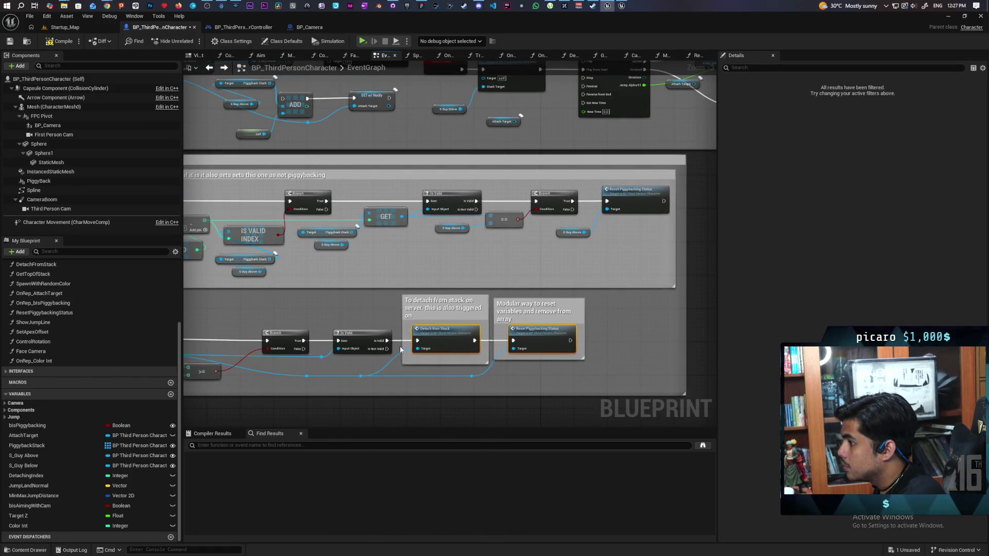
pyautogui.moveTo(472, 366); pyautogui.dragTo(551, 324)
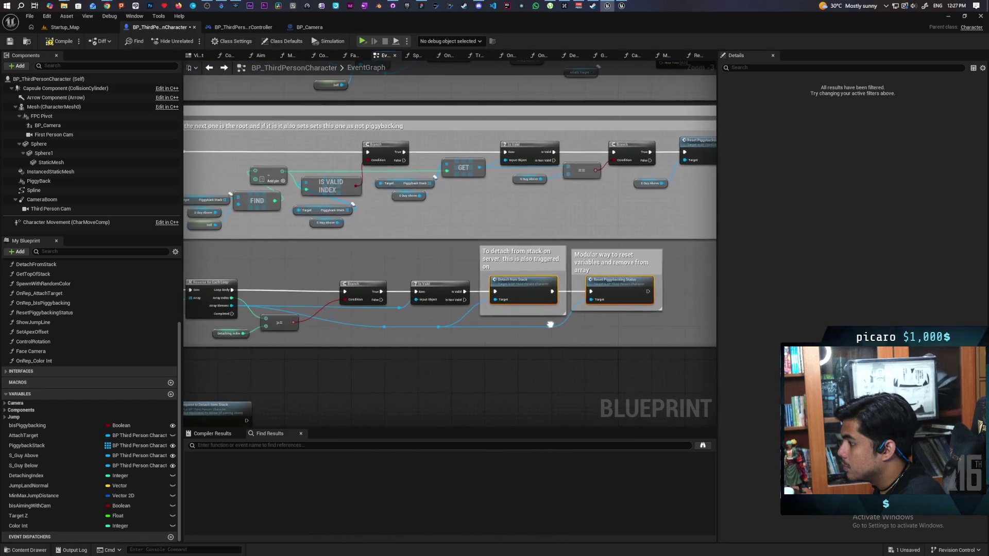
pyautogui.moveTo(504, 346)
pyautogui.mouseDown()
pyautogui.moveTo(603, 265)
pyautogui.moveTo(386, 345)
pyautogui.mouseUp()
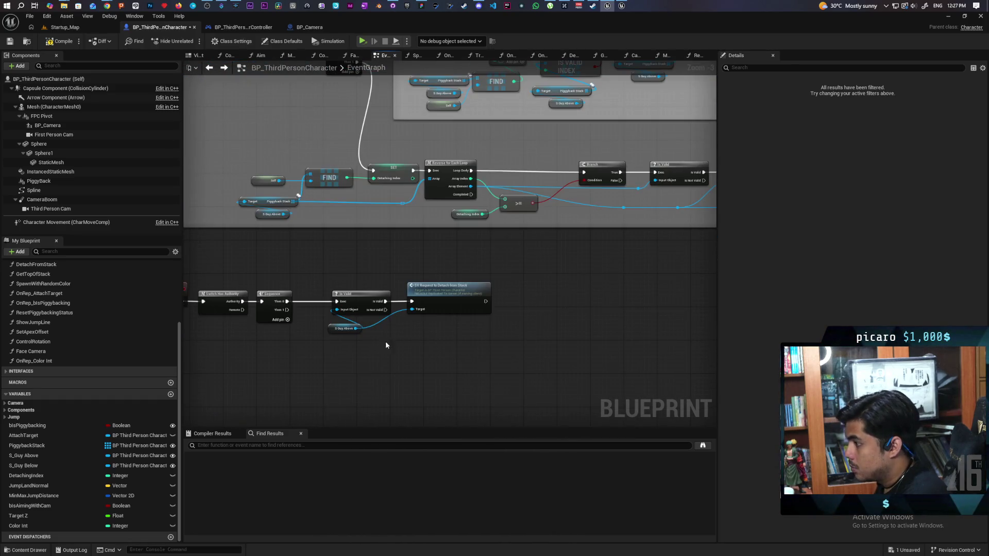
pyautogui.hotkey('ctrl', 'v')
pyautogui.scroll(3, 322, 356)
pyautogui.moveTo(350, 249); pyautogui.dragTo(340, 336)
pyautogui.moveTo(423, 329); pyautogui.dragTo(485, 323)
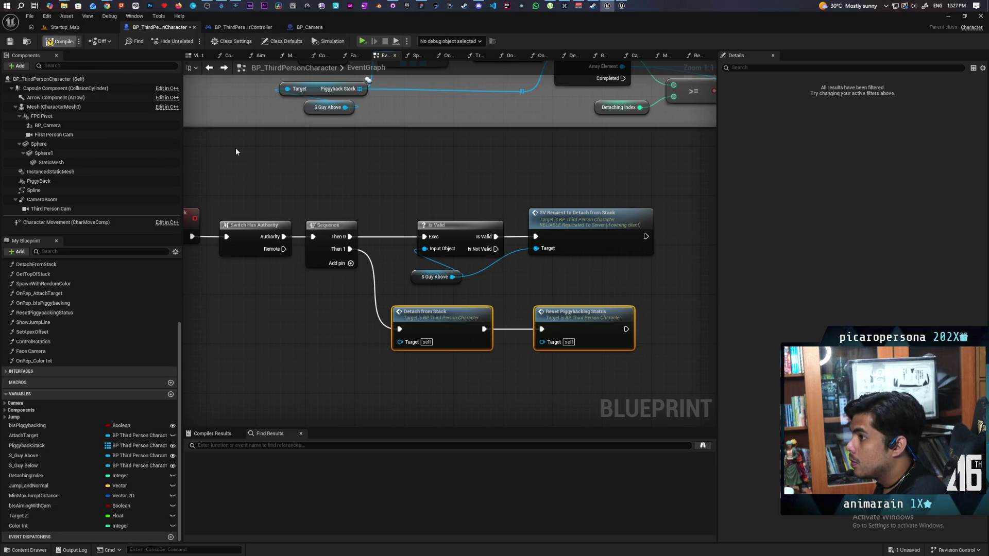
pyautogui.hotkey('ctrl', 's')
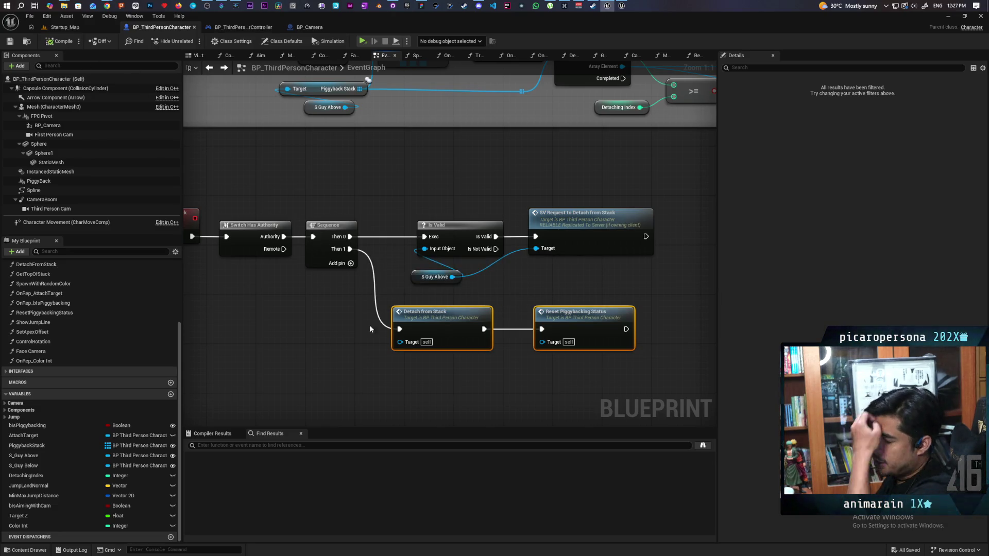
pyautogui.doubleClick(434, 321)
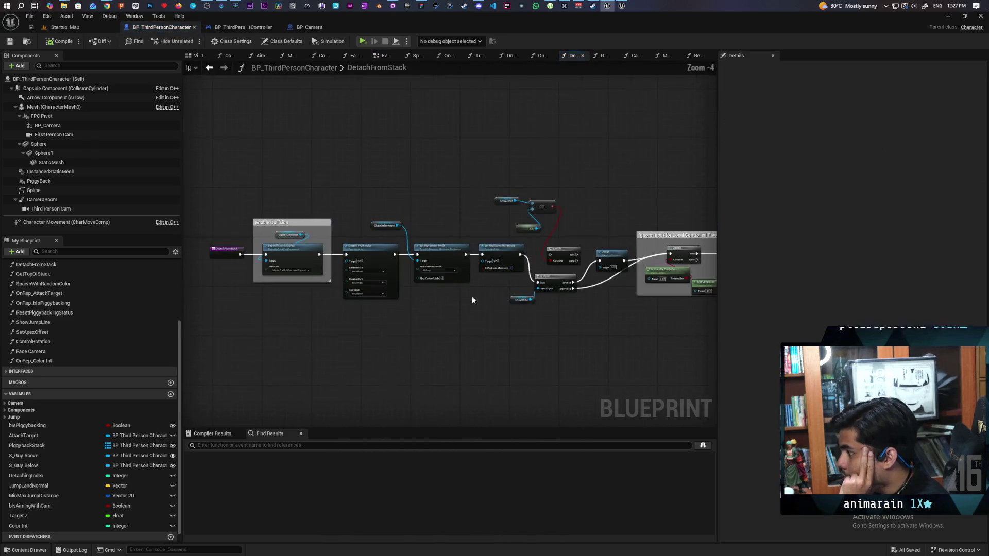
pyautogui.scroll(1, 510, 297)
pyautogui.moveTo(463, 307)
pyautogui.mouseDown()
pyautogui.moveTo(381, 293)
pyautogui.moveTo(464, 305)
pyautogui.moveTo(411, 309)
pyautogui.mouseUp()
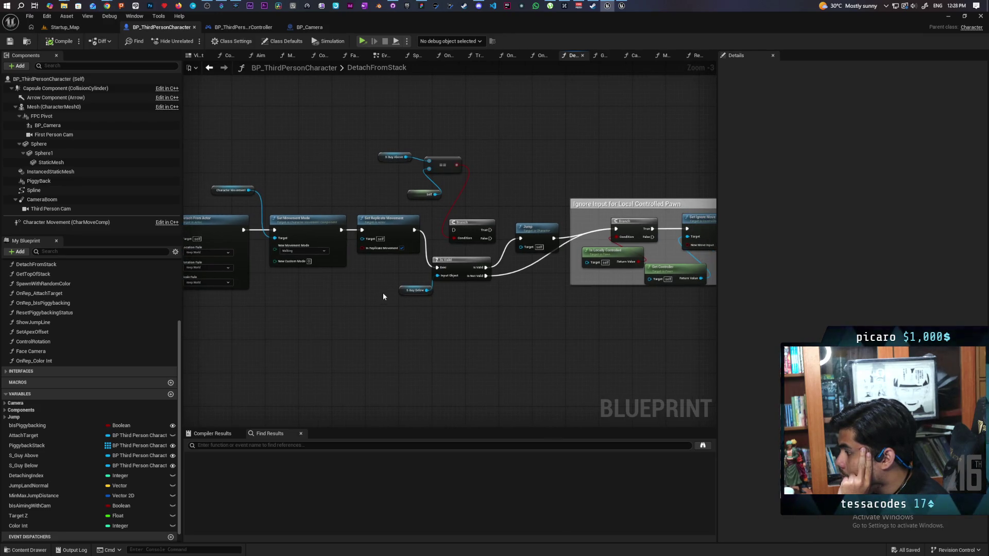
pyautogui.click(415, 290)
pyautogui.moveTo(411, 325)
pyautogui.mouseDown()
pyautogui.moveTo(435, 329)
pyautogui.moveTo(418, 332)
pyautogui.mouseUp()
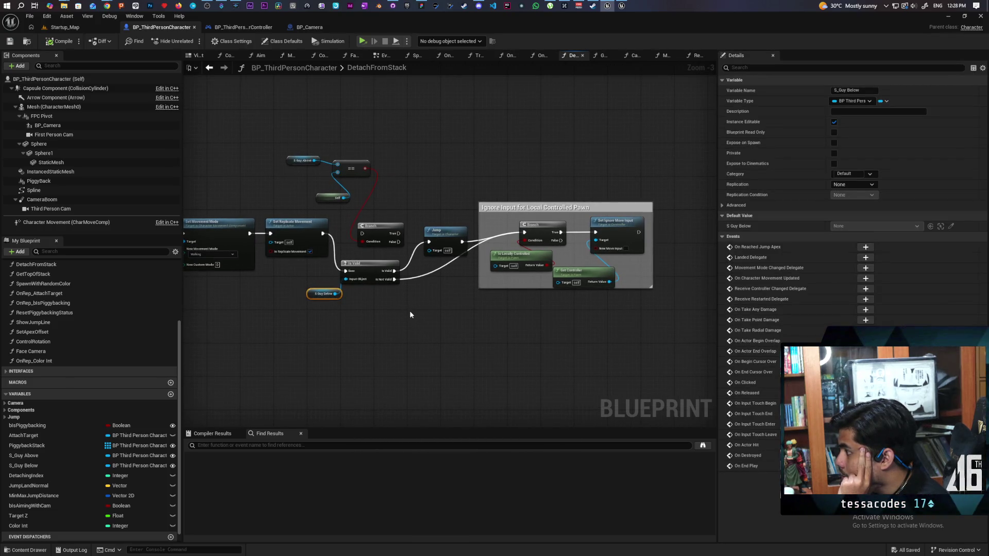
pyautogui.click(210, 69)
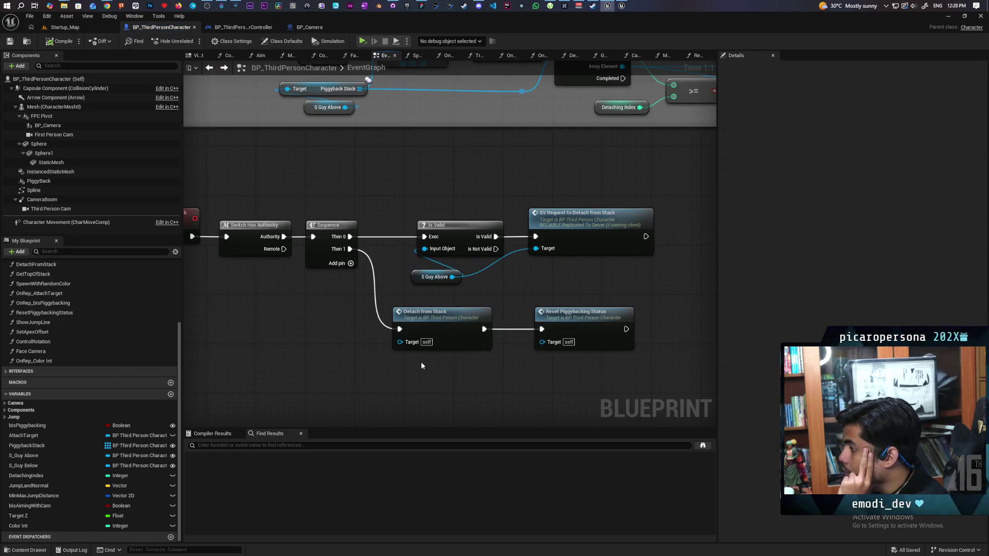
pyautogui.moveTo(414, 370); pyautogui.dragTo(454, 335)
pyautogui.moveTo(504, 366); pyautogui.dragTo(442, 356)
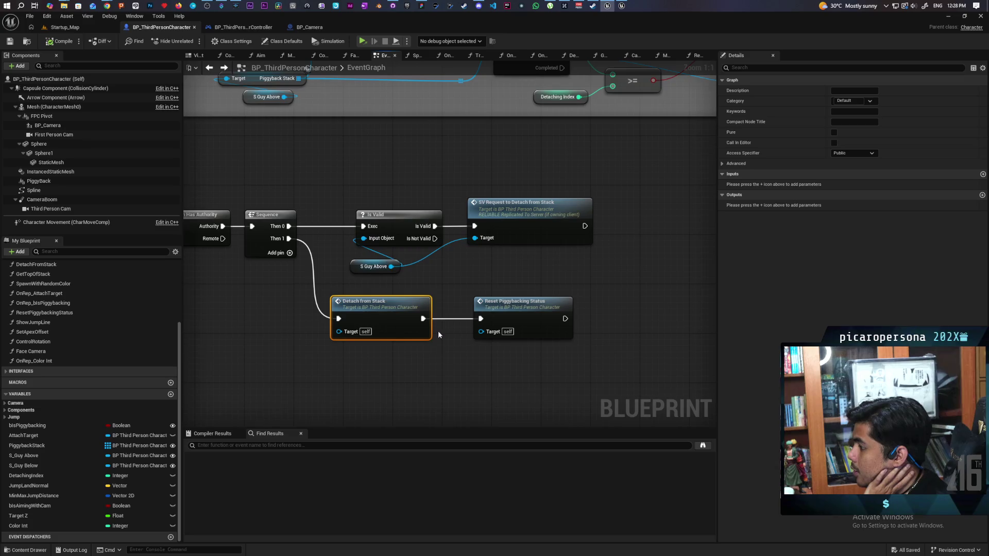
# - Run Find References on the S Guy Above node to list its uses
pyautogui.scroll(-5, 456, 326)
pyautogui.scroll(4, 456, 323)
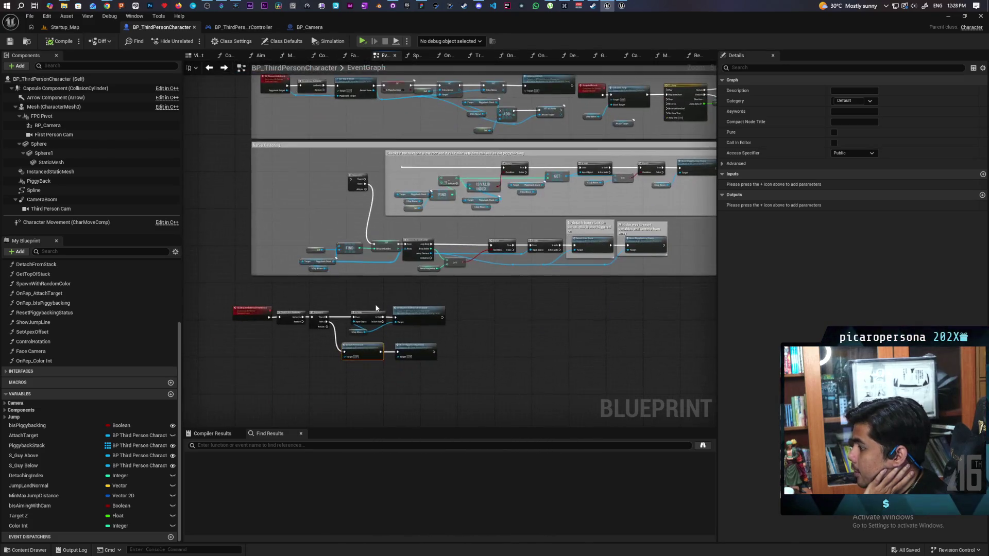
pyautogui.rightClick(320, 368)
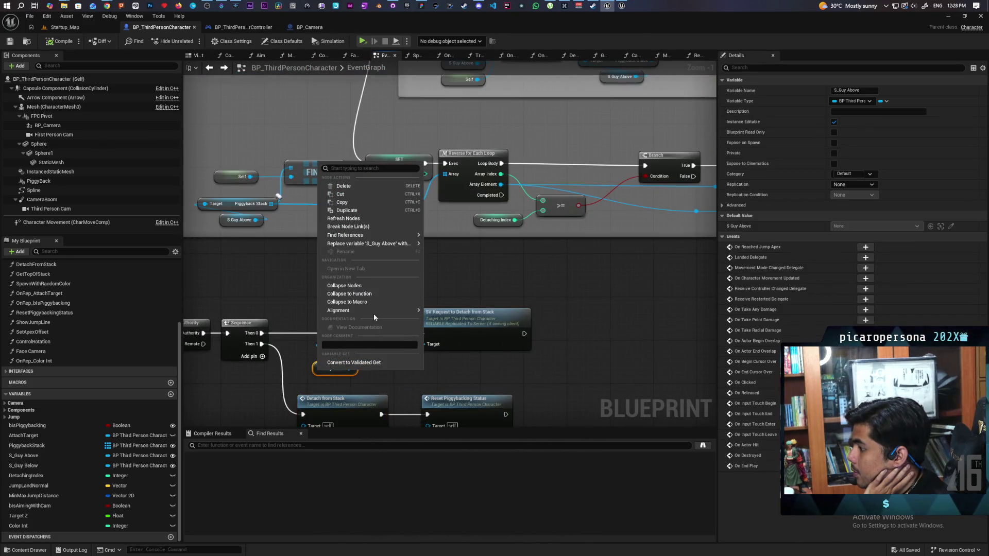
pyautogui.moveTo(375, 239)
pyautogui.click(453, 254)
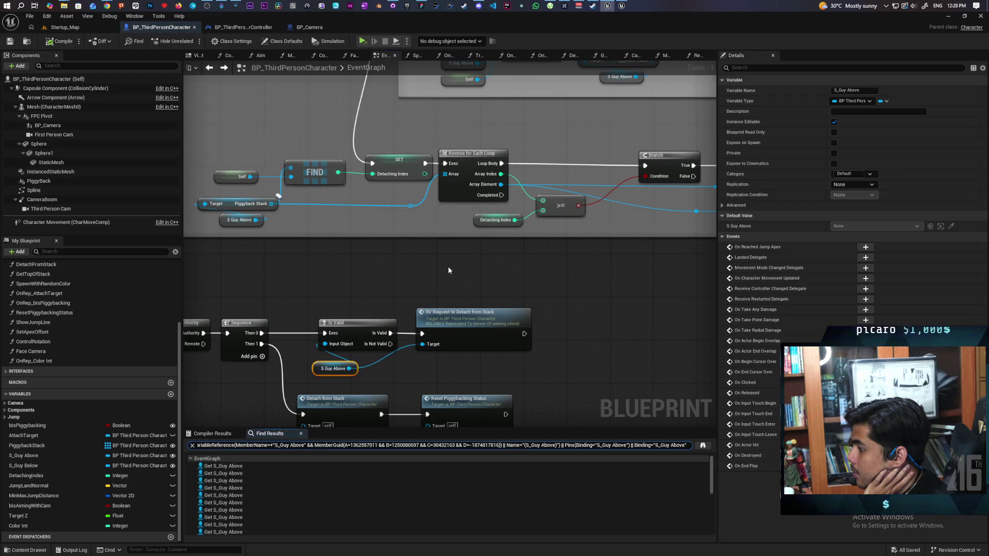
pyautogui.scroll(-3, 223, 509)
pyautogui.scroll(-5, 223, 509)
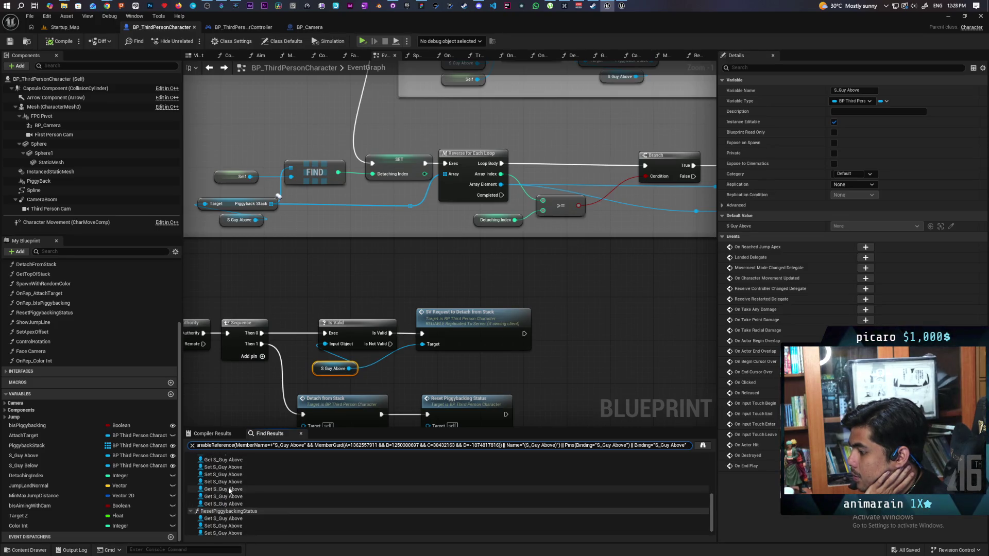
# - Jump to the Set S_Guy Above result inside GetTopOfStack and inspect it
pyautogui.click(231, 483)
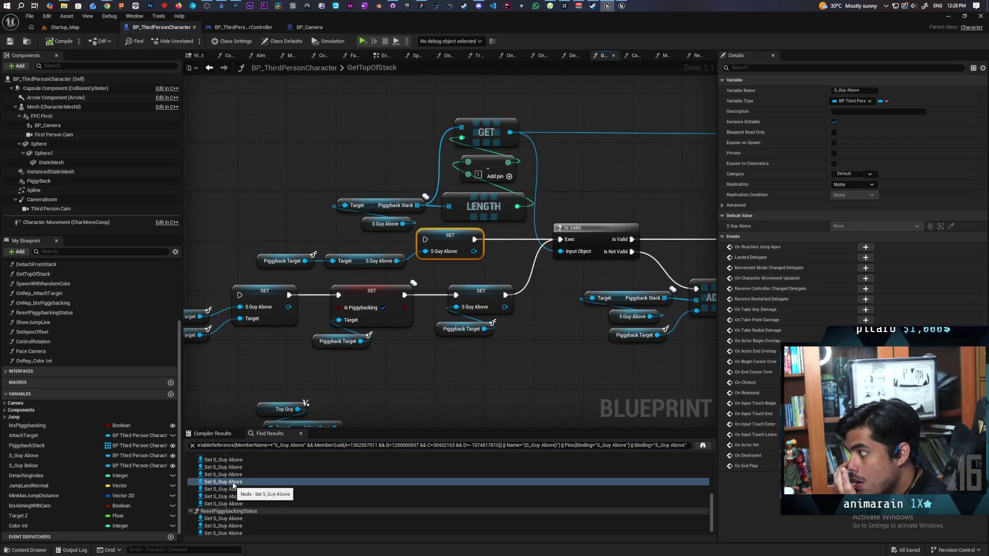
pyautogui.scroll(-2, 479, 385)
pyautogui.moveTo(478, 386); pyautogui.dragTo(503, 194)
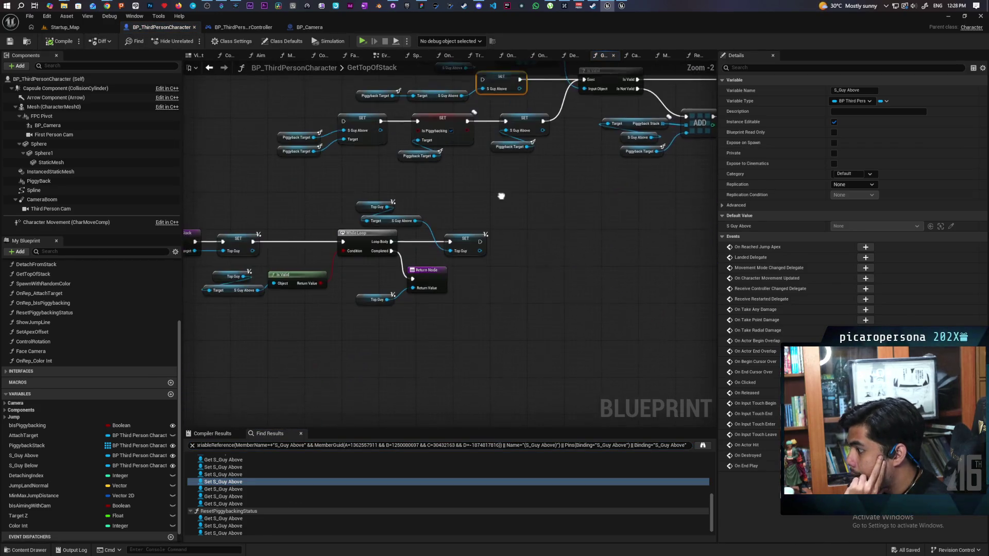
pyautogui.moveTo(464, 289); pyautogui.dragTo(555, 316)
pyautogui.scroll(2, 496, 319)
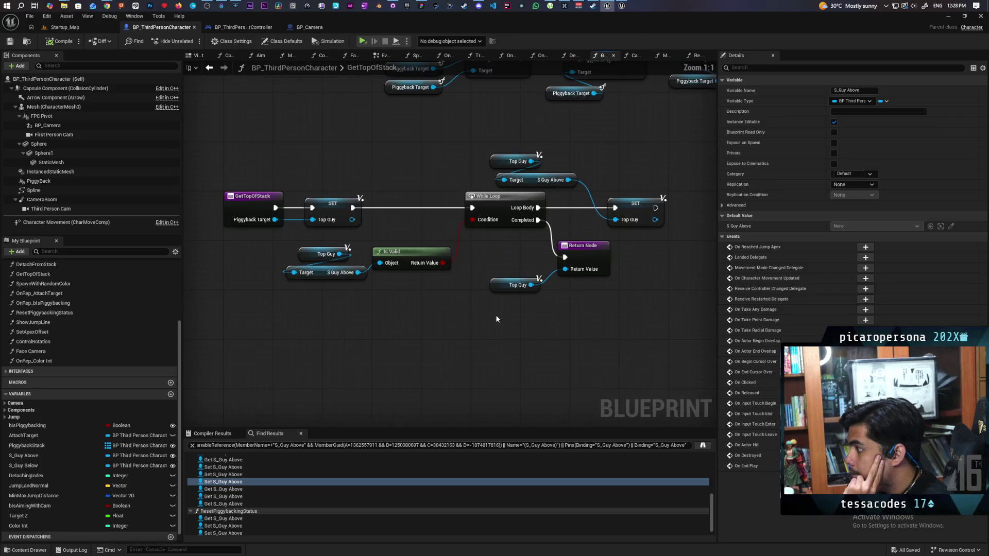
# - Return to the event graph and centre on the camera visibility nodes
pyautogui.click(209, 68)
pyautogui.scroll(-1, 384, 191)
pyautogui.moveTo(562, 283); pyautogui.dragTo(493, 303)
pyautogui.scroll(-3, 536, 293)
pyautogui.scroll(2, 492, 302)
pyautogui.scroll(3, 498, 312)
pyautogui.moveTo(570, 291)
pyautogui.mouseDown()
pyautogui.moveTo(337, 322)
pyautogui.moveTo(558, 296)
pyautogui.mouseUp()
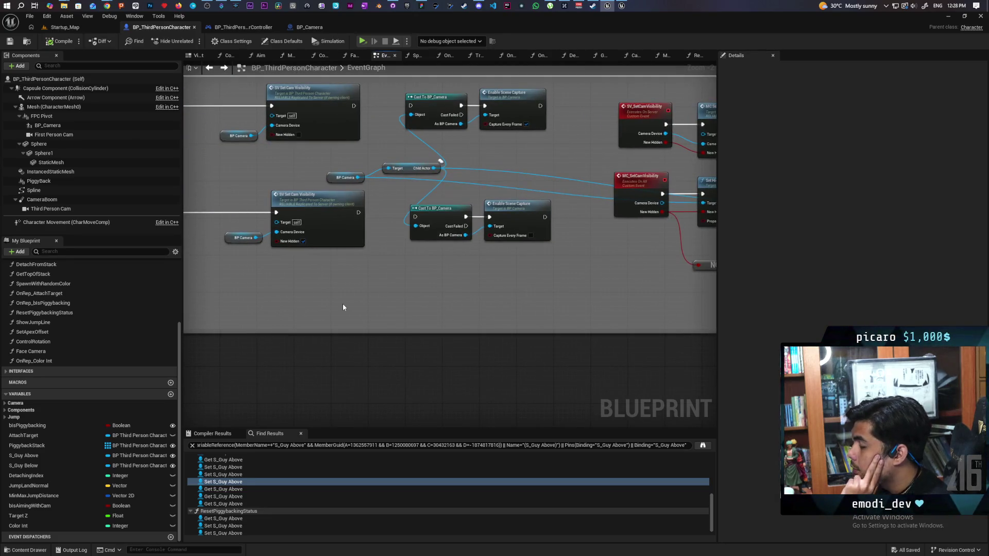
# - Open the AttachToStack function from the jump nodes and inspect its entry and Is Valid guard
pyautogui.moveTo(349, 304); pyautogui.dragTo(423, 296)
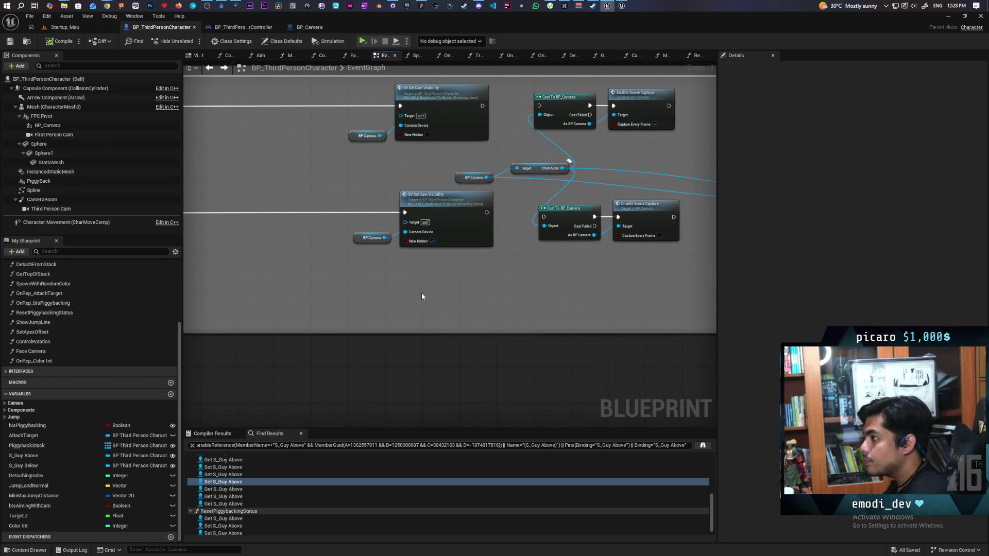
pyautogui.scroll(-5, 410, 286)
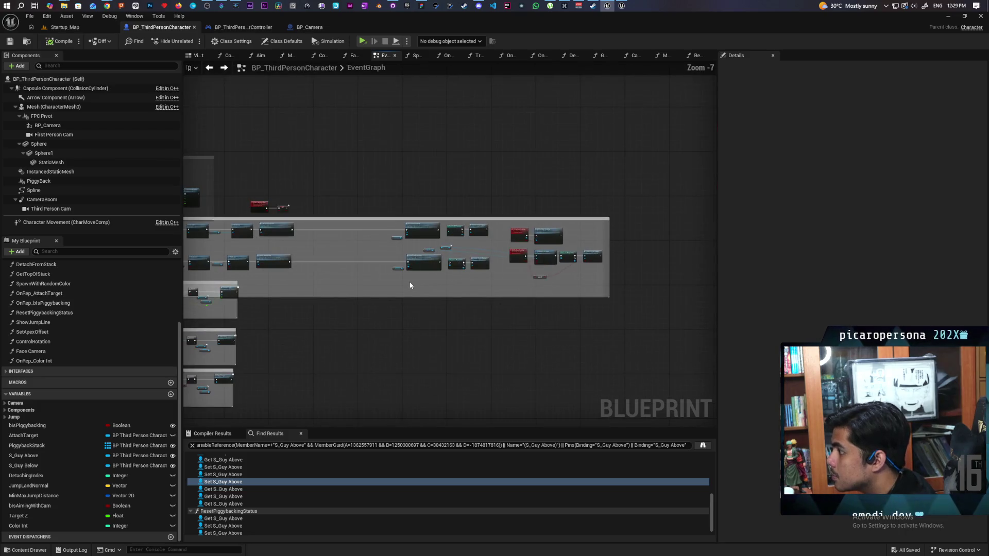
pyautogui.scroll(4, 454, 202)
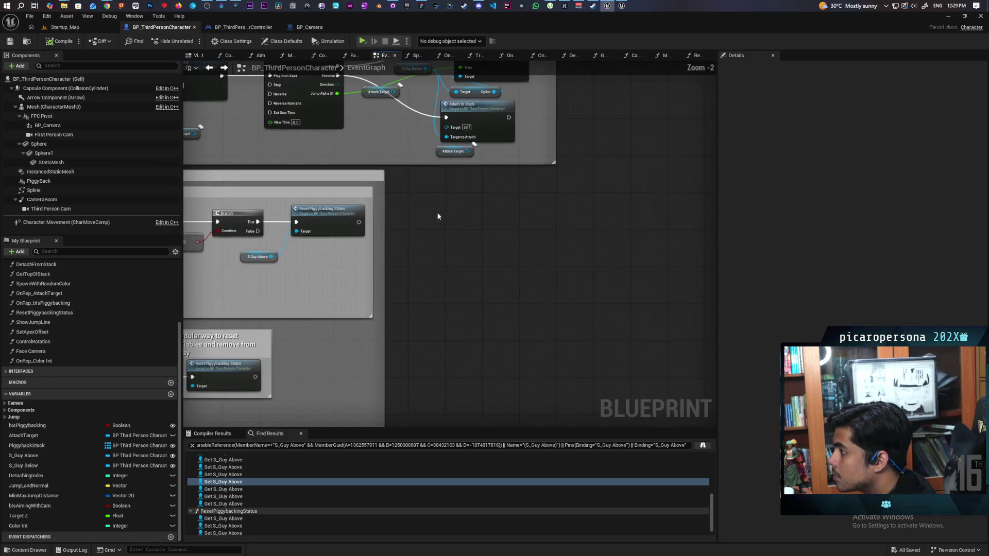
pyautogui.moveTo(483, 267); pyautogui.dragTo(480, 302)
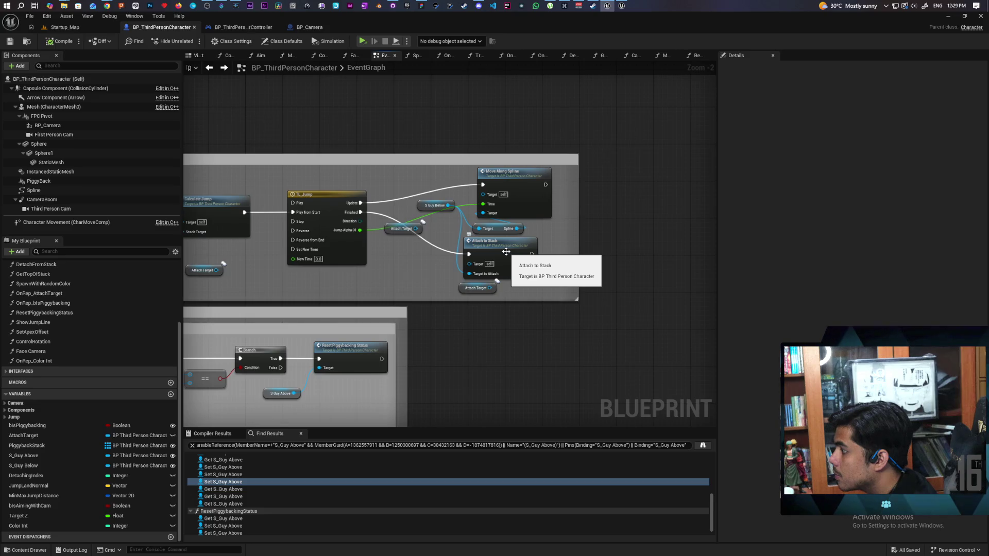
pyautogui.doubleClick(506, 251)
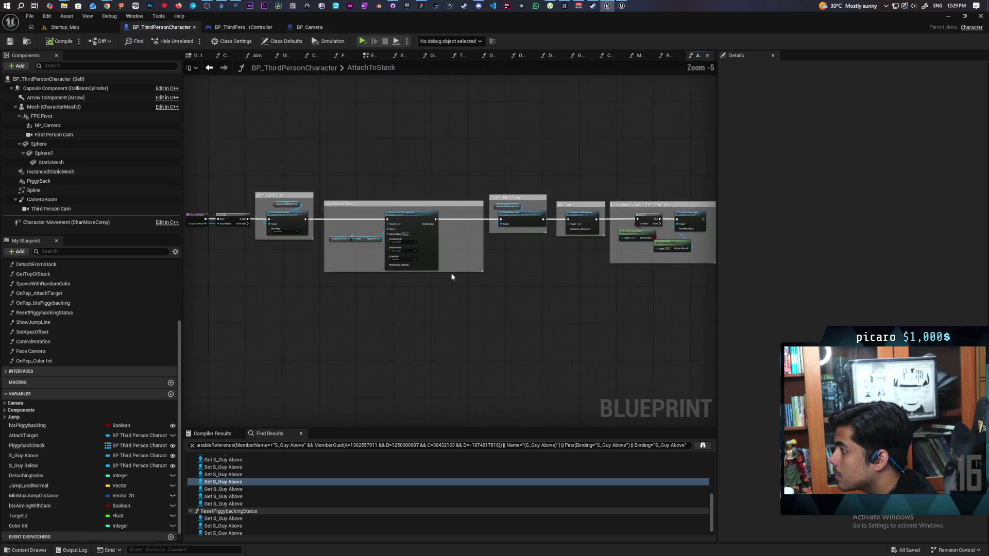
pyautogui.scroll(2, 410, 273)
pyautogui.moveTo(443, 296)
pyautogui.mouseDown()
pyautogui.moveTo(254, 304)
pyautogui.moveTo(590, 302)
pyautogui.moveTo(316, 310)
pyautogui.moveTo(484, 282)
pyautogui.moveTo(395, 319)
pyautogui.mouseUp()
pyautogui.scroll(3, 484, 279)
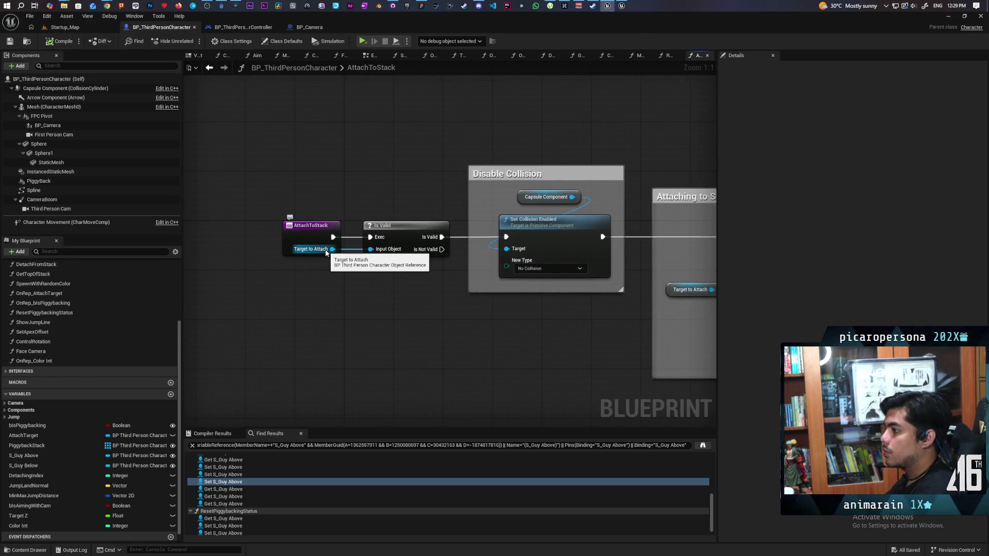
pyautogui.moveTo(453, 266); pyautogui.dragTo(273, 216)
pyautogui.moveTo(406, 233); pyautogui.dragTo(387, 233)
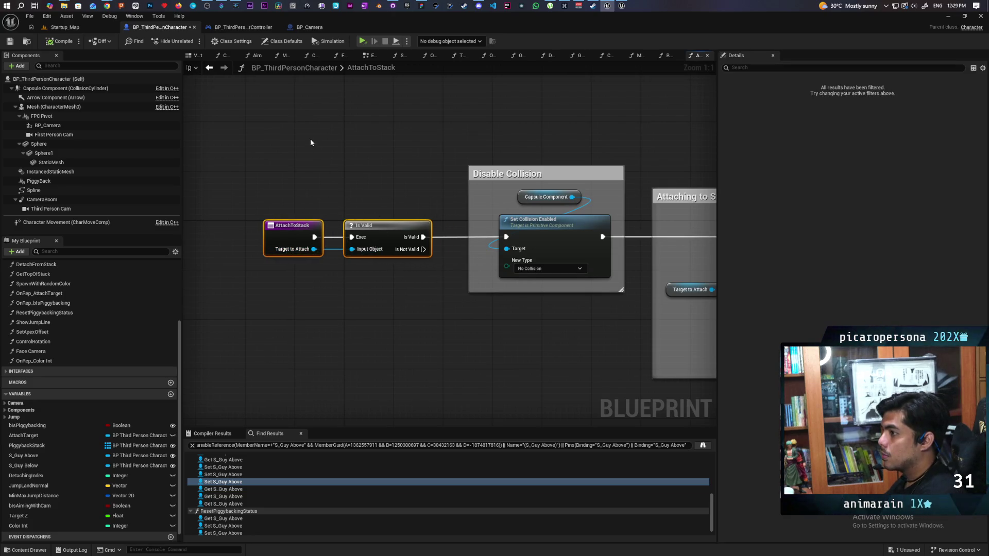
# - Back in the event graph, inspect the SET S_Guy Above node in the jump-and-attach logic
pyautogui.click(372, 56)
pyautogui.scroll(2, 540, 278)
pyautogui.moveTo(439, 255)
pyautogui.mouseDown()
pyautogui.moveTo(462, 229)
pyautogui.moveTo(483, 270)
pyautogui.moveTo(606, 275)
pyautogui.mouseUp()
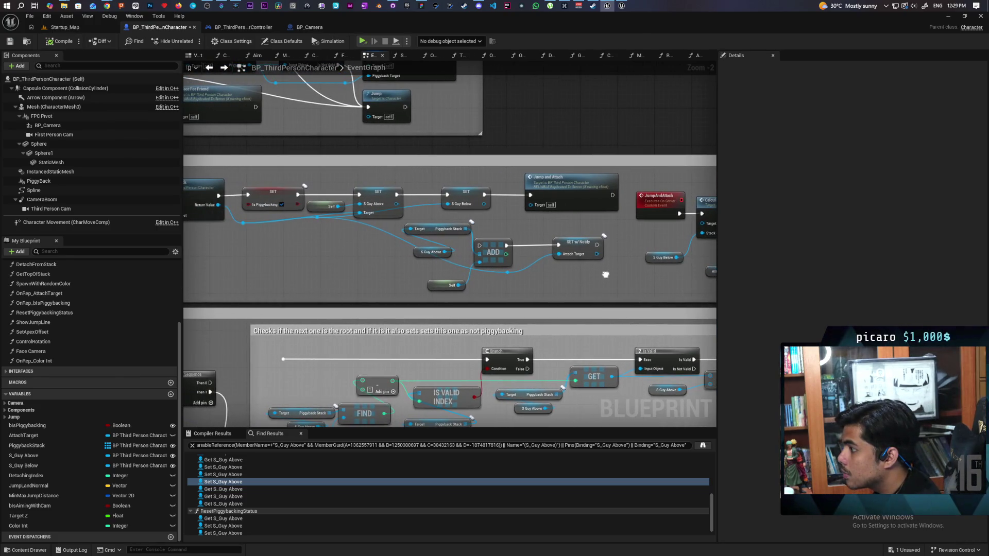
pyautogui.click(378, 211)
pyautogui.moveTo(322, 185); pyautogui.dragTo(364, 204)
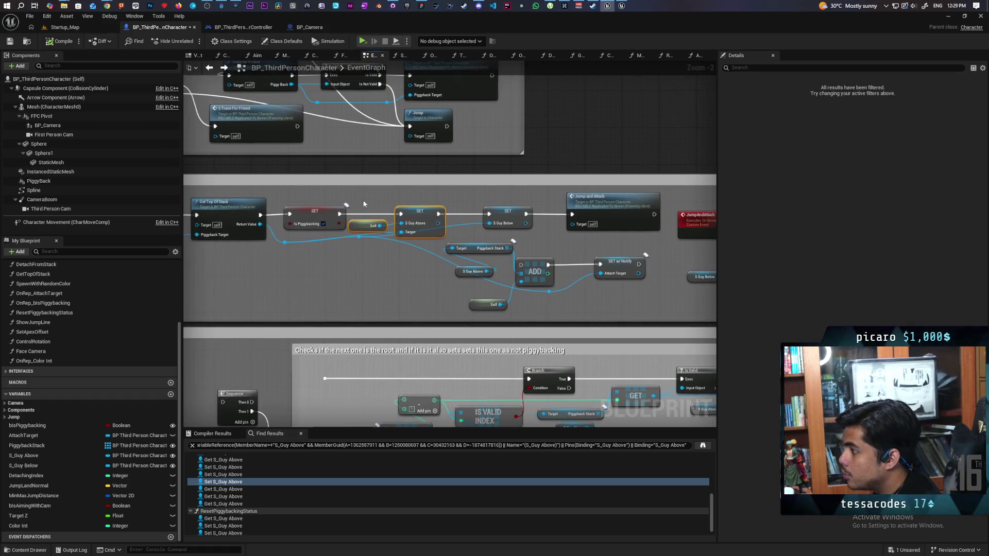
pyautogui.moveTo(429, 286)
pyautogui.mouseDown()
pyautogui.moveTo(395, 283)
pyautogui.moveTo(513, 230)
pyautogui.mouseUp()
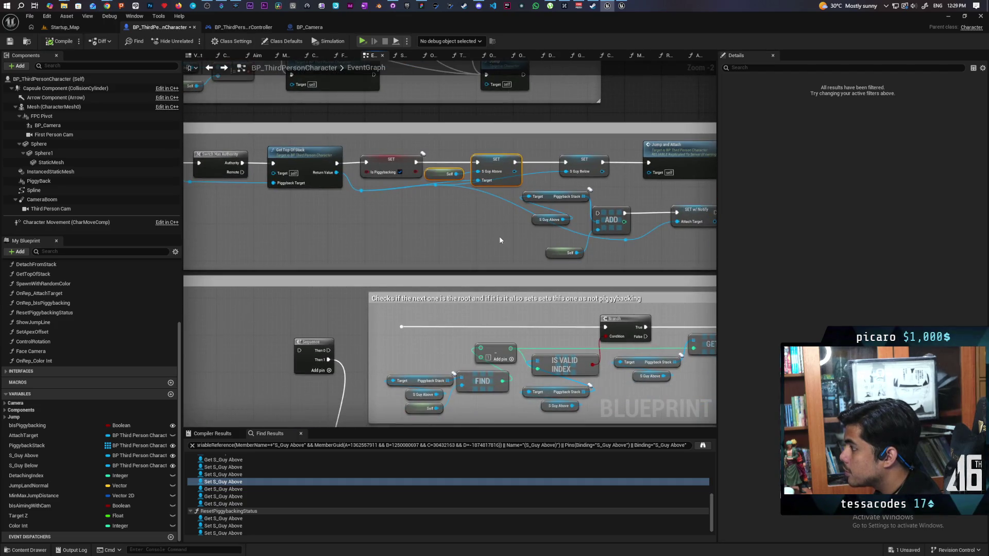
pyautogui.scroll(-3, 499, 234)
pyautogui.scroll(4, 521, 227)
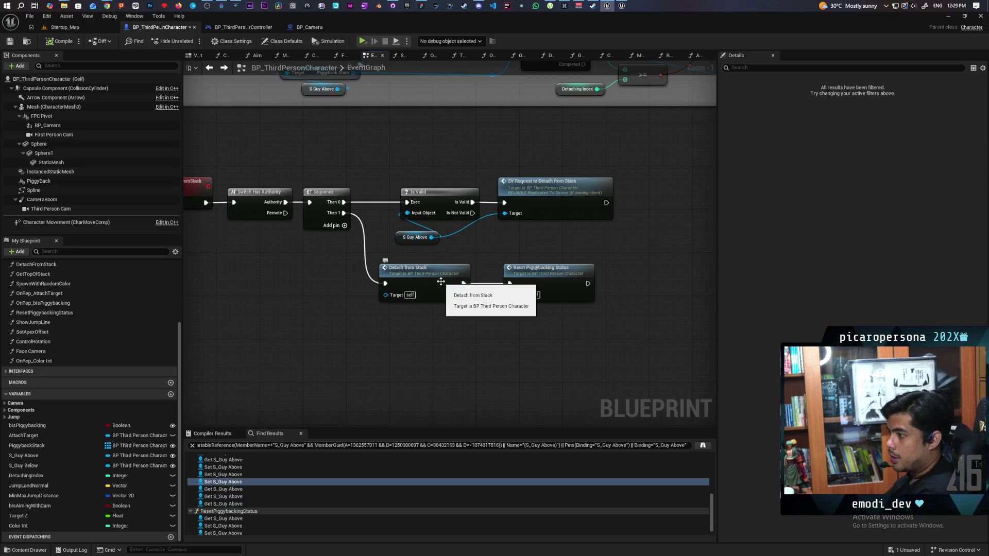
# - Inspect the DetachFromStack function's collision and detach nodes, then return to the EventGraph
pyautogui.doubleClick(461, 297)
pyautogui.moveTo(420, 305)
pyautogui.mouseDown()
pyautogui.moveTo(475, 294)
pyautogui.moveTo(603, 306)
pyautogui.moveTo(436, 307)
pyautogui.mouseUp()
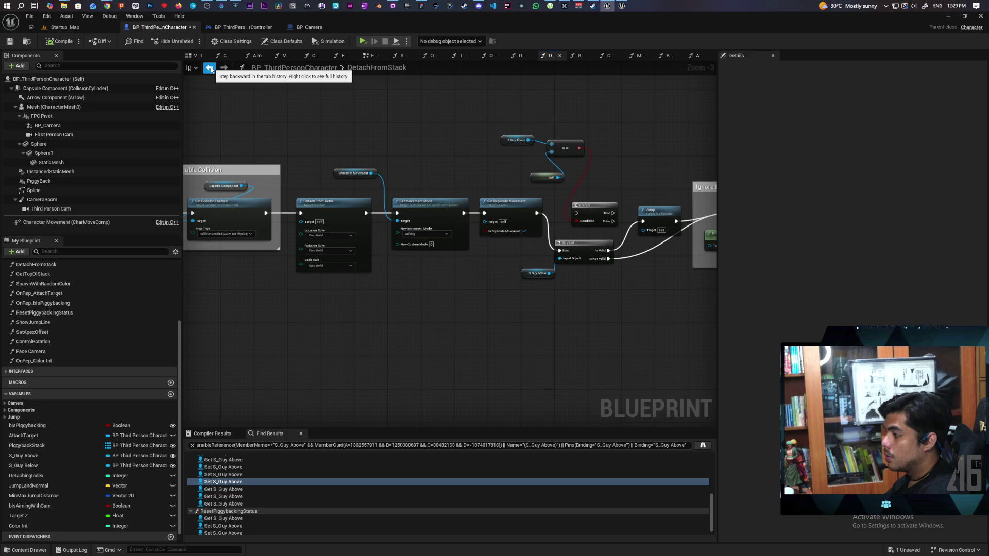
pyautogui.click(210, 69)
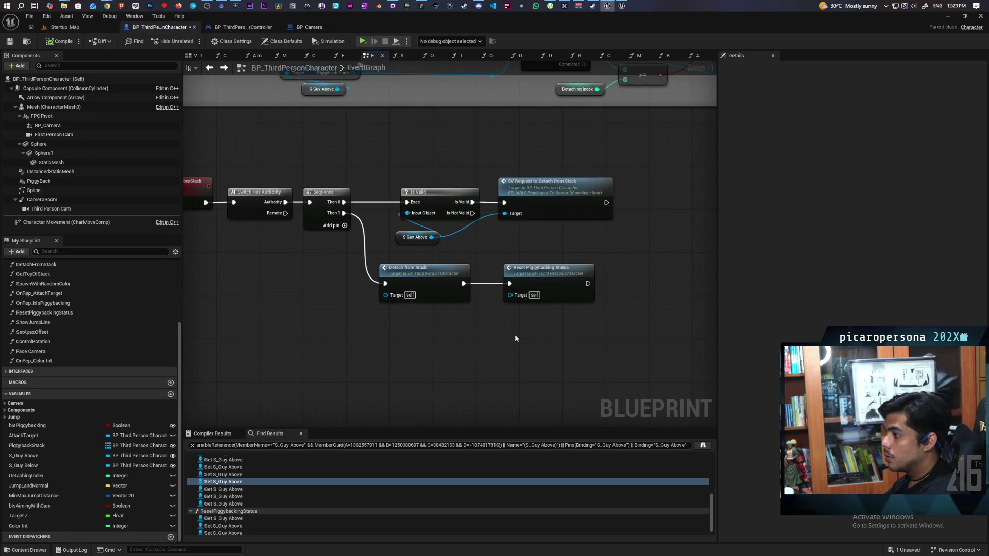
# - In ResetPiggybackingStatus, delete the duplicate SET S_Guy Above, reconnect to SET S_Guy Below, and save
pyautogui.doubleClick(520, 289)
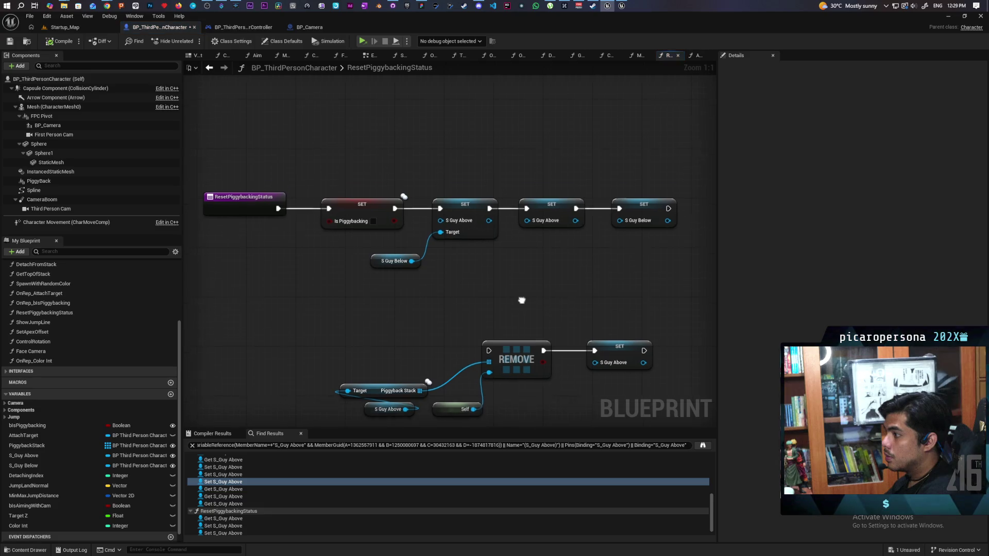
pyautogui.moveTo(515, 275)
pyautogui.mouseDown()
pyautogui.moveTo(503, 249)
pyautogui.moveTo(585, 223)
pyautogui.moveTo(511, 263)
pyautogui.mouseUp()
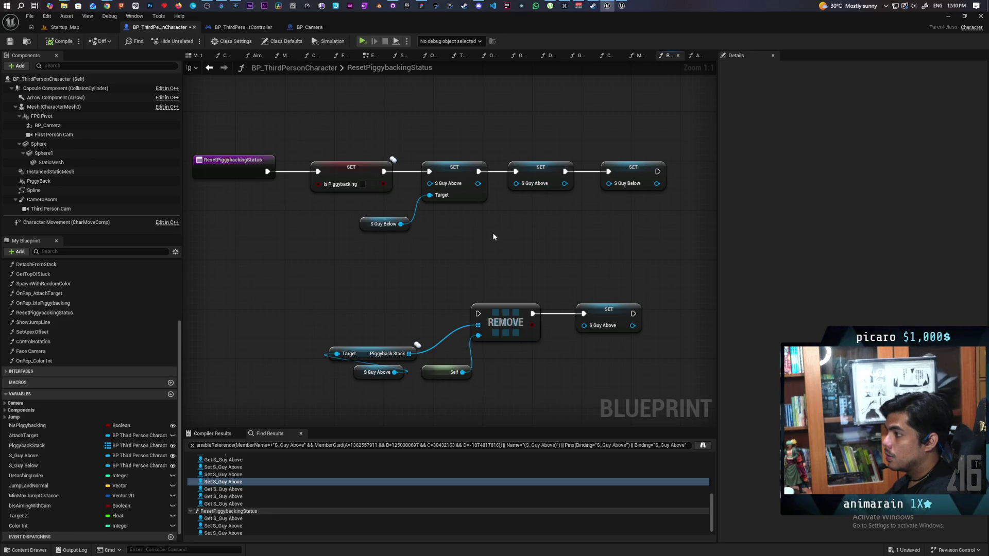
pyautogui.moveTo(403, 233); pyautogui.dragTo(452, 191)
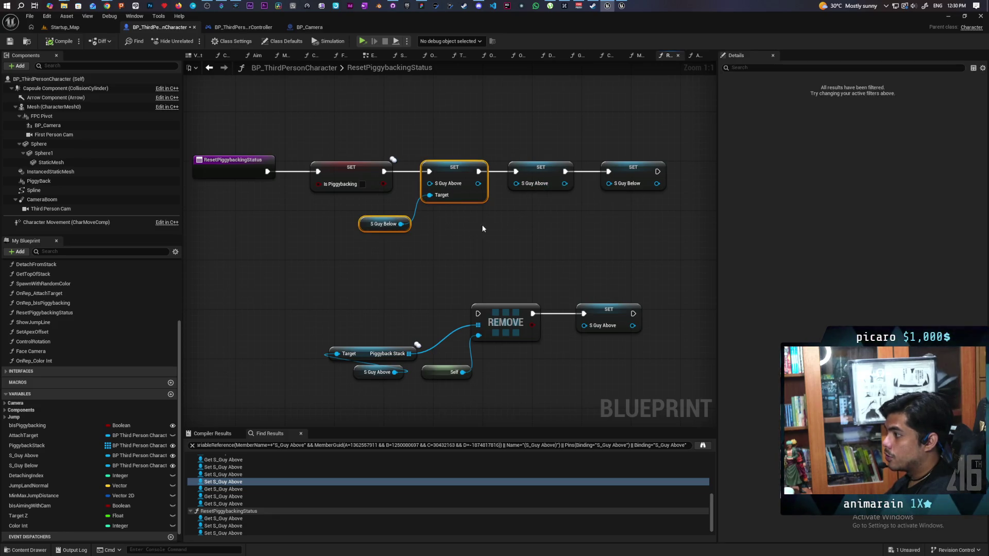
pyautogui.click(507, 224)
pyautogui.moveTo(521, 217); pyautogui.dragTo(537, 211)
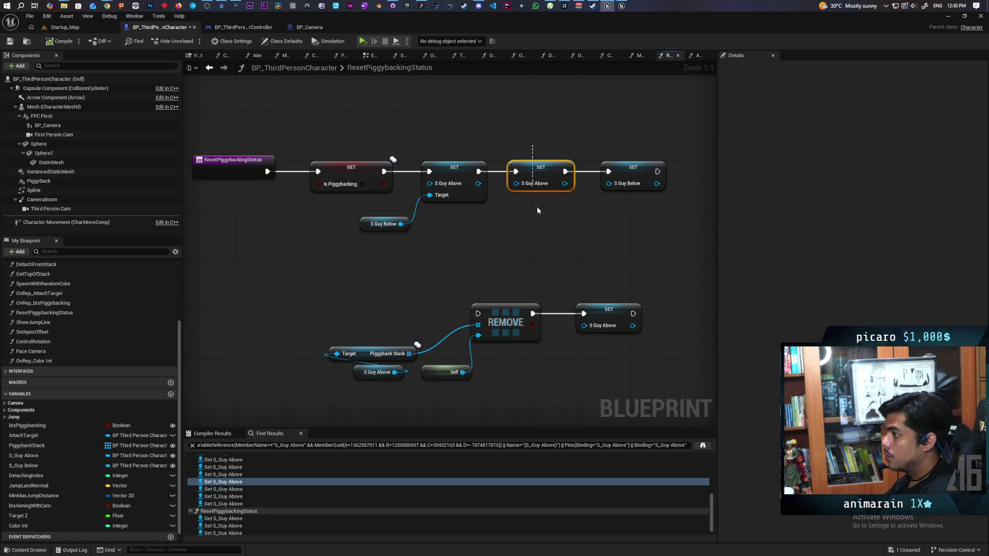
pyautogui.press('Delete')
pyautogui.moveTo(478, 171)
pyautogui.mouseDown()
pyautogui.moveTo(605, 175)
pyautogui.moveTo(550, 183)
pyautogui.mouseUp()
pyautogui.moveTo(420, 242); pyautogui.dragTo(455, 197)
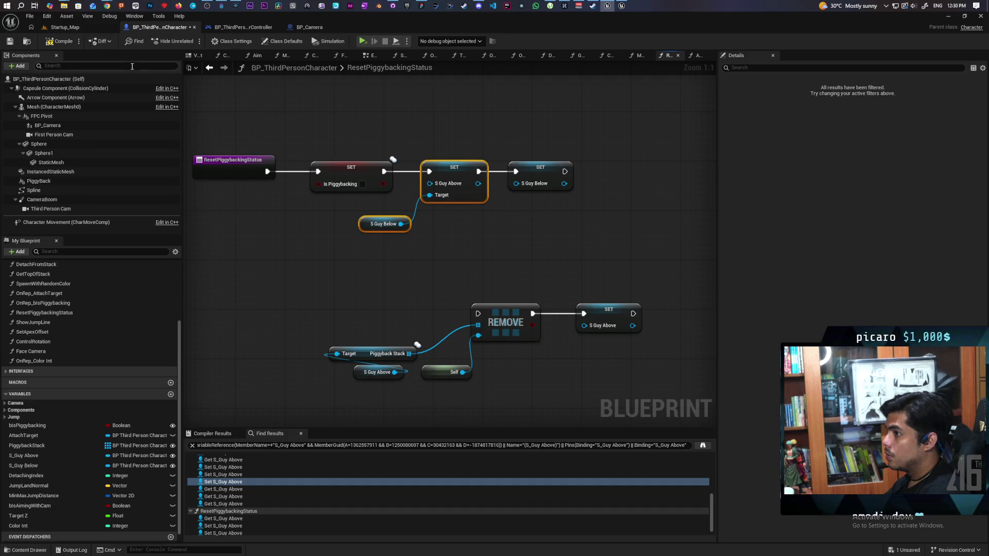
pyautogui.click(11, 42)
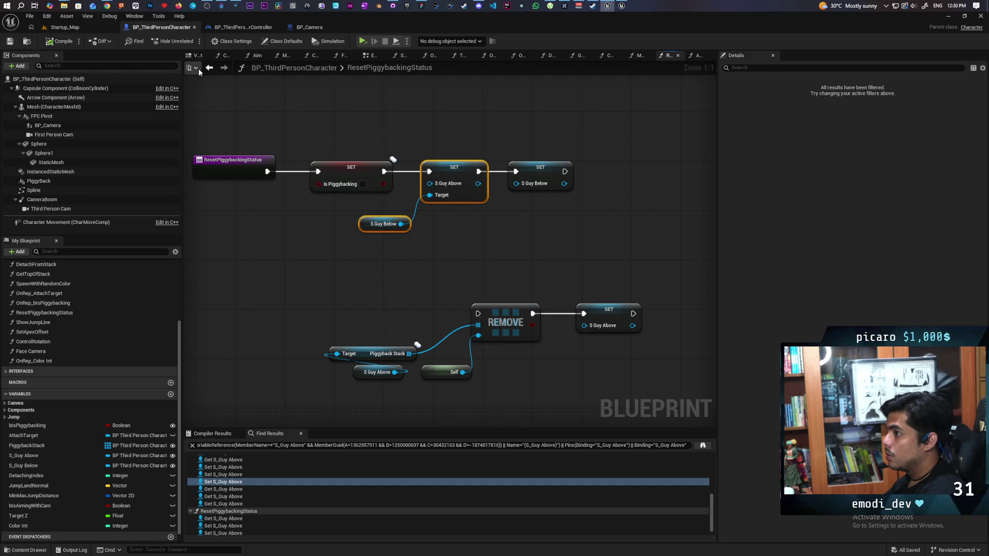
pyautogui.click(208, 69)
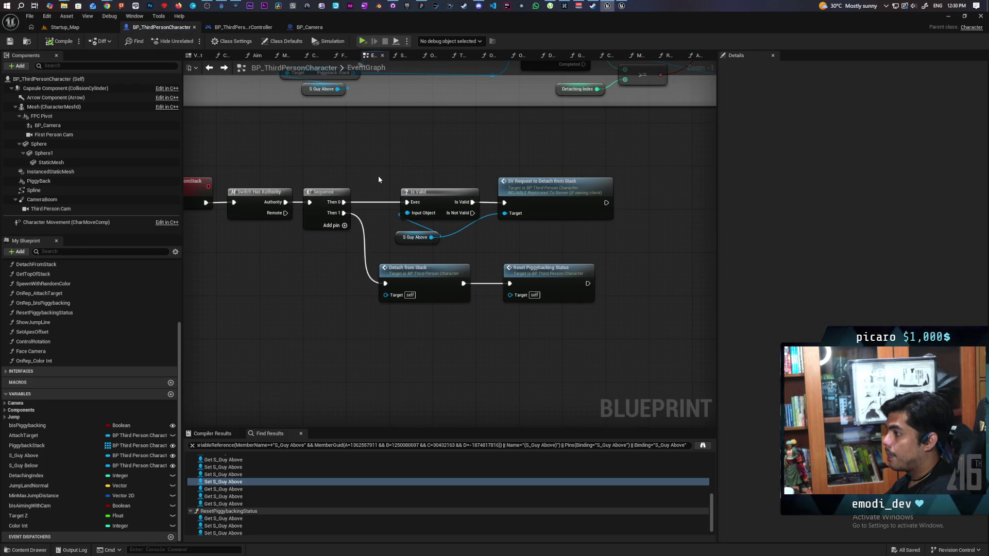
# - Rewire Sequence so Then 0 runs Detach from Stack and Then 1 runs the Is Valid check
pyautogui.moveTo(378, 179)
pyautogui.mouseDown()
pyautogui.moveTo(409, 155)
pyautogui.moveTo(432, 172)
pyautogui.mouseUp()
pyautogui.moveTo(509, 218); pyautogui.dragTo(618, 302)
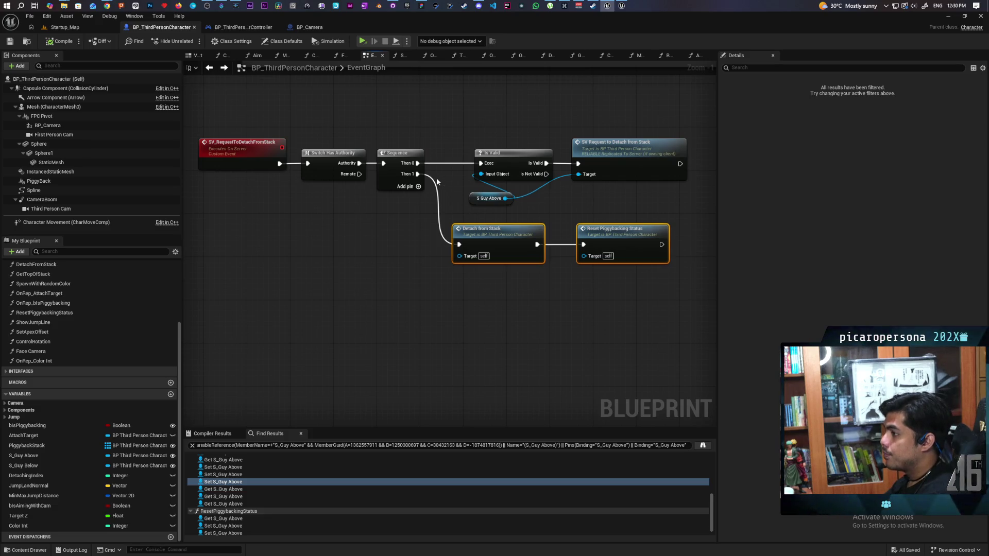
pyautogui.moveTo(417, 174)
pyautogui.mouseDown()
pyautogui.moveTo(480, 164)
pyautogui.moveTo(459, 245)
pyautogui.mouseUp()
pyautogui.moveTo(512, 215); pyautogui.dragTo(665, 281)
# - Arrange the detach/reset nodes beside Sequence above the Is Valid request group, and save
pyautogui.moveTo(515, 236)
pyautogui.mouseDown()
pyautogui.moveTo(525, 110)
pyautogui.moveTo(536, 105)
pyautogui.mouseUp()
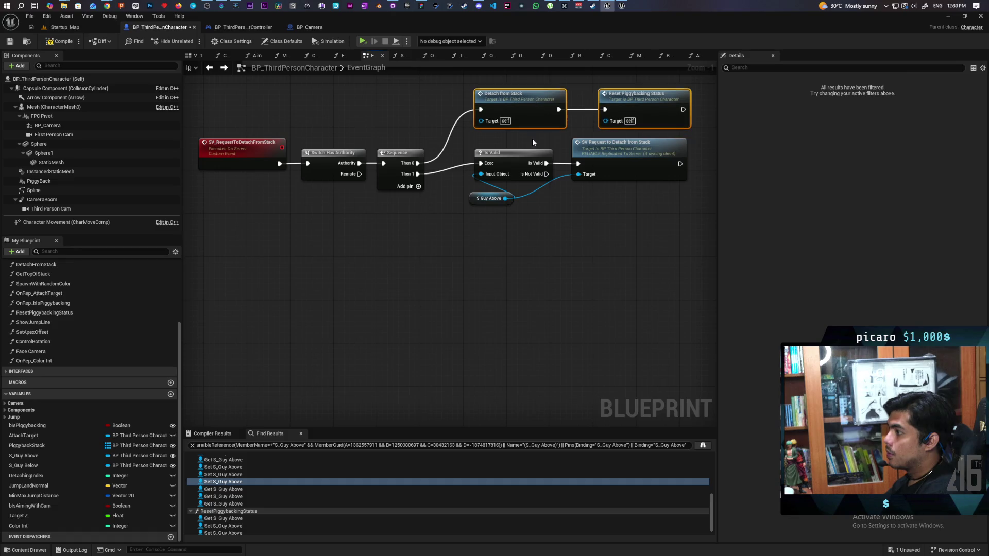
pyautogui.moveTo(496, 140); pyautogui.dragTo(592, 206)
pyautogui.moveTo(598, 145); pyautogui.dragTo(600, 217)
pyautogui.click(588, 180)
pyautogui.moveTo(515, 88); pyautogui.dragTo(619, 134)
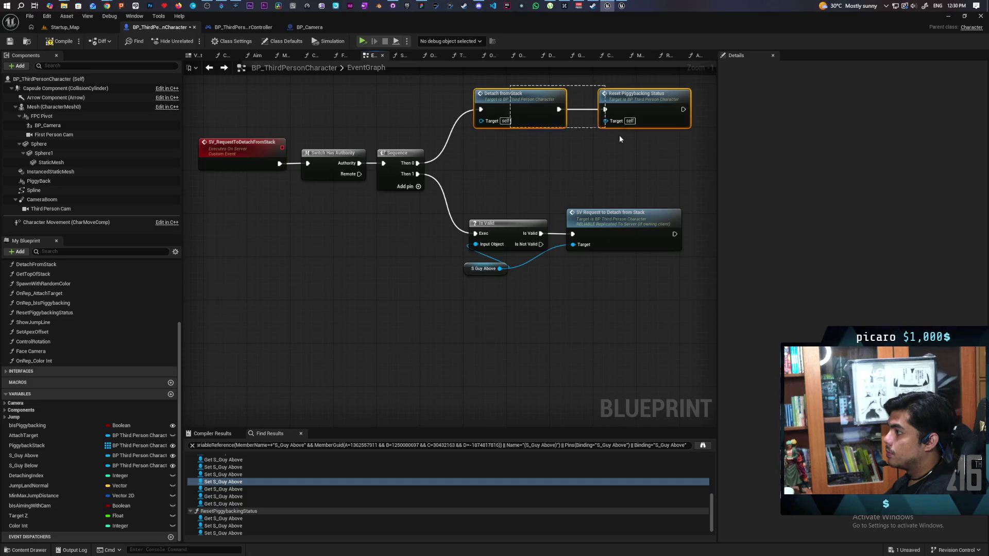
pyautogui.moveTo(508, 102); pyautogui.dragTo(499, 155)
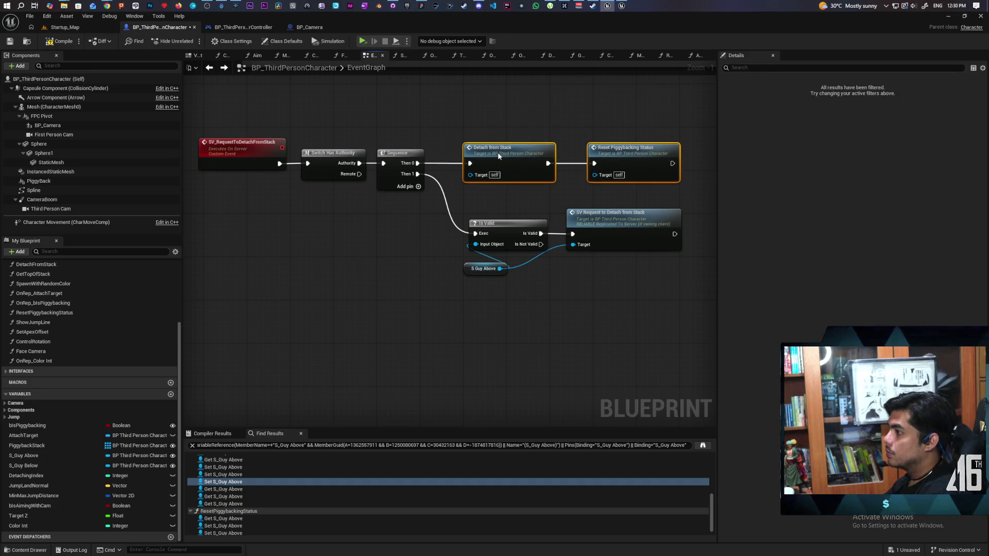
pyautogui.hotkey('ctrl', 's')
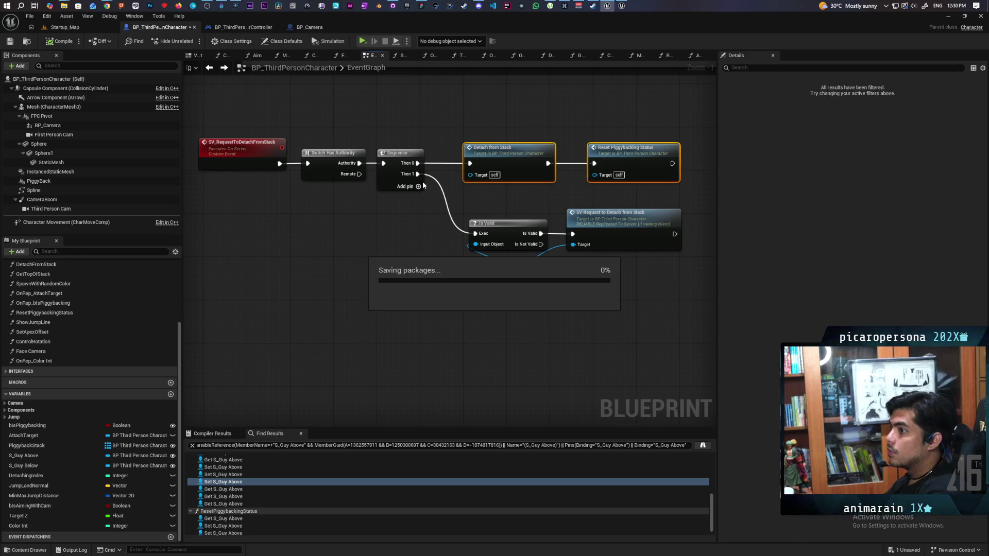
pyautogui.scroll(-7, 423, 186)
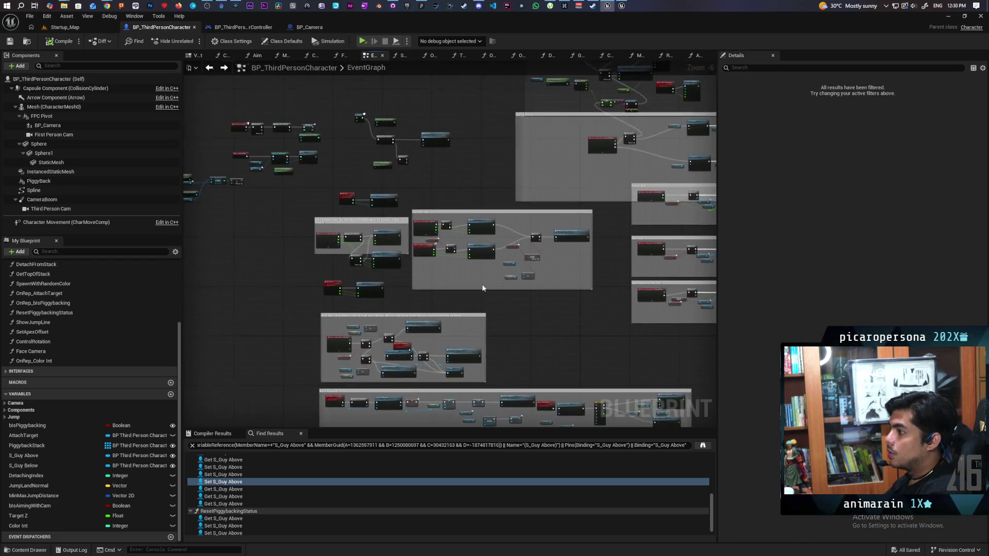
# - Add a Get S_Guy Below node near the movement input checks
pyautogui.scroll(5, 483, 288)
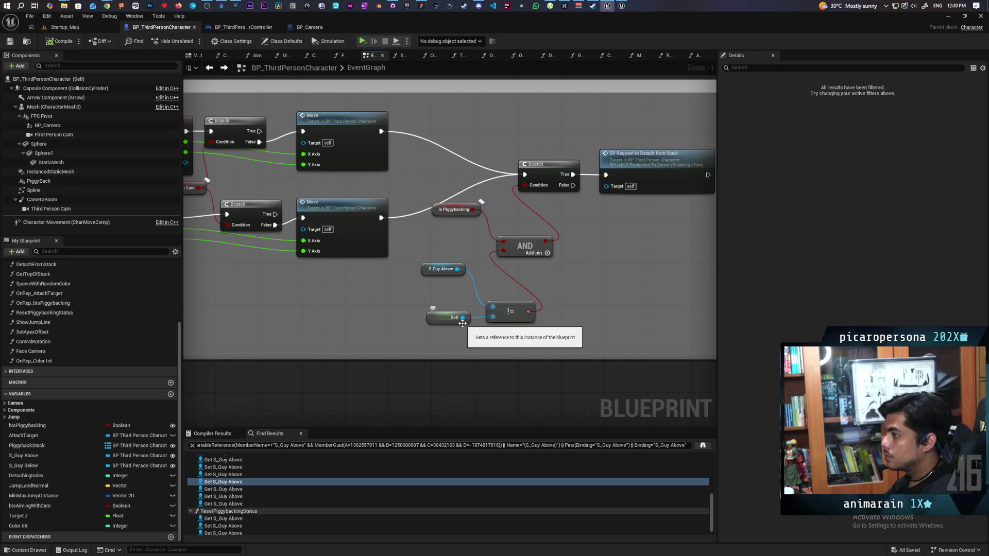
pyautogui.moveTo(416, 319); pyautogui.dragTo(398, 306)
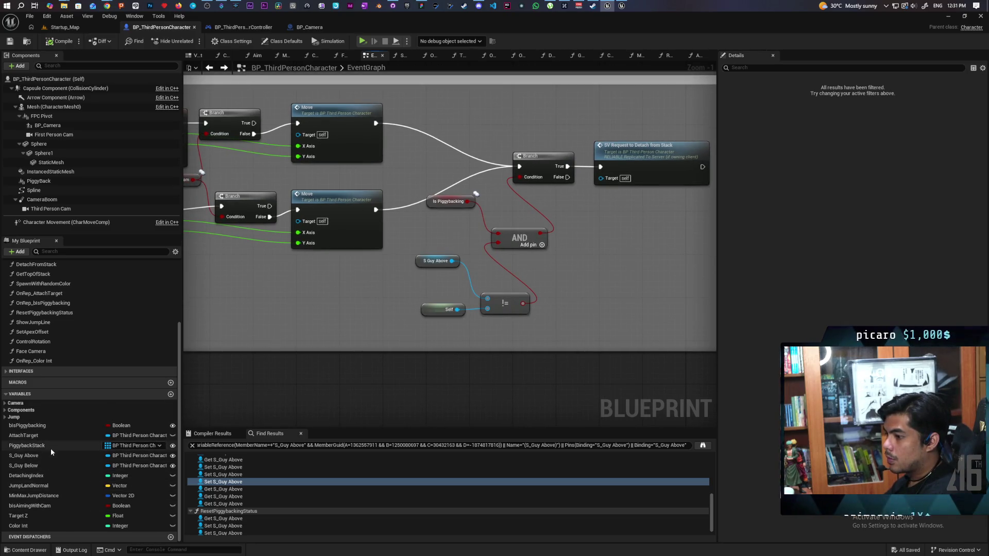
pyautogui.moveTo(50, 466)
pyautogui.mouseDown()
pyautogui.moveTo(265, 369)
pyautogui.moveTo(344, 316)
pyautogui.moveTo(366, 323)
pyautogui.mouseUp()
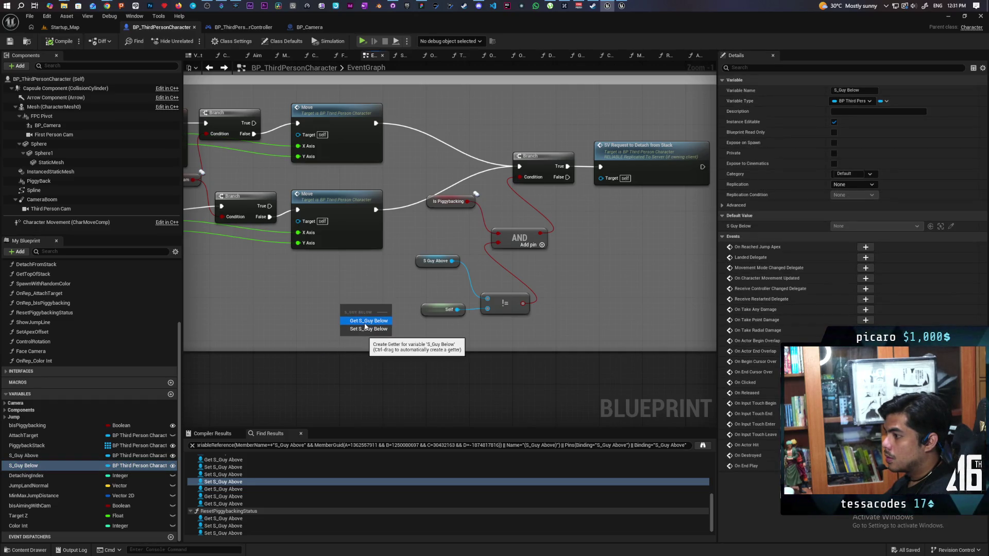
pyautogui.click(365, 325)
pyautogui.moveTo(364, 327); pyautogui.dragTo(310, 321)
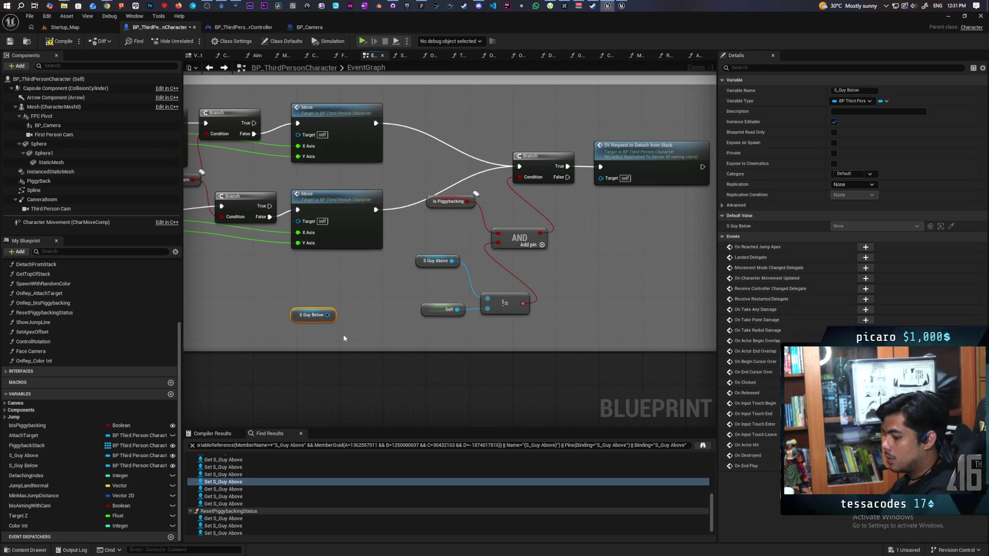
# - Add an Is Valid check on S Guy Below and feed its result into the AND node
pyautogui.scroll(1, 357, 329)
pyautogui.hotkey('ctrl', 'v')
pyautogui.moveTo(323, 314)
pyautogui.mouseDown()
pyautogui.moveTo(348, 326)
pyautogui.moveTo(365, 292)
pyautogui.mouseUp()
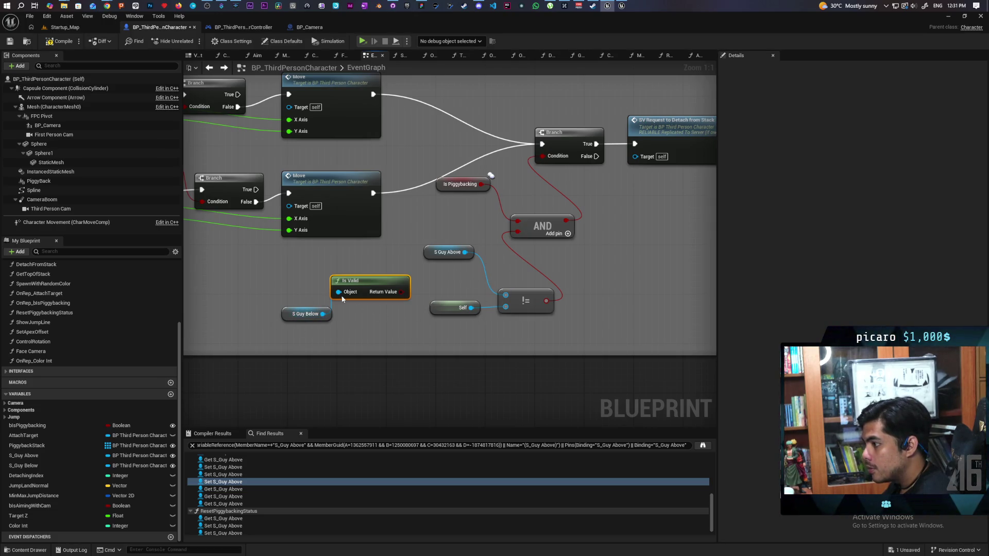
pyautogui.moveTo(402, 292)
pyautogui.mouseDown()
pyautogui.moveTo(412, 297)
pyautogui.moveTo(518, 231)
pyautogui.mouseUp()
pyautogui.moveTo(392, 316)
pyautogui.mouseDown()
pyautogui.moveTo(562, 295)
pyautogui.moveTo(511, 297)
pyautogui.mouseUp()
pyautogui.click(479, 293)
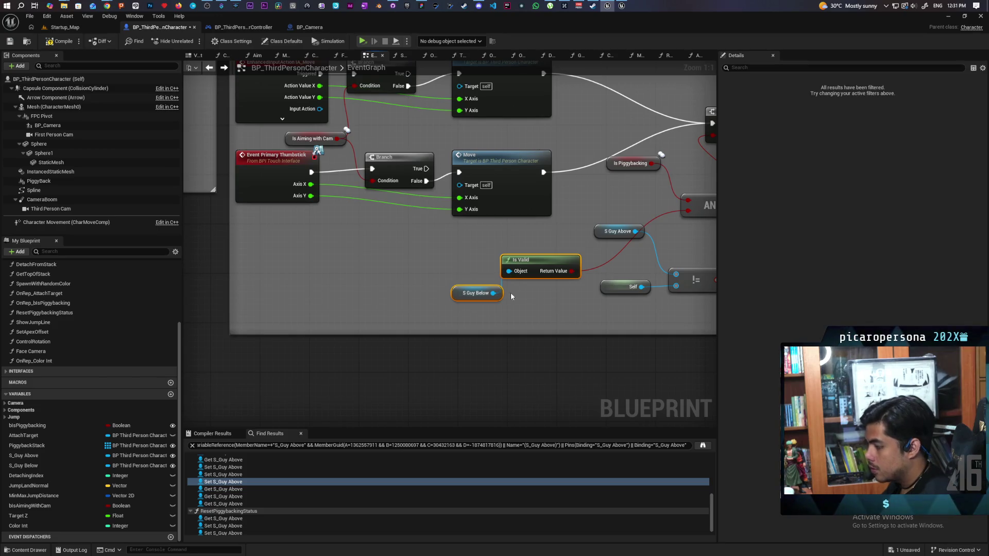
# - Paste the Is Valid check and S Guy Below getter into the Jump Input section
pyautogui.scroll(-3, 511, 296)
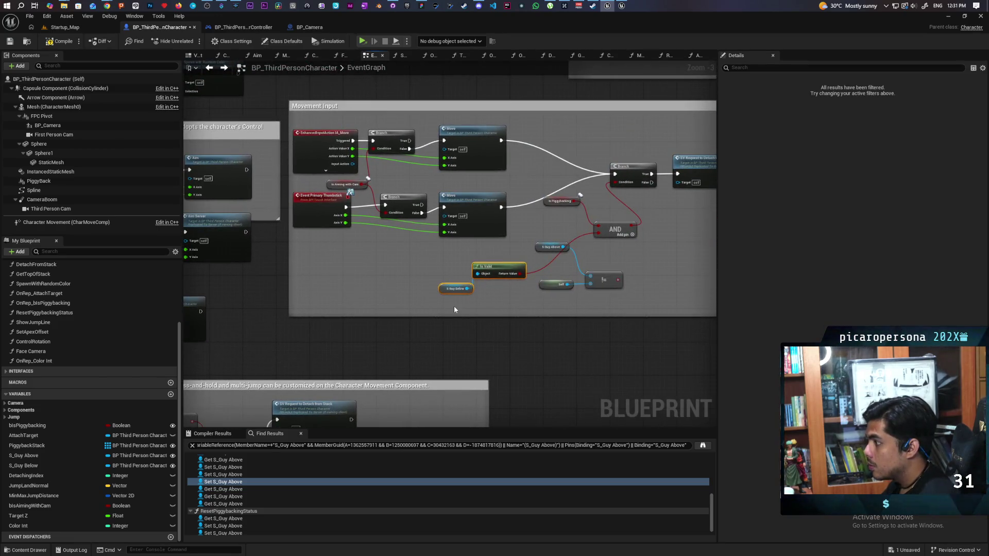
pyautogui.scroll(-3, 454, 306)
pyautogui.scroll(1, 479, 274)
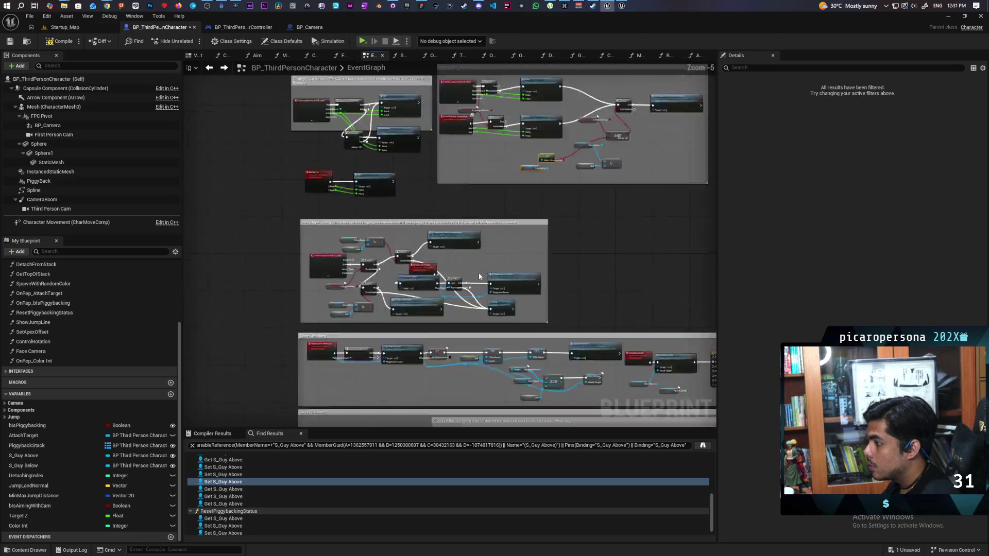
pyautogui.scroll(2, 478, 273)
pyautogui.scroll(1, 456, 159)
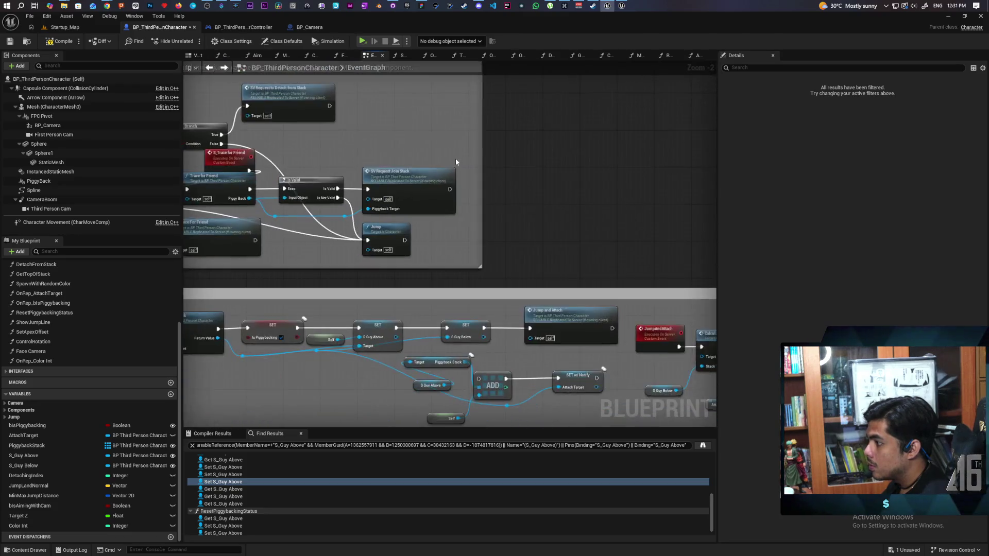
pyautogui.scroll(-3, 456, 158)
pyautogui.scroll(2, 387, 267)
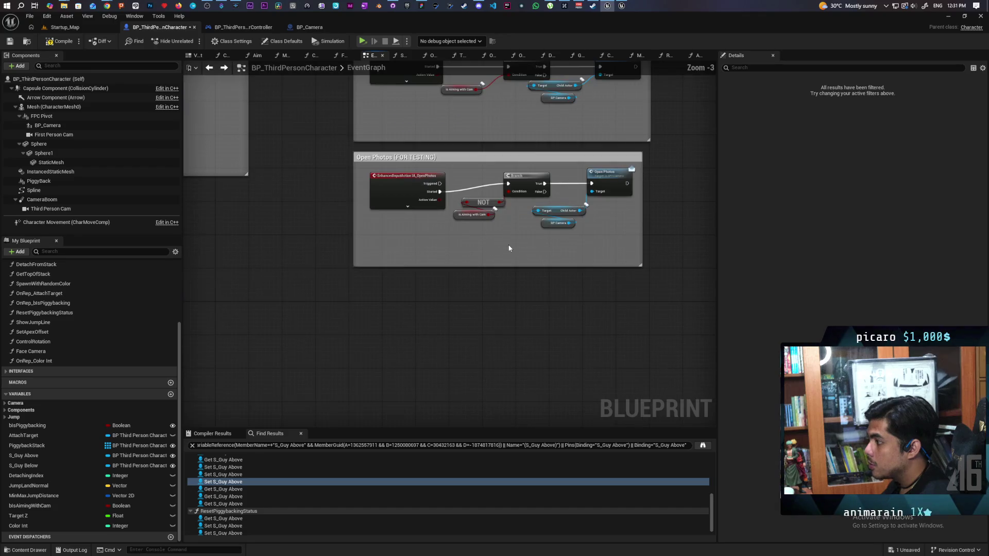
pyautogui.moveTo(495, 233)
pyautogui.mouseDown()
pyautogui.moveTo(472, 345)
pyautogui.moveTo(556, 254)
pyautogui.moveTo(479, 246)
pyautogui.moveTo(543, 178)
pyautogui.moveTo(669, 267)
pyautogui.mouseUp()
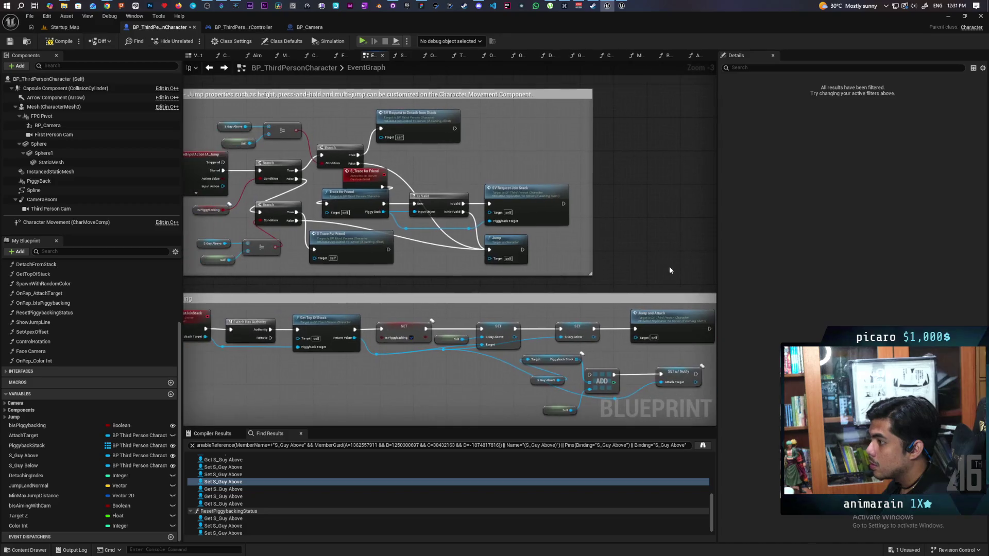
pyautogui.scroll(2, 670, 267)
pyautogui.moveTo(189, 266); pyautogui.dragTo(449, 311)
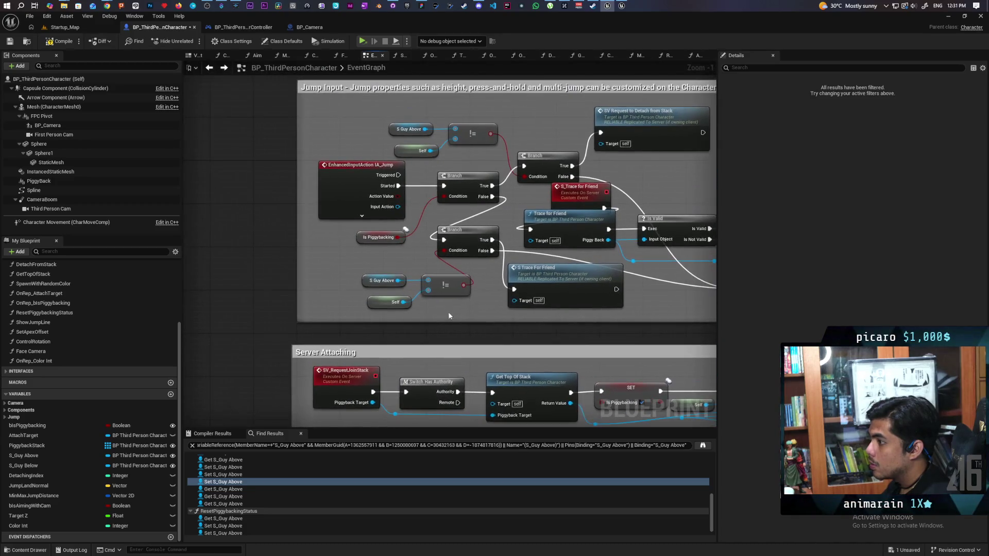
pyautogui.hotkey('ctrl', 'v')
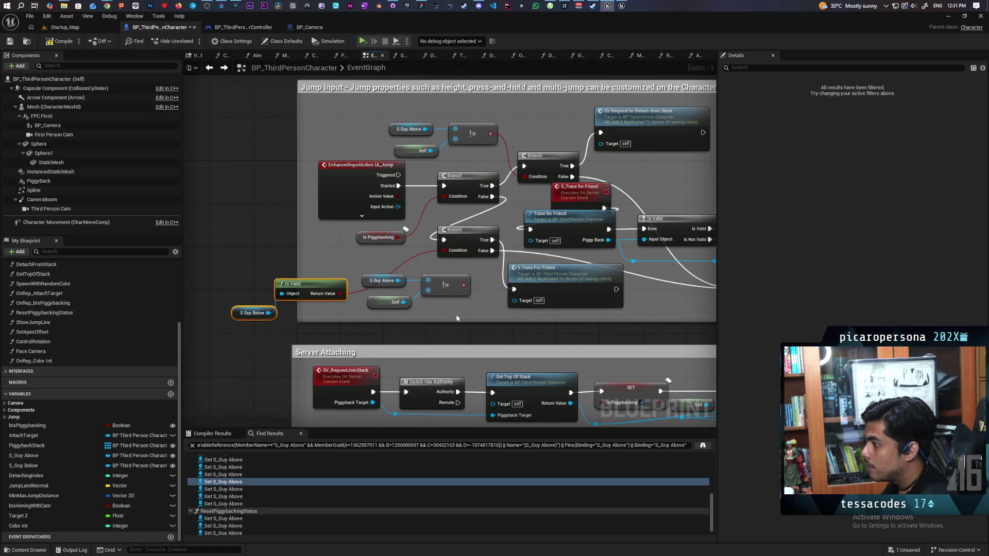
# - Wire Is Valid's result into the jump Branch condition
pyautogui.scroll(1, 454, 316)
pyautogui.moveTo(454, 315); pyautogui.dragTo(424, 323)
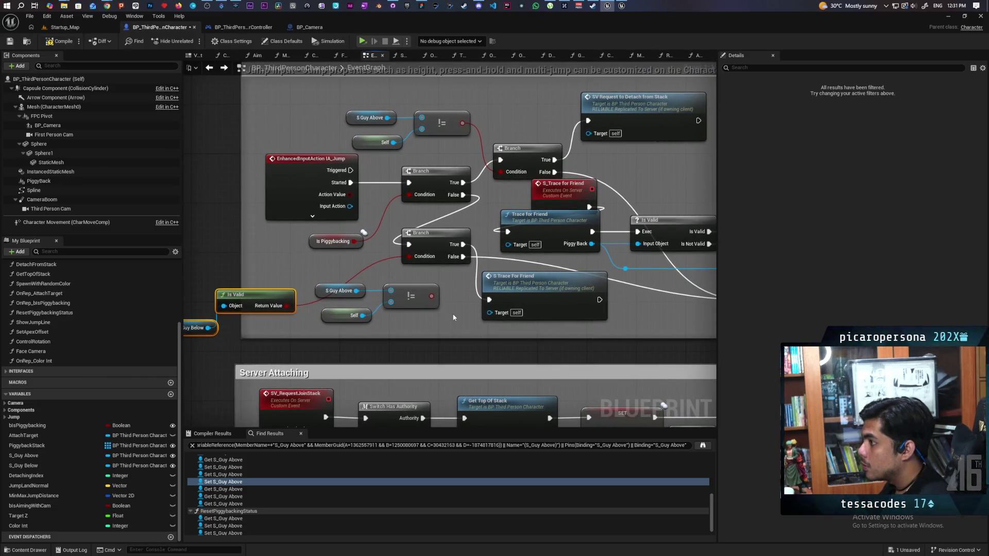
pyautogui.moveTo(285, 305); pyautogui.dragTo(501, 172)
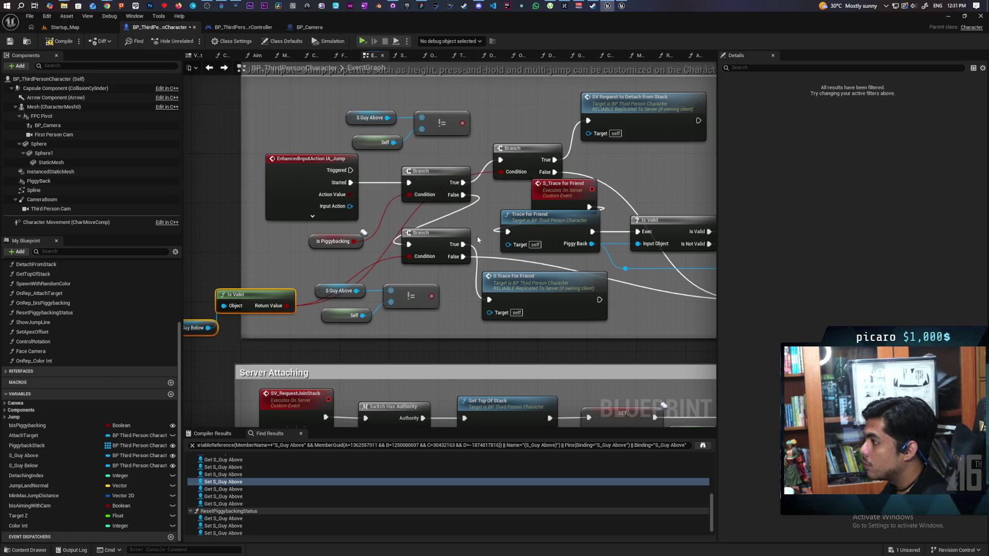
# - Un-maximize the BP_ThirdPersonCharacter editor and move it left to reveal the game mode Blueprint
pyautogui.scroll(-3, 488, 233)
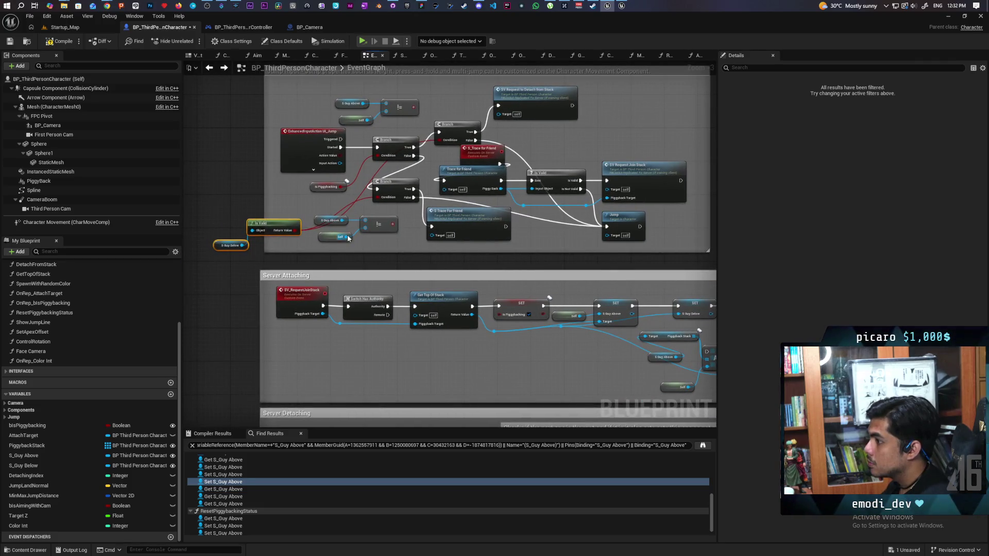
pyautogui.scroll(-2, 423, 269)
pyautogui.scroll(2, 470, 305)
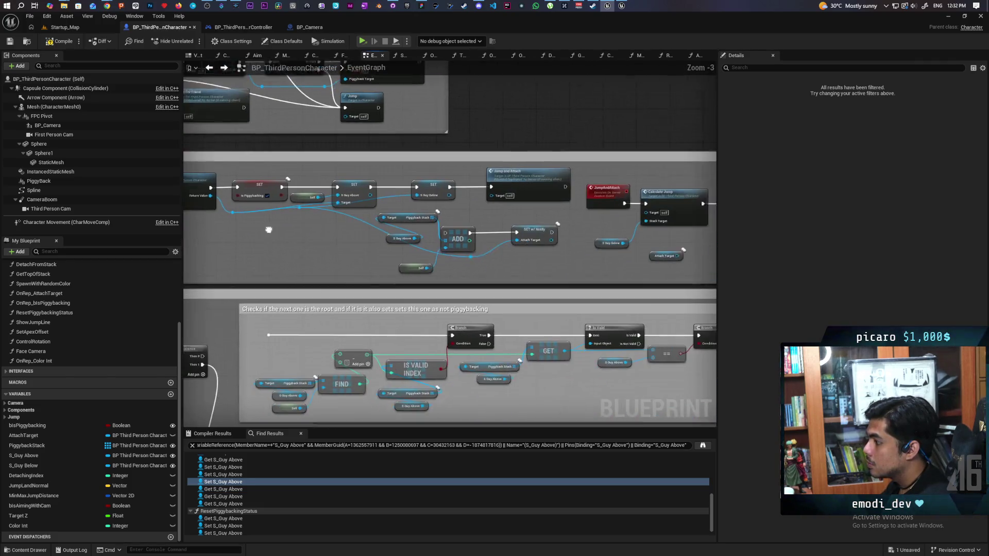
pyautogui.moveTo(588, 254)
pyautogui.mouseDown()
pyautogui.moveTo(310, 194)
pyautogui.moveTo(563, 140)
pyautogui.mouseUp()
pyautogui.moveTo(506, 259)
pyautogui.mouseDown()
pyautogui.moveTo(512, 192)
pyautogui.moveTo(590, 173)
pyautogui.moveTo(597, 181)
pyautogui.mouseUp()
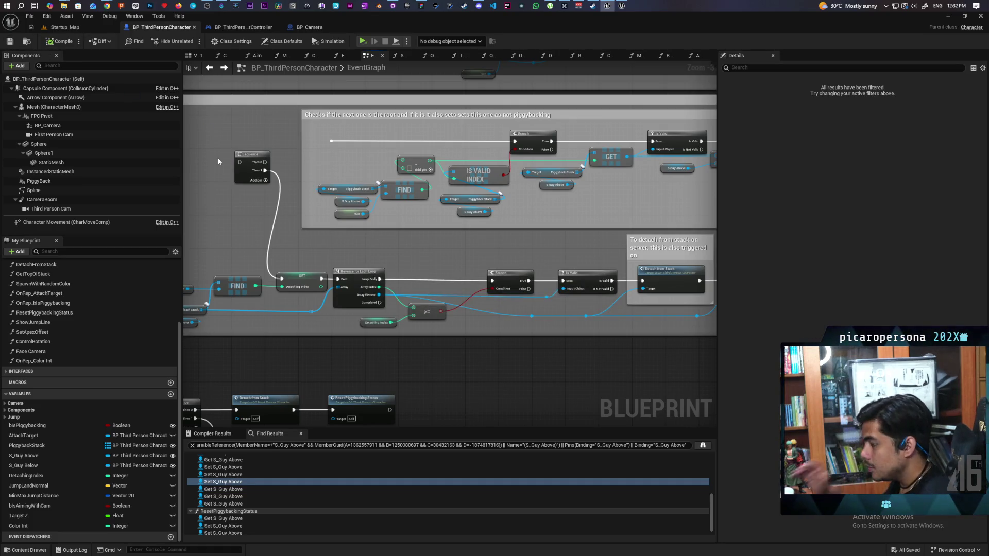
pyautogui.moveTo(606, 17)
pyautogui.mouseDown()
pyautogui.moveTo(587, 119)
pyautogui.moveTo(318, 101)
pyautogui.moveTo(328, 117)
pyautogui.mouseUp()
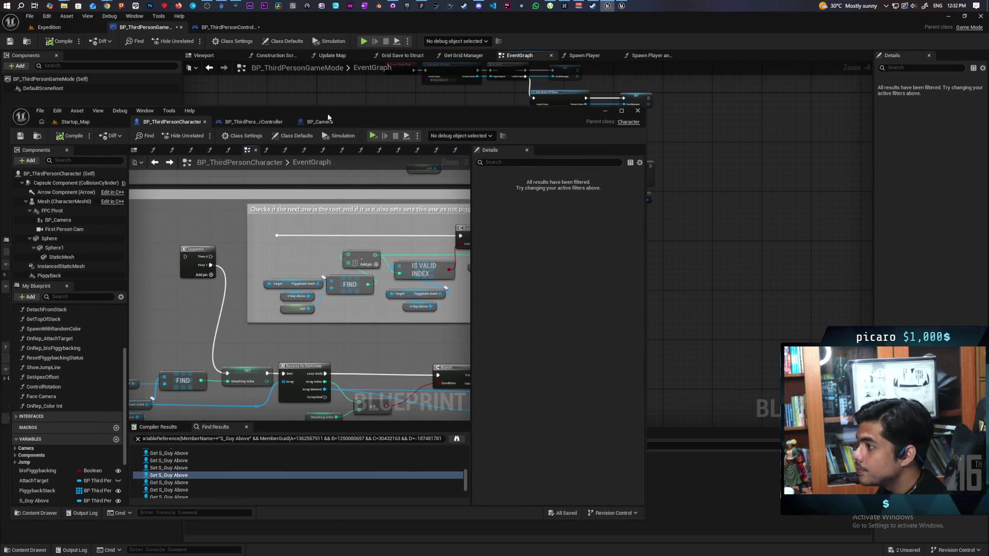
# - Commit the Blueprint change to Prototyping as 'tried fixing piggyback' and push to origin
pyautogui.click(389, 5)
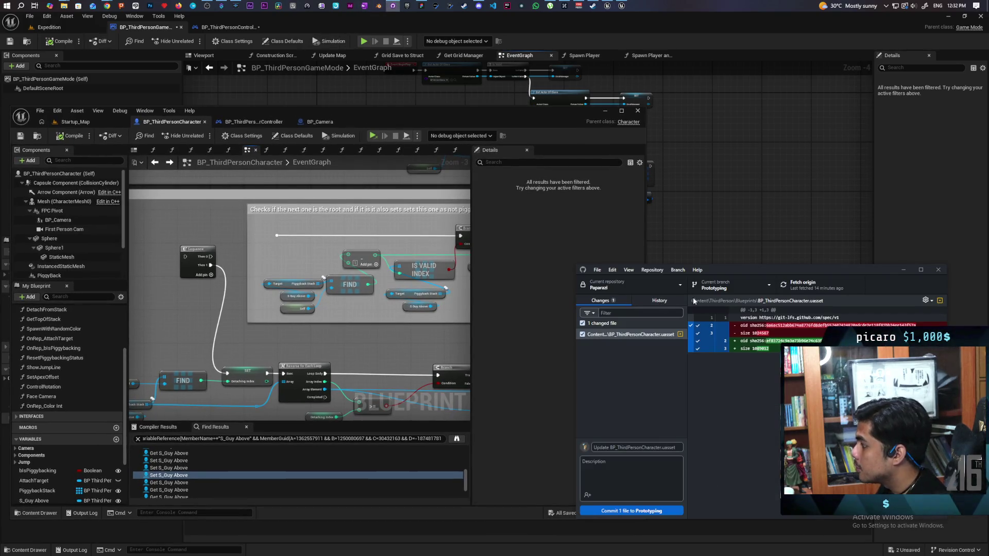
pyautogui.write('tried fixing')
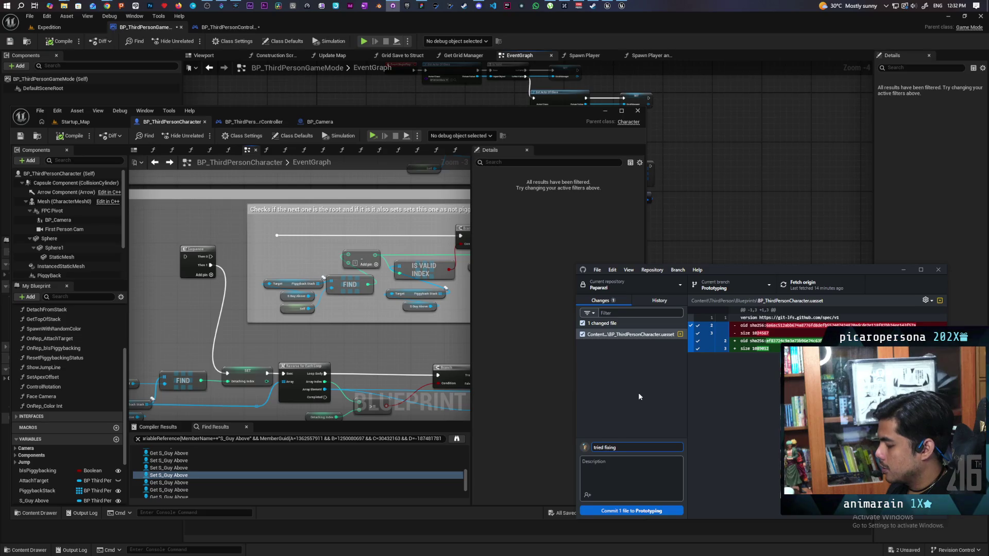
pyautogui.write(' piggyback')
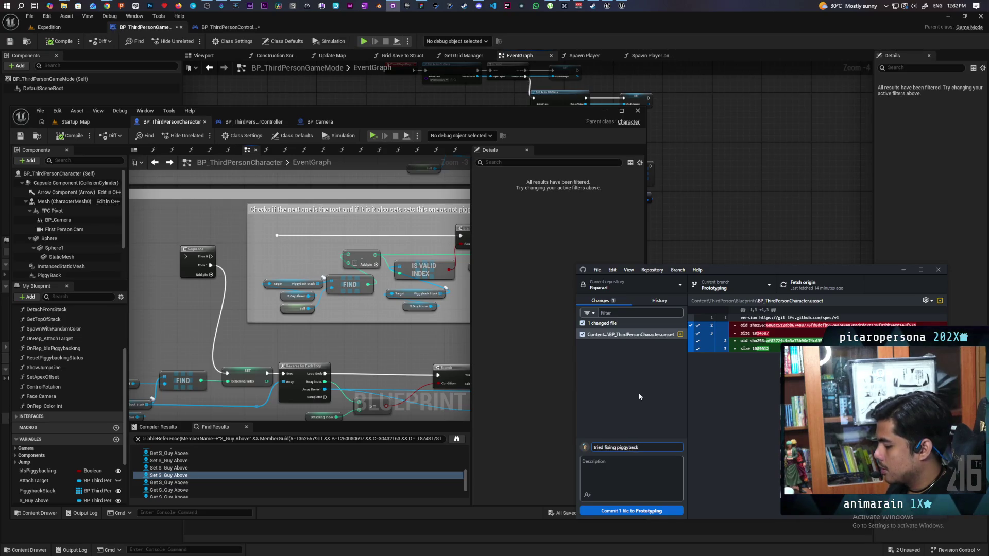
pyautogui.hotkey('ctrl', 'Return')
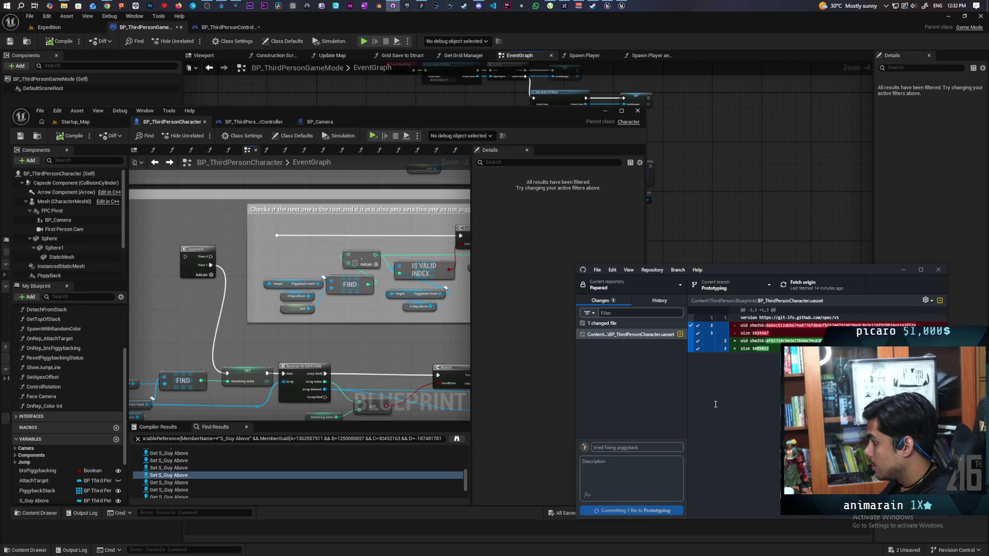
pyautogui.hotkey('ctrl', 'p')
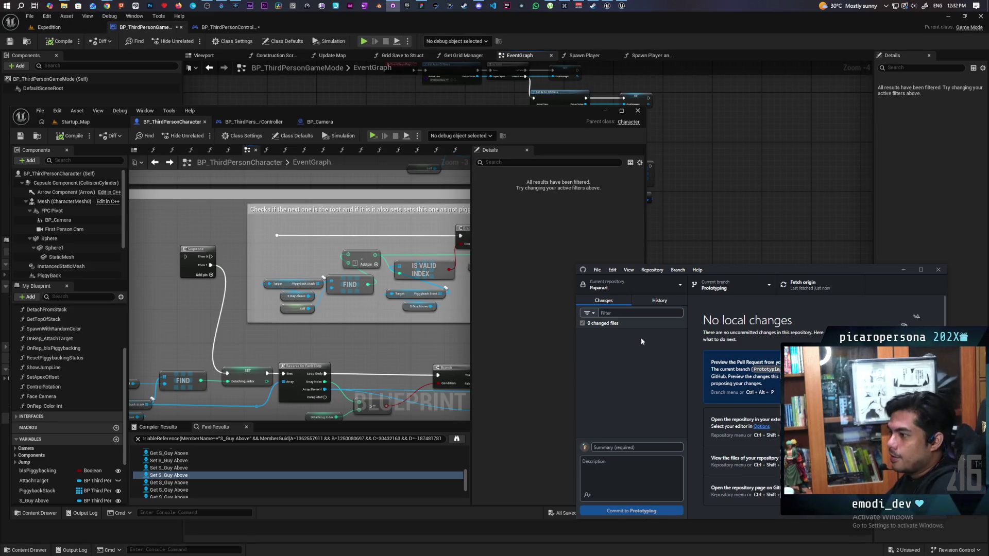
# - Watch the screen share in Discord's meetings? channel, then bring Unreal back in front
pyautogui.click(478, 6)
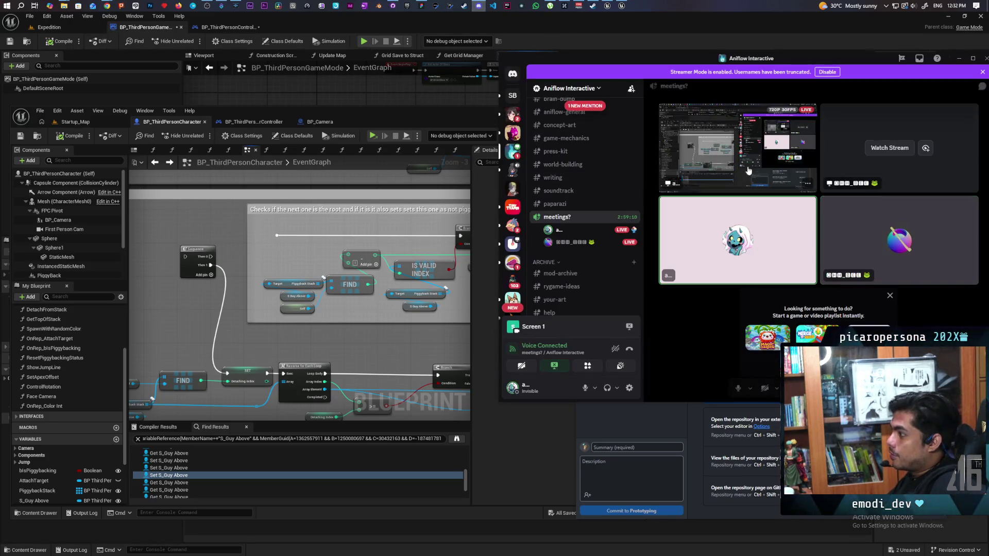
pyautogui.click(883, 149)
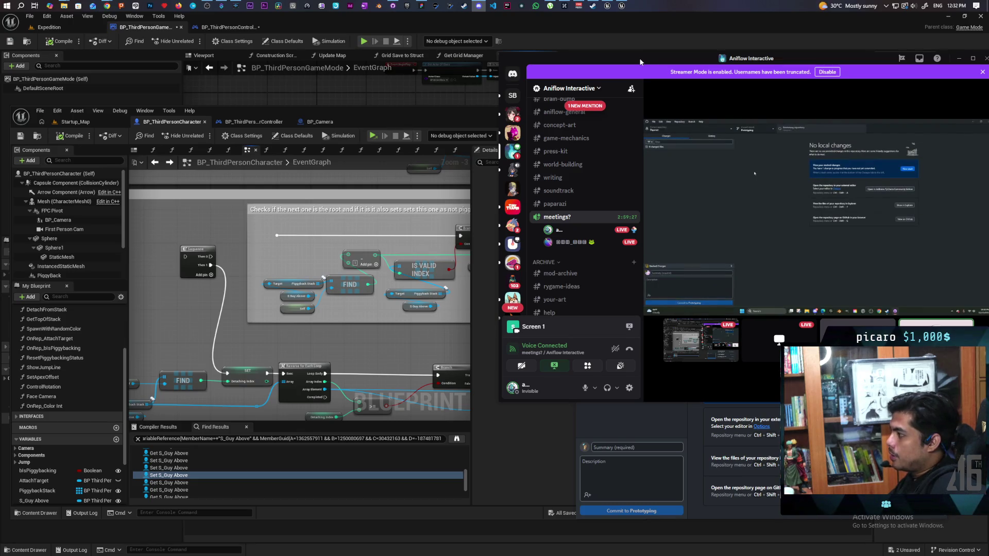
pyautogui.moveTo(641, 61); pyautogui.dragTo(644, 34)
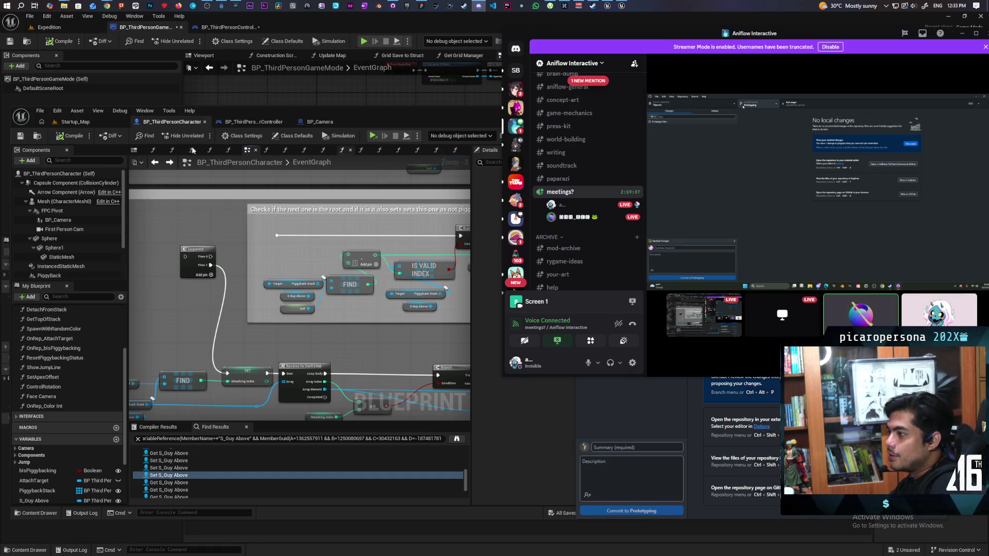
pyautogui.click(373, 137)
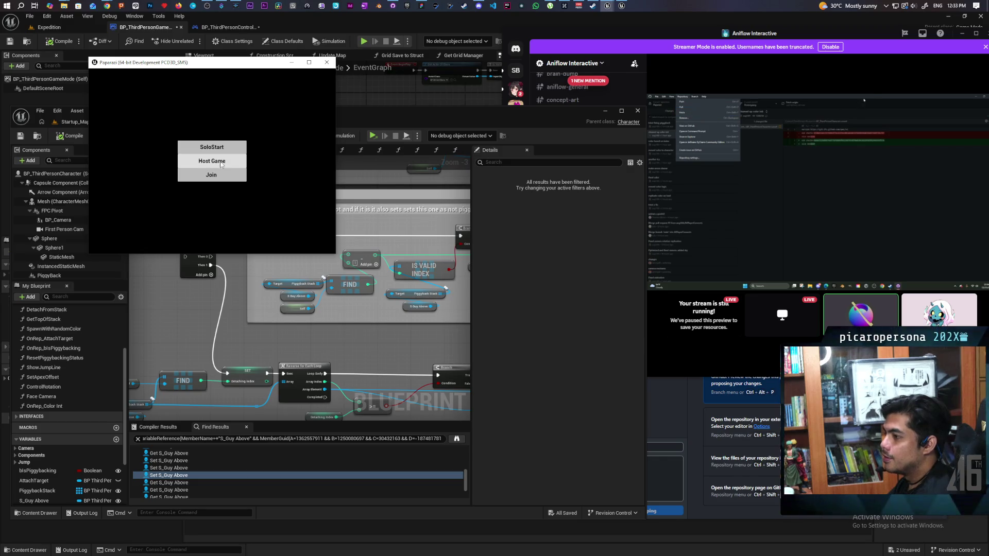
# - Host and create a Paparazi session to test piggybacking, then exit from the Escape menu
pyautogui.click(222, 165)
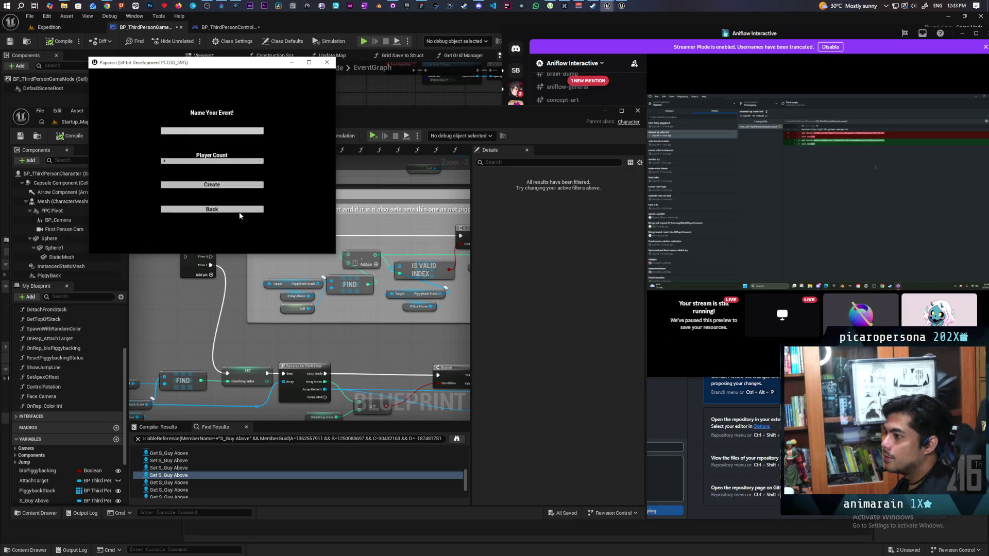
pyautogui.click(240, 211)
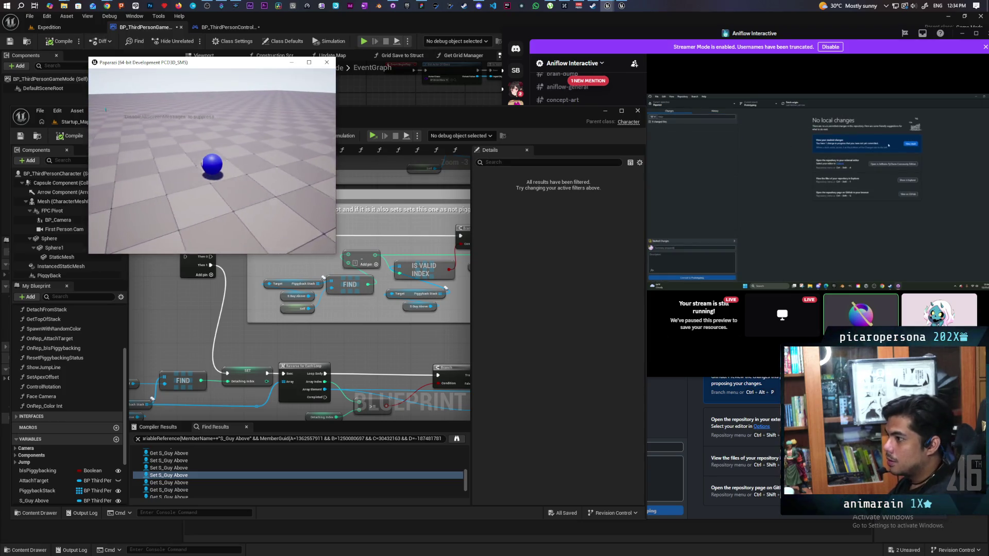
pyautogui.press('Escape')
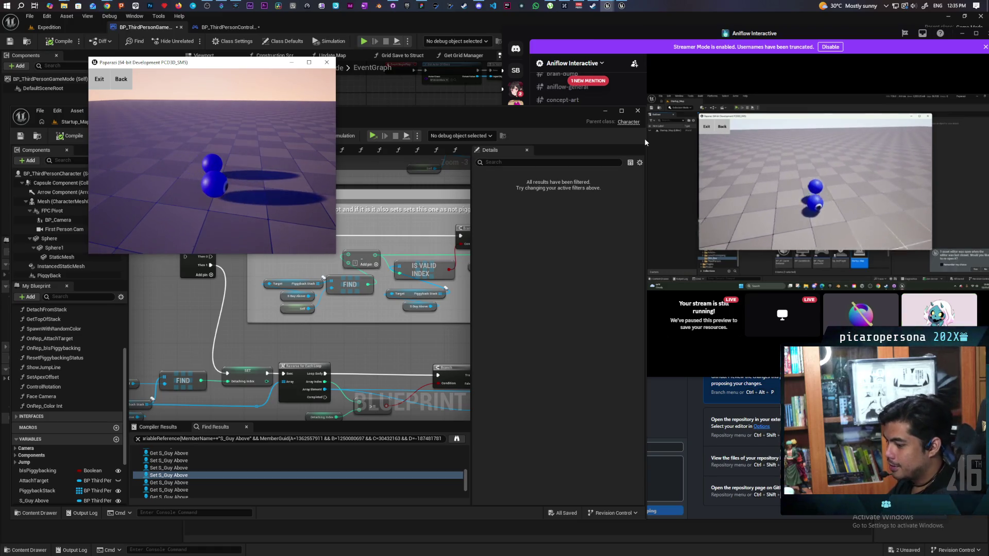
pyautogui.click(99, 79)
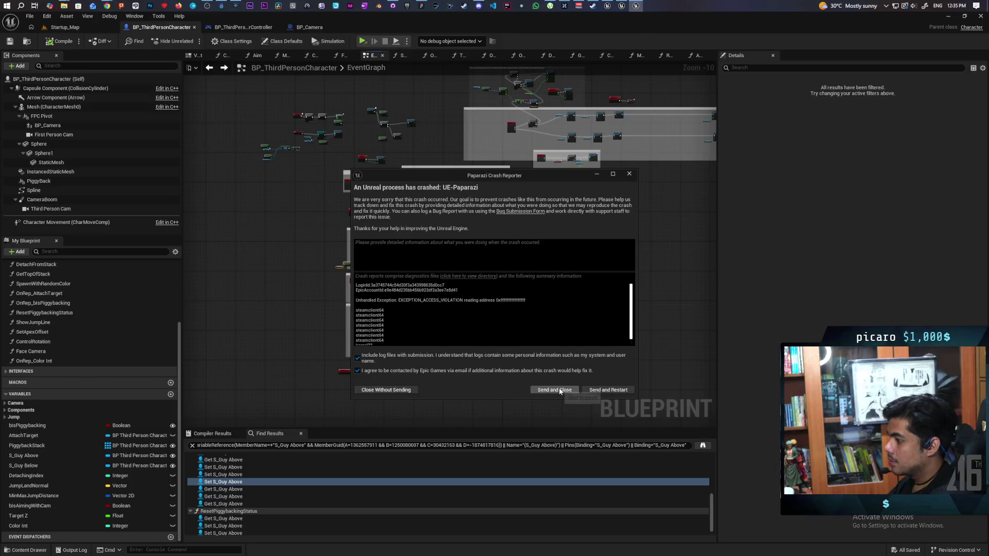
# - Send the crash report and select the jump nodes around Is Piggybacking
pyautogui.click(559, 388)
pyautogui.scroll(10, 354, 251)
pyautogui.moveTo(461, 272); pyautogui.dragTo(377, 250)
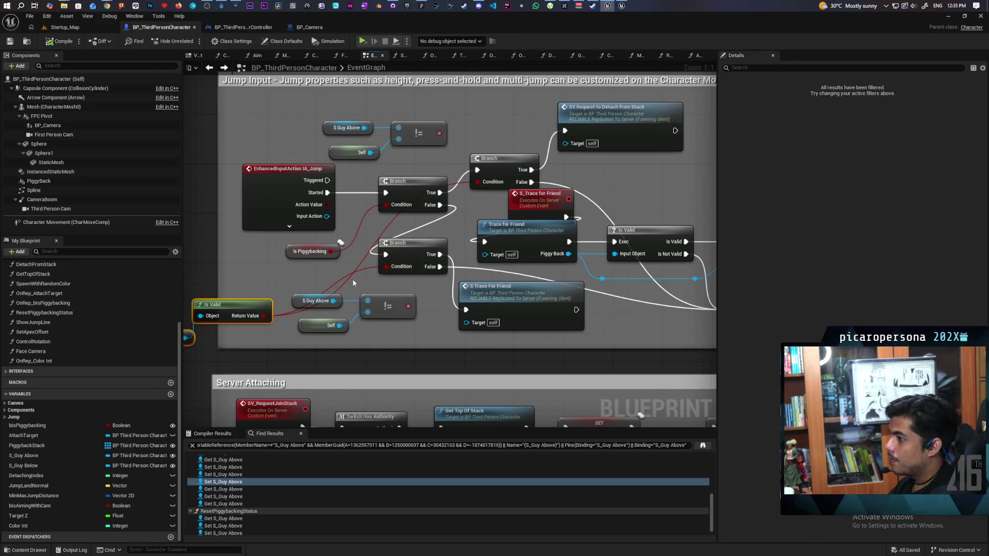
pyautogui.moveTo(314, 269); pyautogui.dragTo(344, 249)
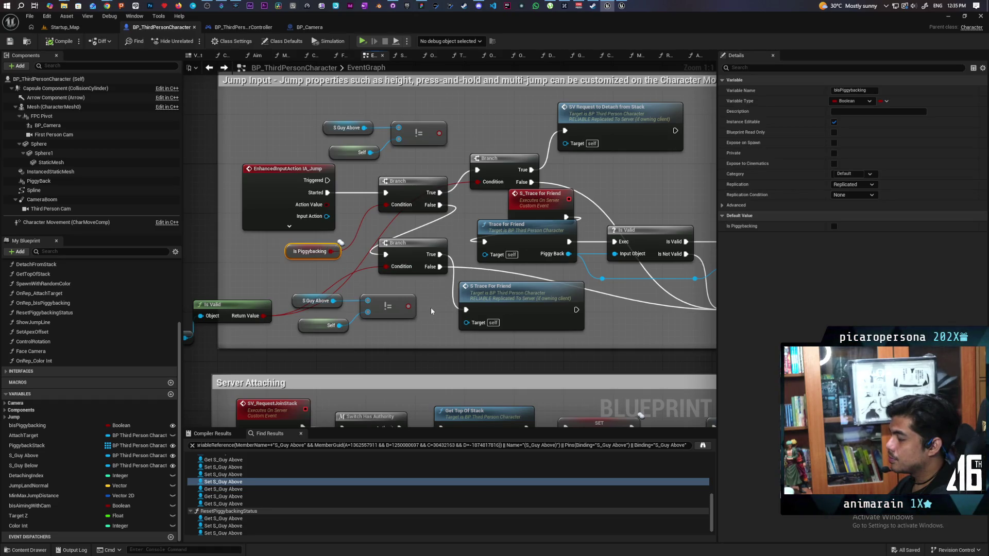
pyautogui.moveTo(308, 279); pyautogui.dragTo(333, 268)
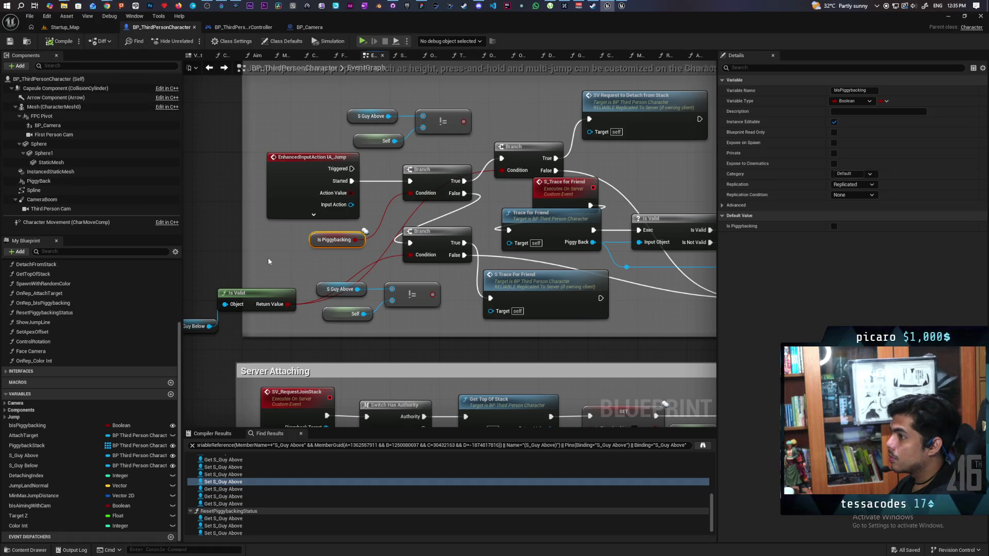
pyautogui.moveTo(345, 256); pyautogui.dragTo(349, 260)
# - Move the Is Valid and S Guy Below nodes up beside the Branch
pyautogui.moveTo(430, 247); pyautogui.dragTo(448, 247)
pyautogui.moveTo(254, 297)
pyautogui.mouseDown()
pyautogui.moveTo(266, 253)
pyautogui.moveTo(301, 260)
pyautogui.mouseUp()
pyautogui.moveTo(210, 327)
pyautogui.mouseDown()
pyautogui.moveTo(255, 269)
pyautogui.moveTo(242, 268)
pyautogui.moveTo(246, 281)
pyautogui.mouseUp()
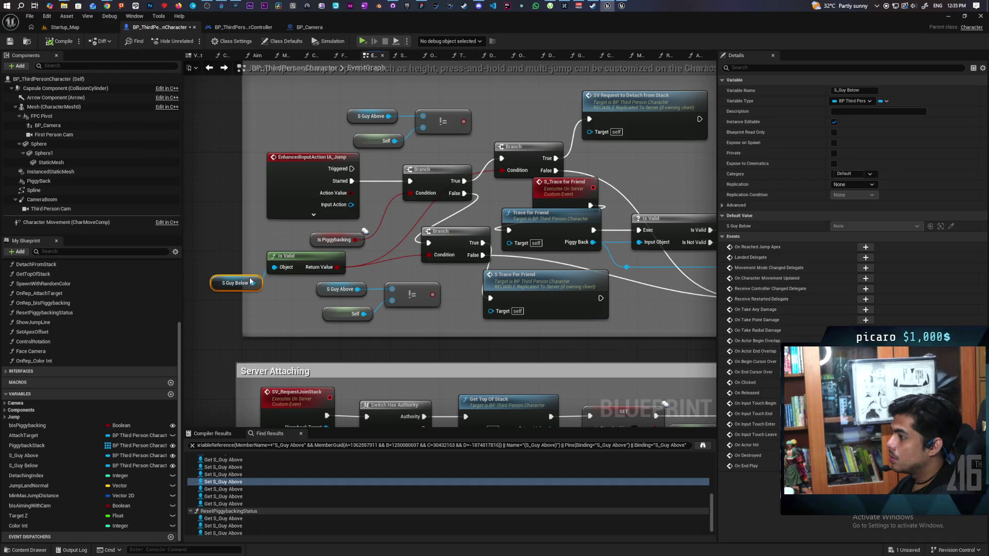
pyautogui.scroll(-3, 361, 273)
pyautogui.scroll(3, 428, 262)
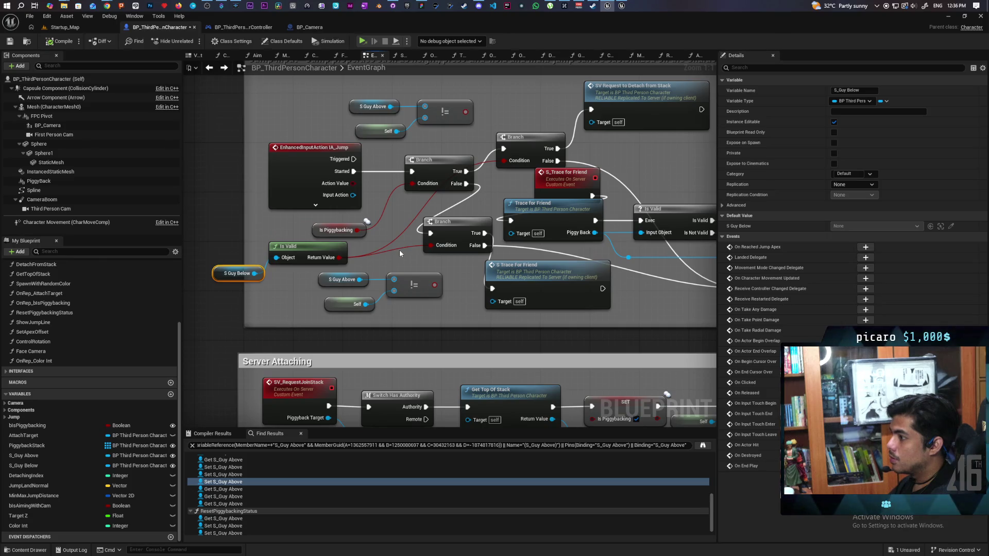
pyautogui.moveTo(400, 253); pyautogui.dragTo(350, 225)
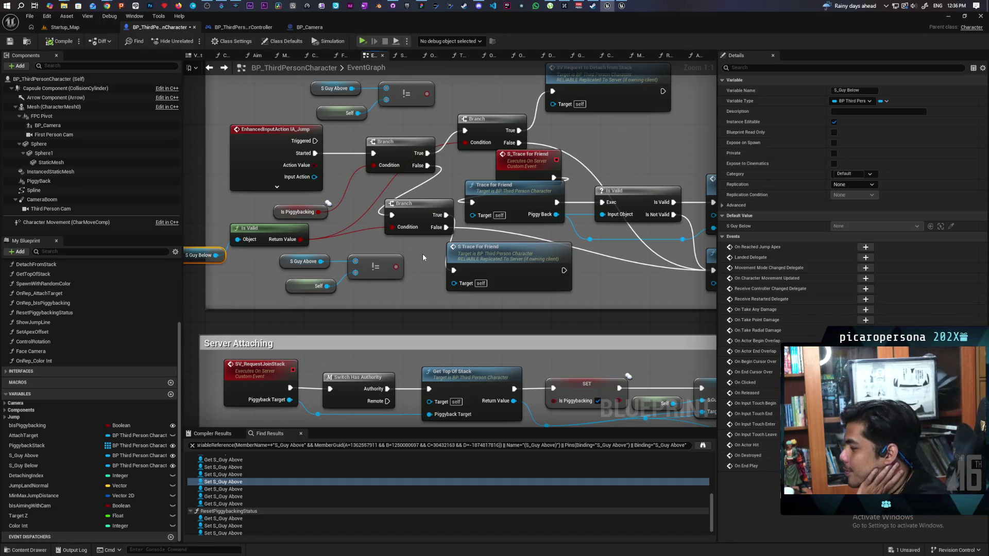
pyautogui.moveTo(423, 253)
pyautogui.mouseDown()
pyautogui.moveTo(497, 253)
pyautogui.moveTo(412, 283)
pyautogui.moveTo(348, 276)
pyautogui.moveTo(396, 262)
pyautogui.mouseUp()
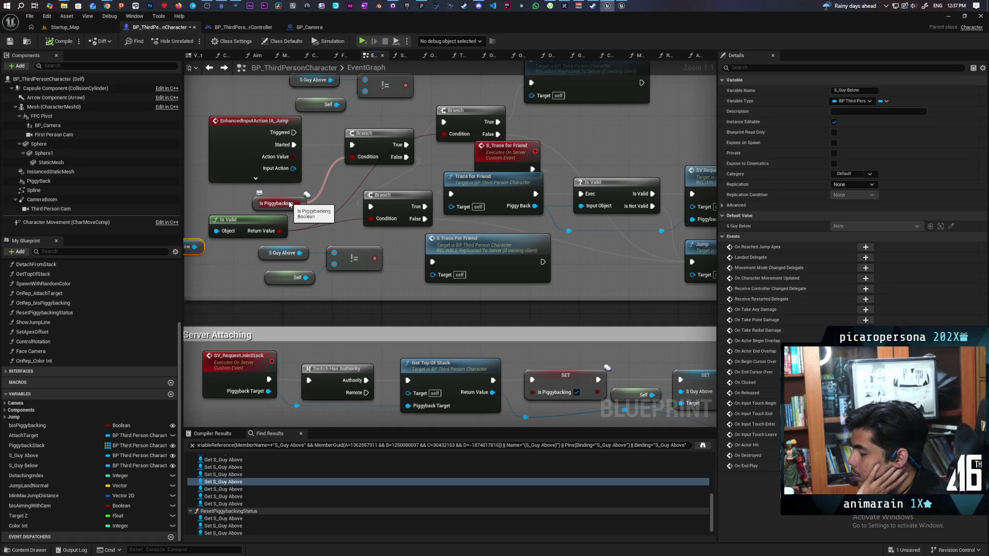
pyautogui.scroll(-4, 355, 213)
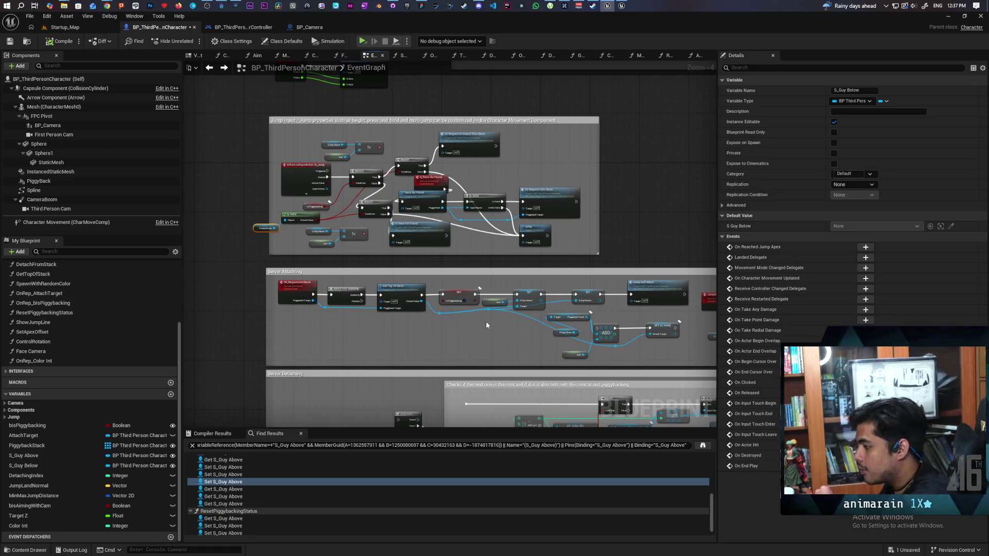
pyautogui.scroll(1, 487, 336)
pyautogui.scroll(-1, 473, 329)
pyautogui.scroll(3, 473, 328)
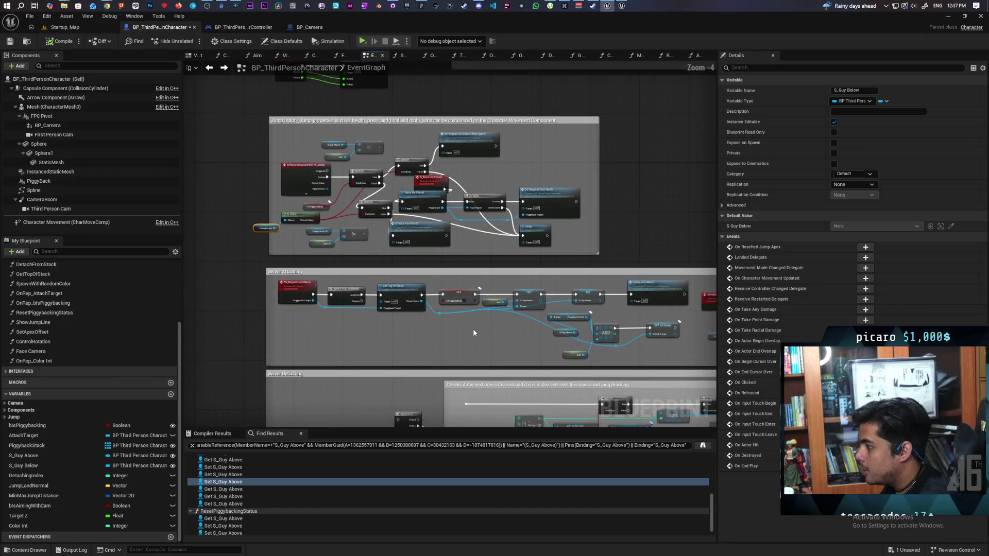
pyautogui.scroll(-2, 474, 332)
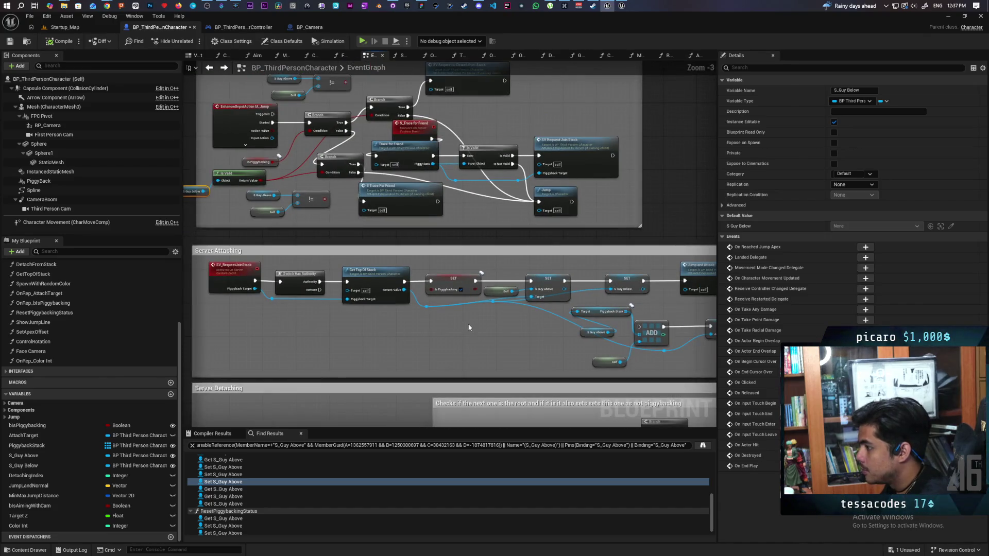
pyautogui.moveTo(494, 337)
pyautogui.mouseDown()
pyautogui.moveTo(446, 268)
pyautogui.moveTo(361, 232)
pyautogui.moveTo(280, 217)
pyautogui.mouseUp()
pyautogui.scroll(-3, 515, 226)
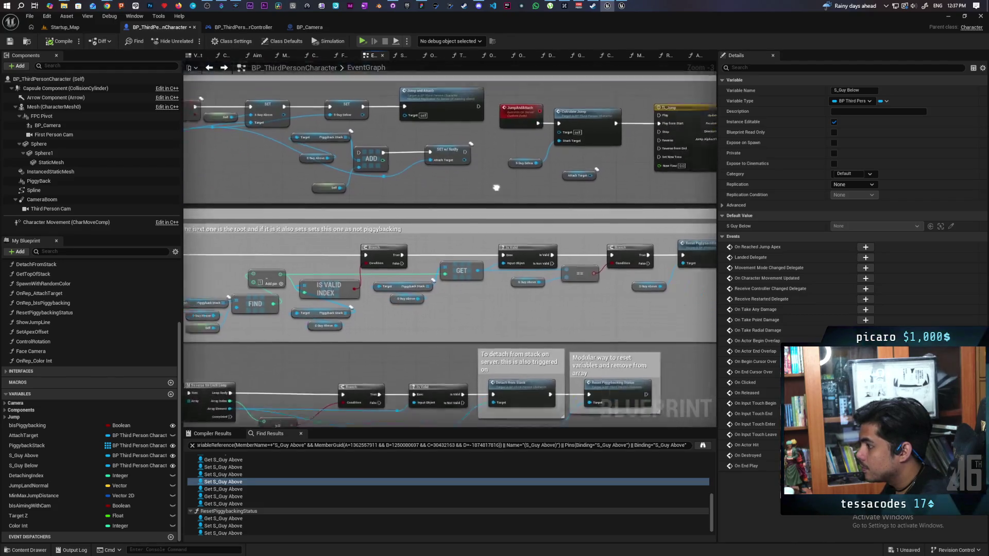
pyautogui.scroll(2, 490, 222)
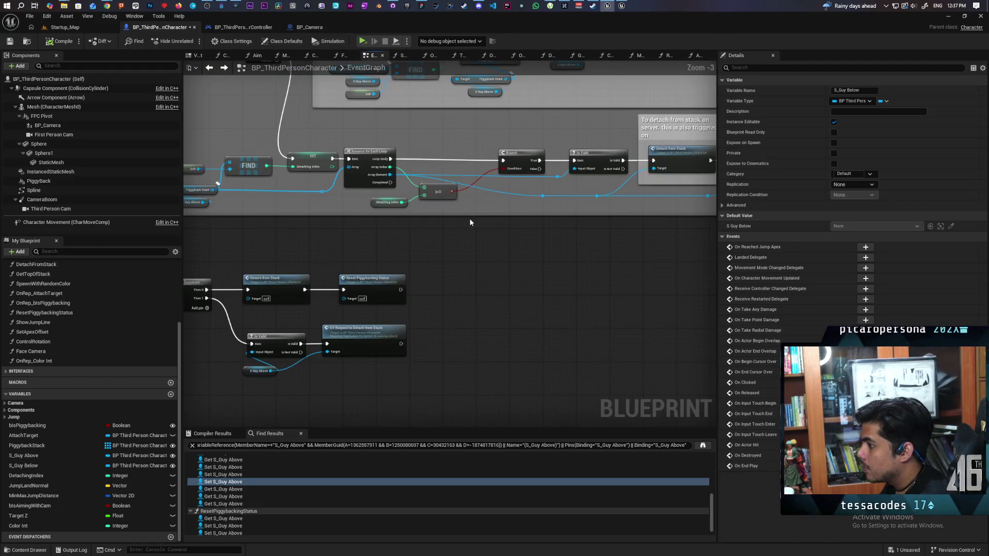
pyautogui.scroll(-3, 464, 211)
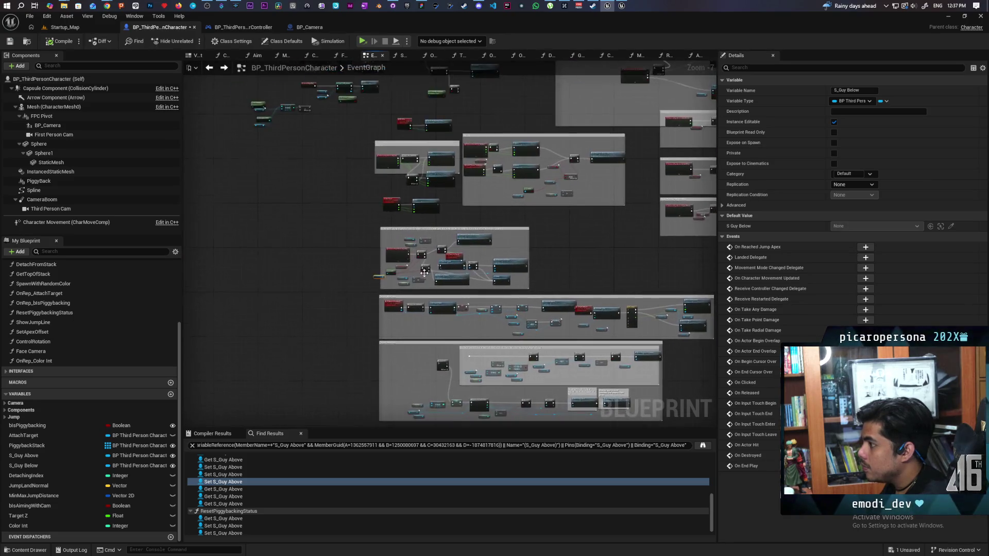
pyautogui.scroll(7, 424, 291)
pyautogui.scroll(2, 423, 291)
pyautogui.scroll(-2, 455, 293)
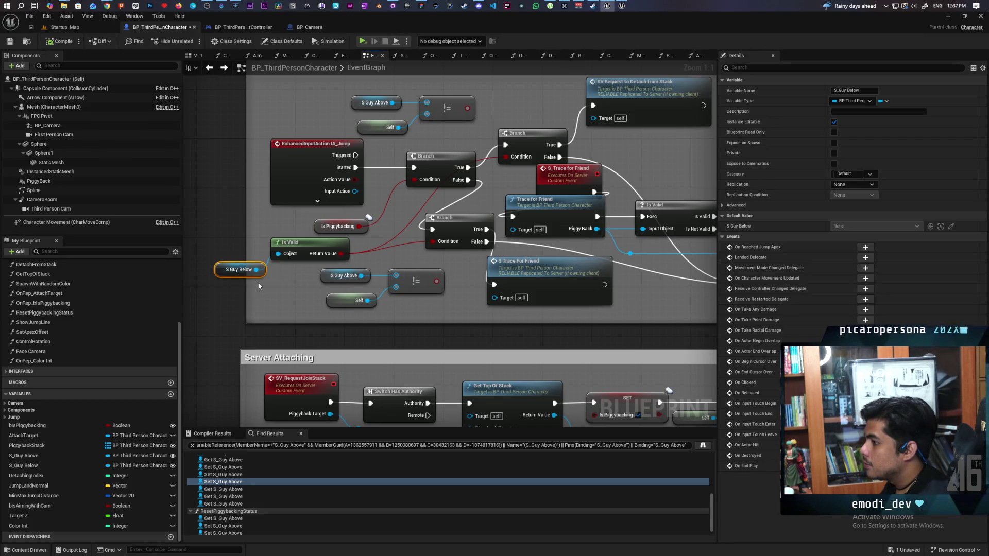
pyautogui.moveTo(253, 282); pyautogui.dragTo(289, 251)
# - Move the != comparison node aside to make room near Self
pyautogui.click(277, 283)
pyautogui.moveTo(292, 289)
pyautogui.mouseDown()
pyautogui.moveTo(274, 291)
pyautogui.moveTo(220, 263)
pyautogui.moveTo(267, 265)
pyautogui.mouseUp()
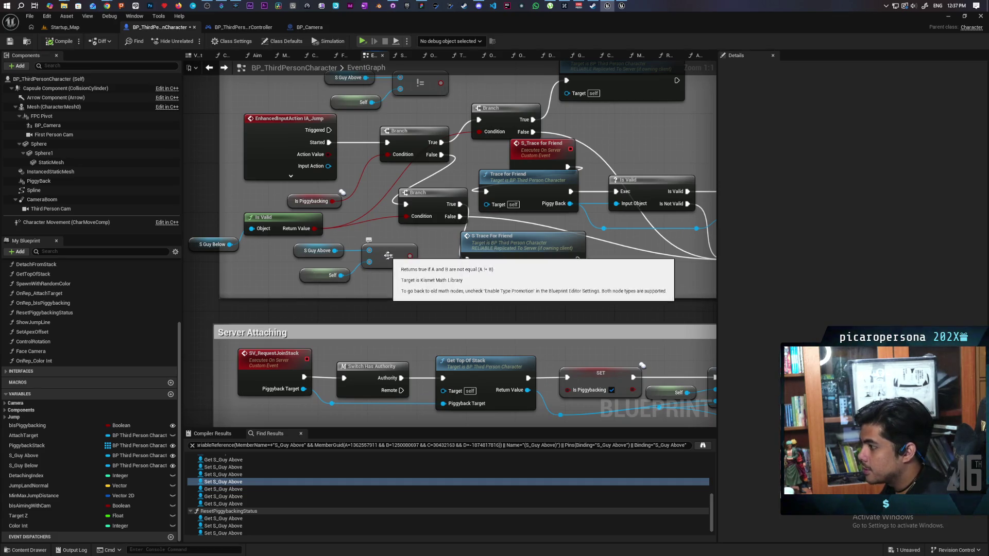
pyautogui.moveTo(389, 255); pyautogui.dragTo(389, 280)
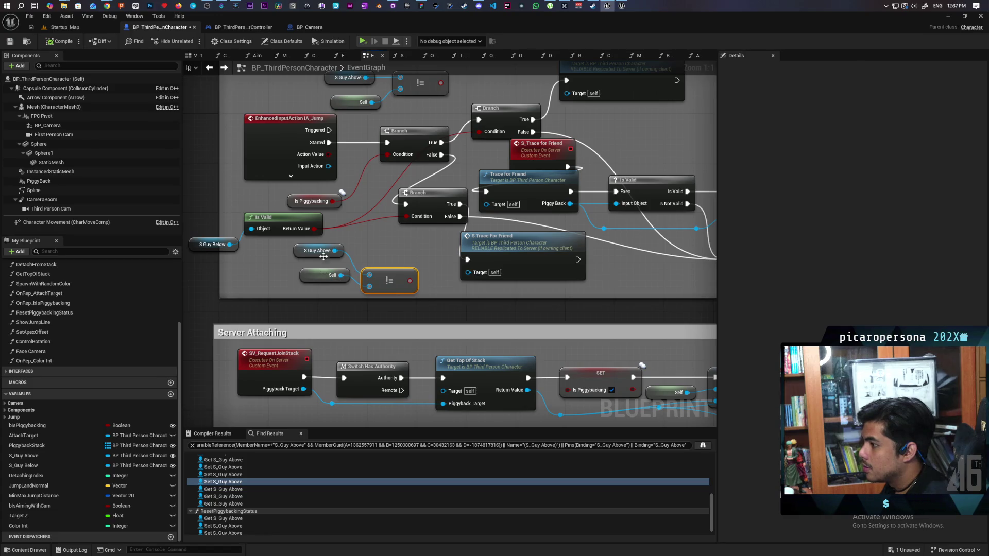
pyautogui.click(298, 233)
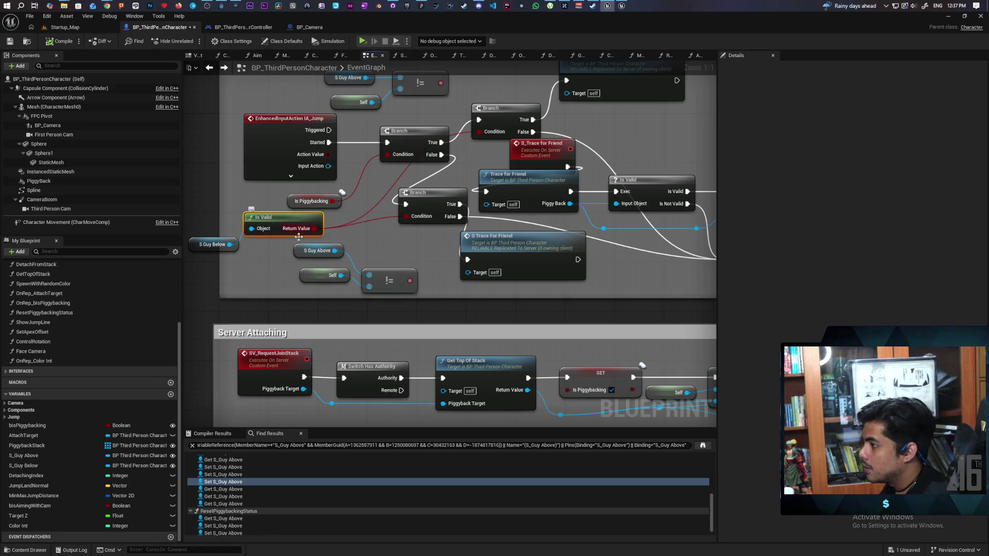
pyautogui.keyDown('alt'); pyautogui.click(353, 265); pyautogui.keyUp('alt')
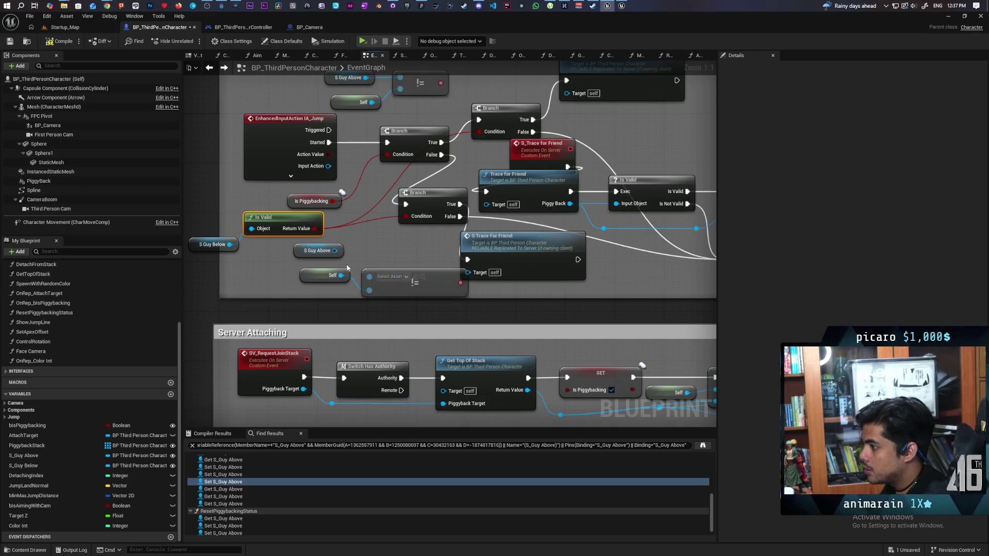
pyautogui.moveTo(447, 283); pyautogui.dragTo(268, 284)
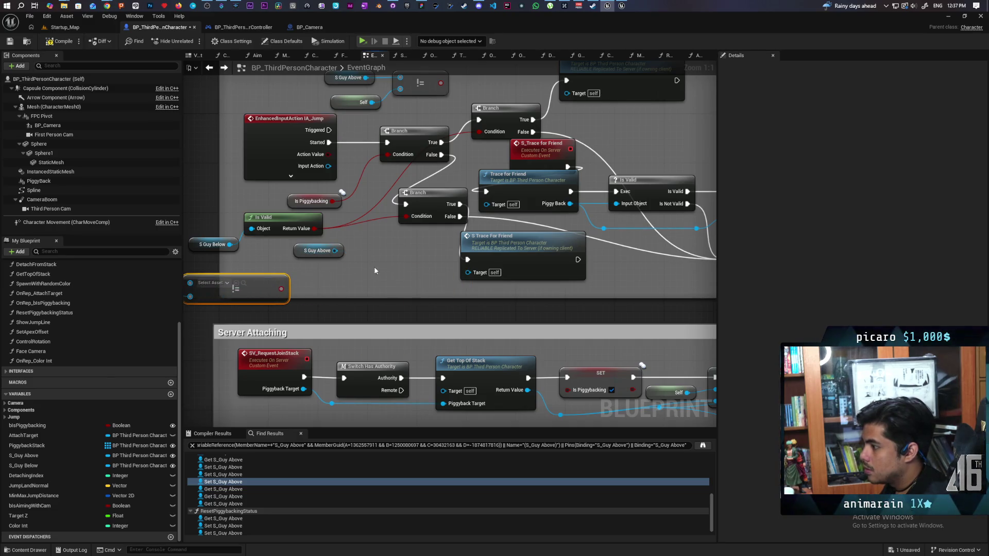
# - Add an Is Valid check on S Guy Above, fed by the upper Branch's False, before S Trace For Friend
pyautogui.hotkey('ctrl', 'v')
pyautogui.moveTo(334, 251); pyautogui.dragTo(369, 280)
pyautogui.moveTo(299, 250); pyautogui.dragTo(303, 268)
pyautogui.moveTo(403, 267)
pyautogui.mouseDown()
pyautogui.moveTo(395, 253)
pyautogui.moveTo(375, 299)
pyautogui.moveTo(361, 300)
pyautogui.moveTo(445, 286)
pyautogui.moveTo(448, 303)
pyautogui.moveTo(436, 303)
pyautogui.mouseUp()
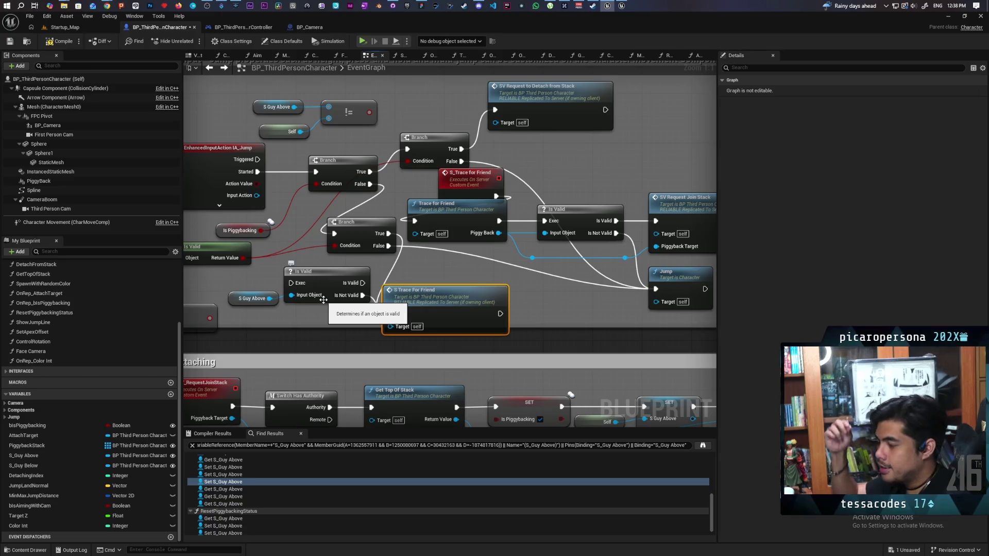
pyautogui.moveTo(427, 295); pyautogui.dragTo(440, 295)
pyautogui.moveTo(328, 279); pyautogui.dragTo(340, 279)
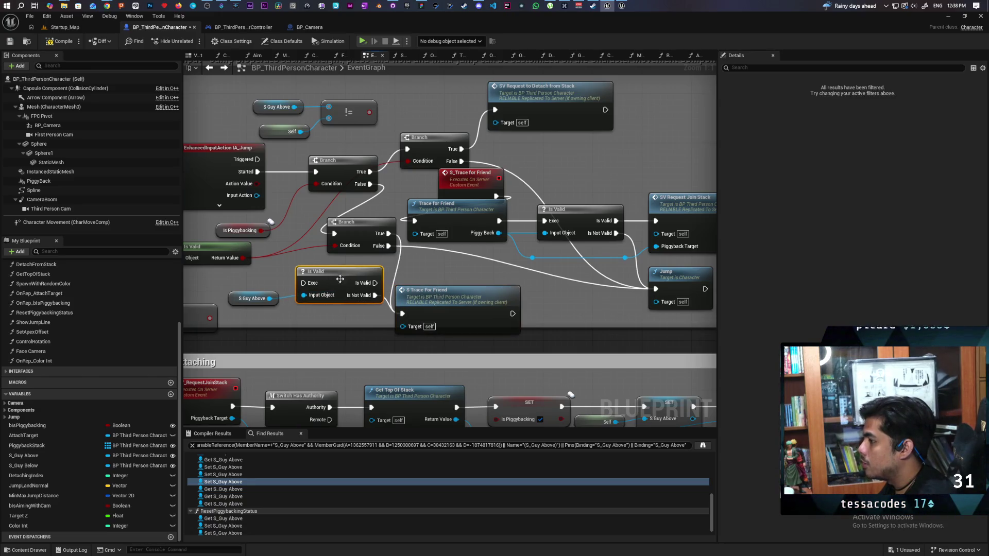
pyautogui.moveTo(334, 233)
pyautogui.mouseDown()
pyautogui.moveTo(309, 278)
pyautogui.moveTo(392, 289)
pyautogui.mouseUp()
pyautogui.moveTo(476, 280); pyautogui.dragTo(465, 281)
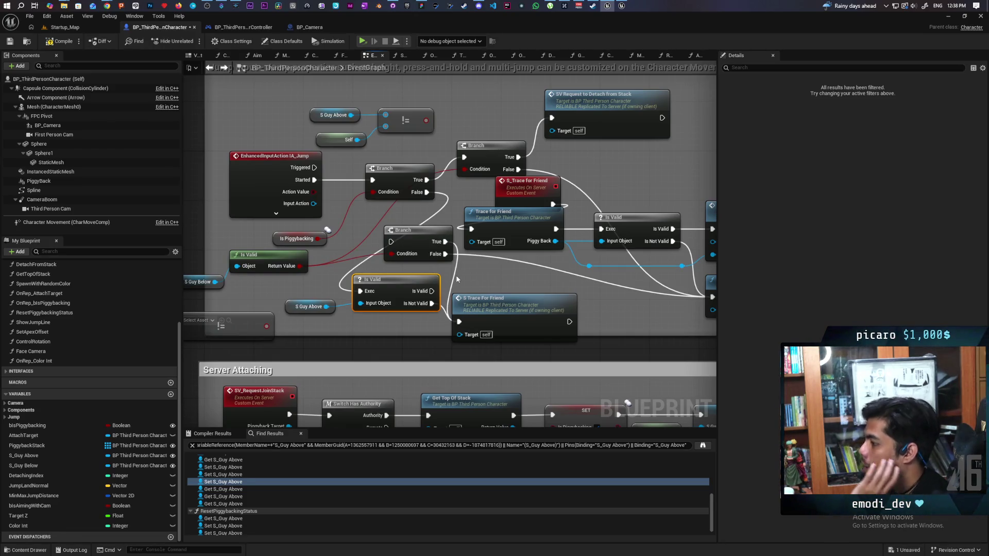
# - Move S Trace For Friend up and break its old exec wires
pyautogui.click(329, 238)
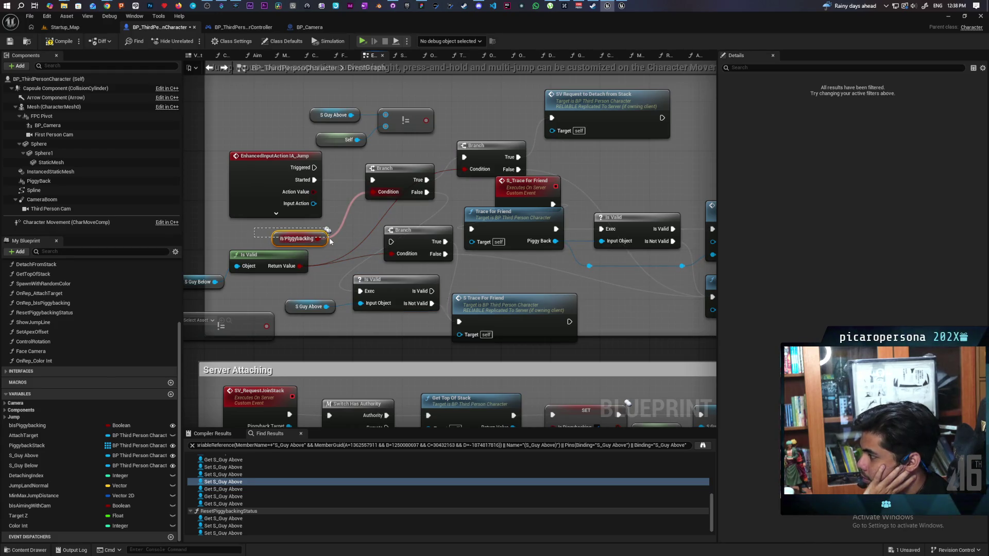
pyautogui.moveTo(330, 241); pyautogui.dragTo(332, 241)
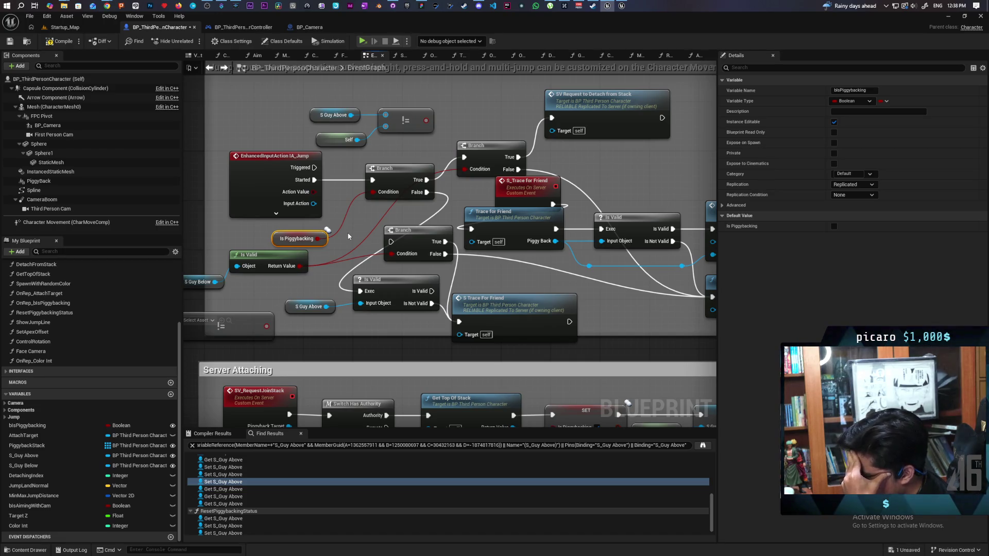
pyautogui.moveTo(525, 269); pyautogui.dragTo(466, 270)
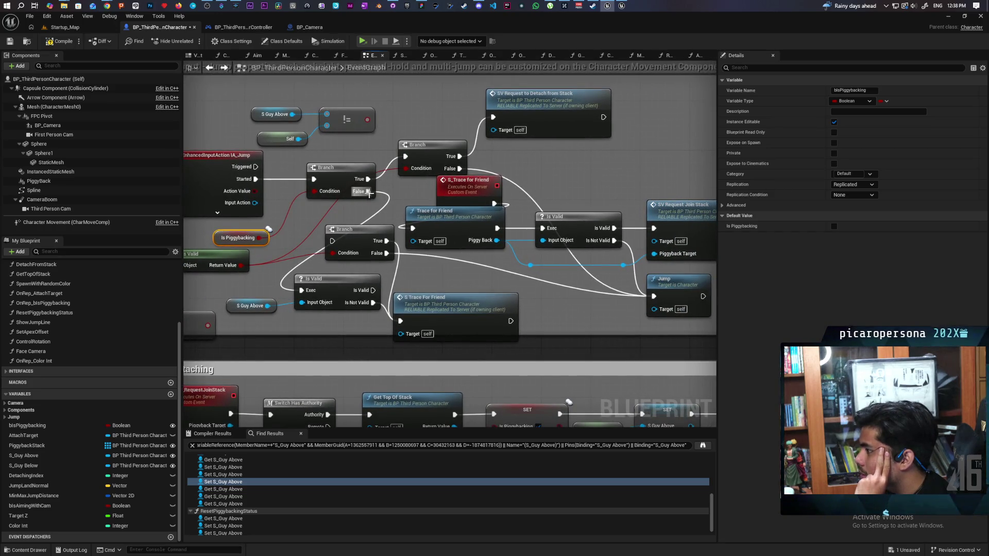
pyautogui.moveTo(407, 306); pyautogui.dragTo(419, 294)
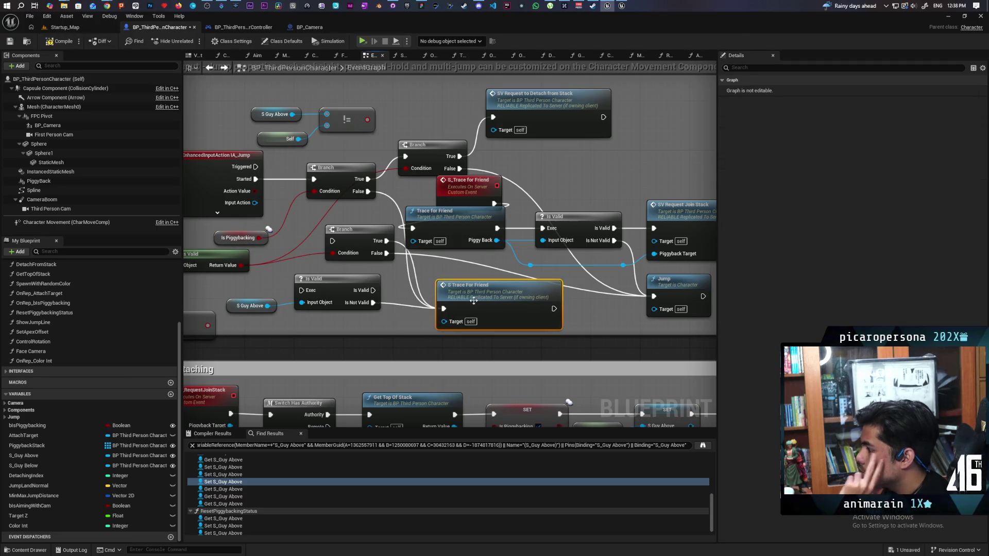
pyautogui.click(418, 296)
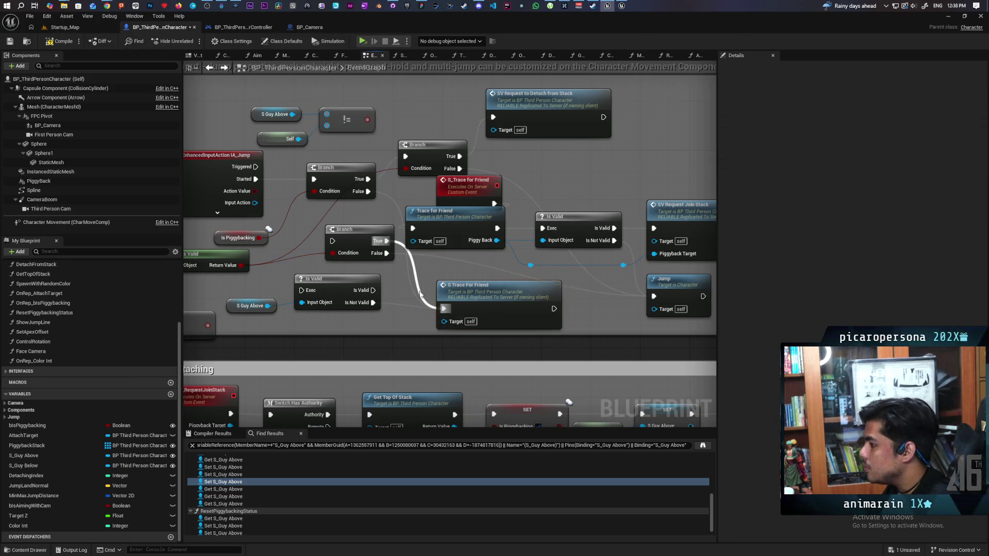
pyautogui.keyDown('alt'); pyautogui.click(386, 241); pyautogui.keyUp('alt')
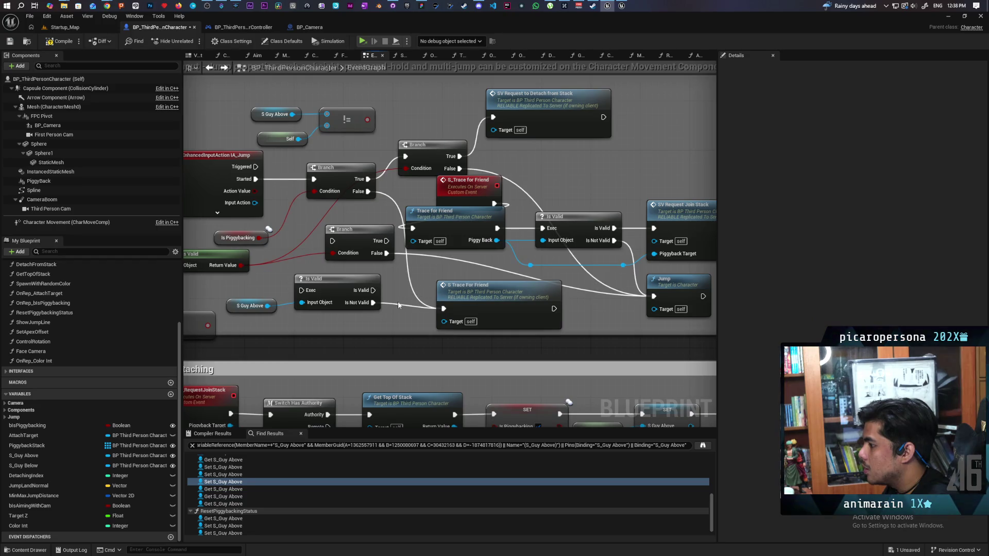
pyautogui.keyDown('alt'); pyautogui.click(373, 302); pyautogui.keyUp('alt')
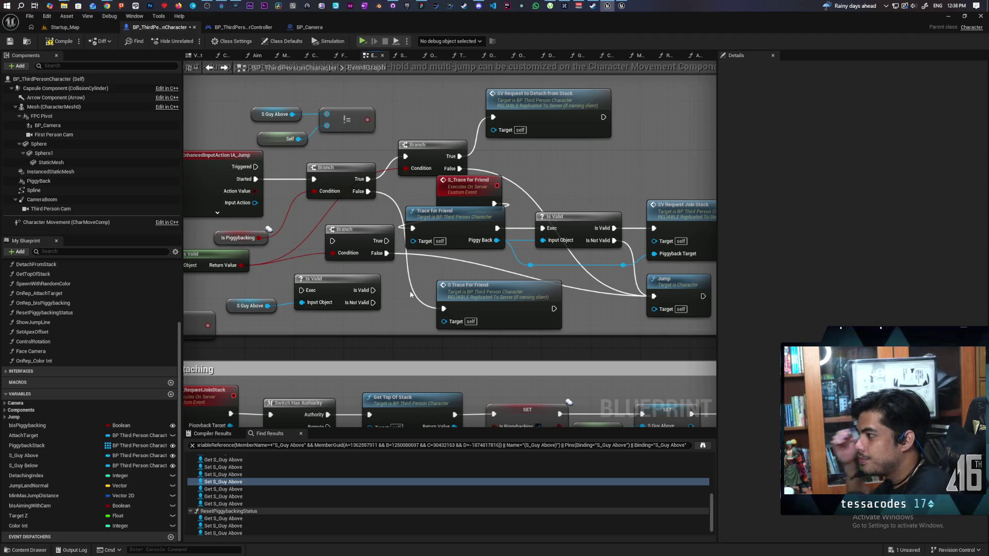
# - Nudge Is Piggybacking, the first Branch, and the Is Valid and S Guy Below nodes into place
pyautogui.moveTo(411, 279)
pyautogui.mouseDown()
pyautogui.moveTo(432, 274)
pyautogui.moveTo(366, 270)
pyautogui.moveTo(347, 281)
pyautogui.mouseUp()
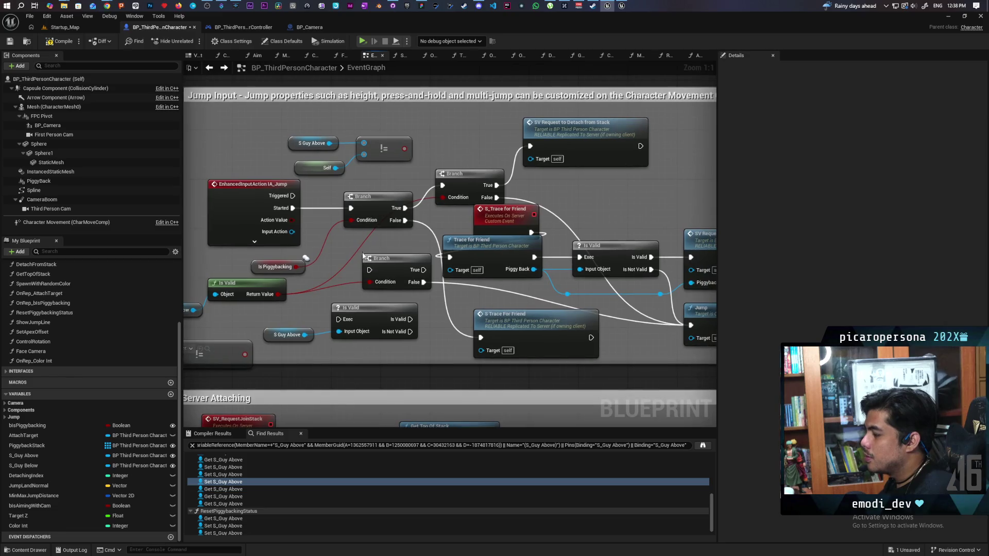
pyautogui.click(278, 269)
pyautogui.moveTo(278, 269); pyautogui.dragTo(298, 263)
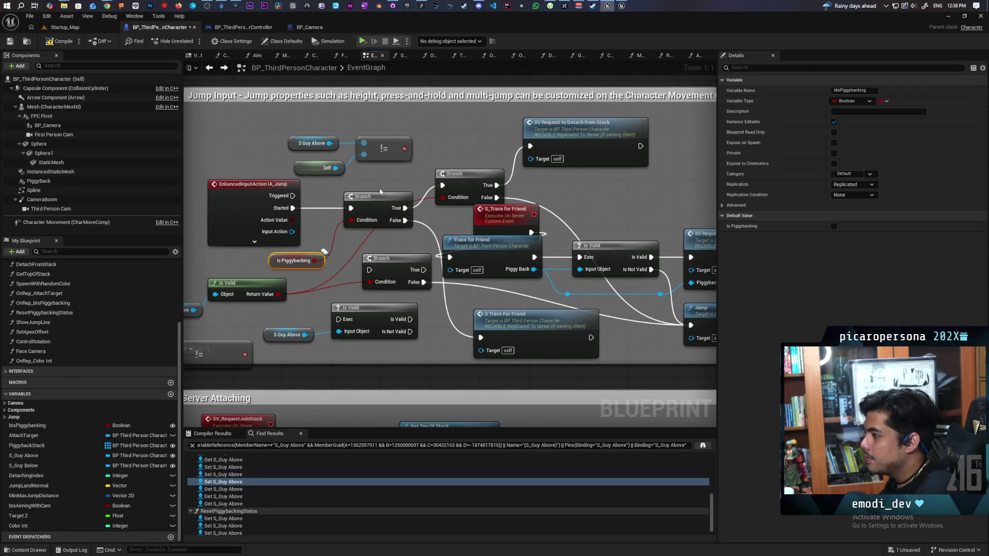
pyautogui.moveTo(375, 178); pyautogui.dragTo(393, 210)
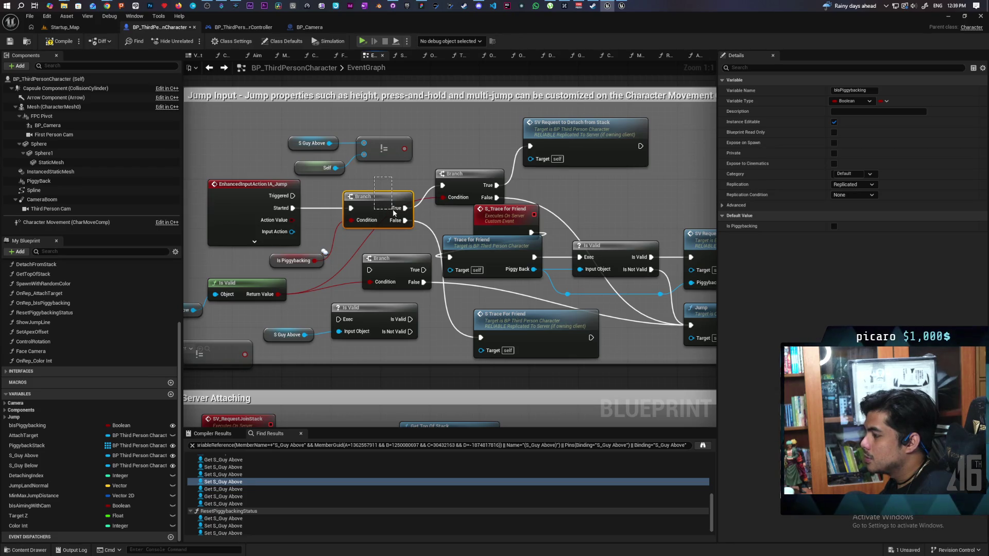
pyautogui.moveTo(394, 211); pyautogui.dragTo(394, 211)
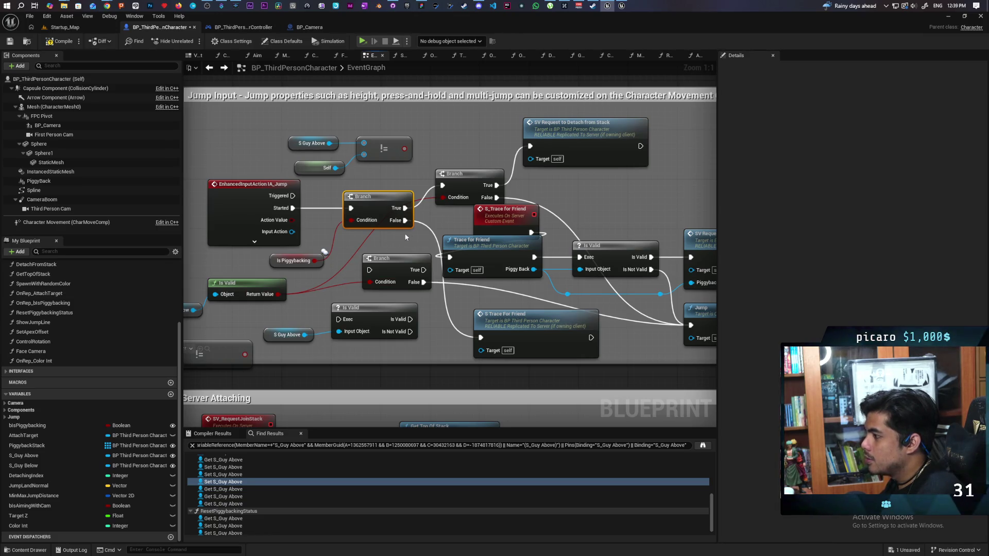
pyautogui.moveTo(377, 255); pyautogui.dragTo(400, 234)
pyautogui.moveTo(227, 311); pyautogui.dragTo(295, 275)
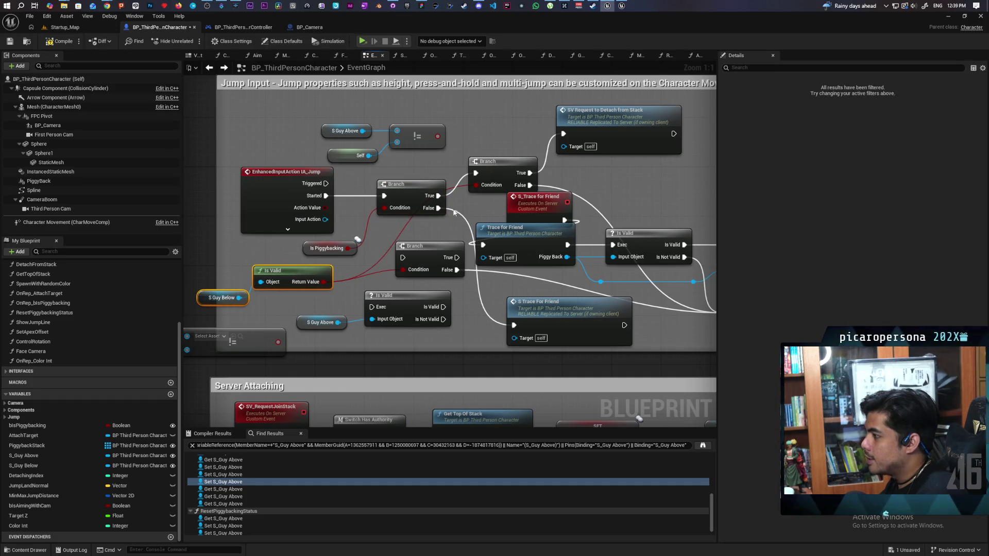
# - Adjust the SV Request to Detach and second Branch nodes, then zoom out over the jump logic
pyautogui.moveTo(565, 163); pyautogui.dragTo(514, 186)
pyautogui.click(592, 170)
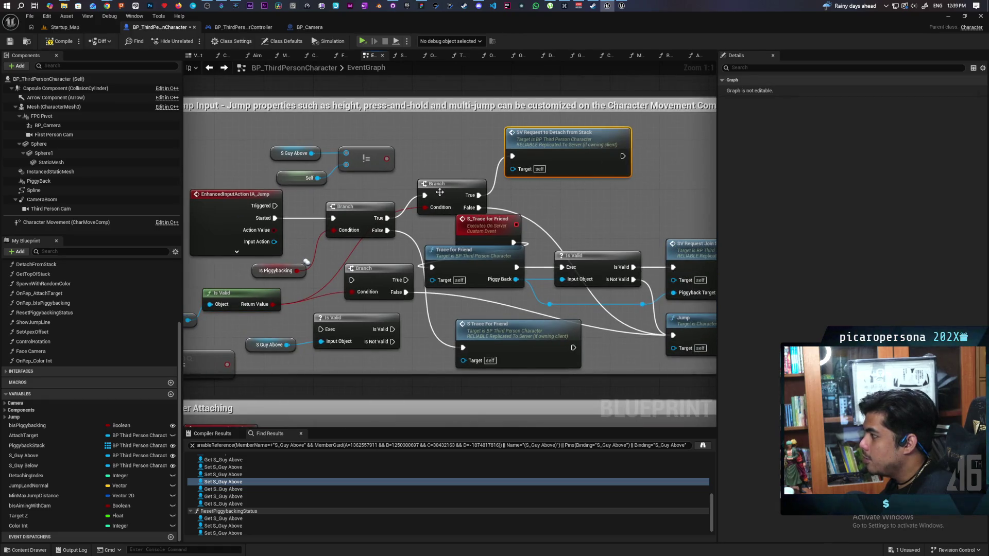
pyautogui.moveTo(453, 187); pyautogui.dragTo(449, 179)
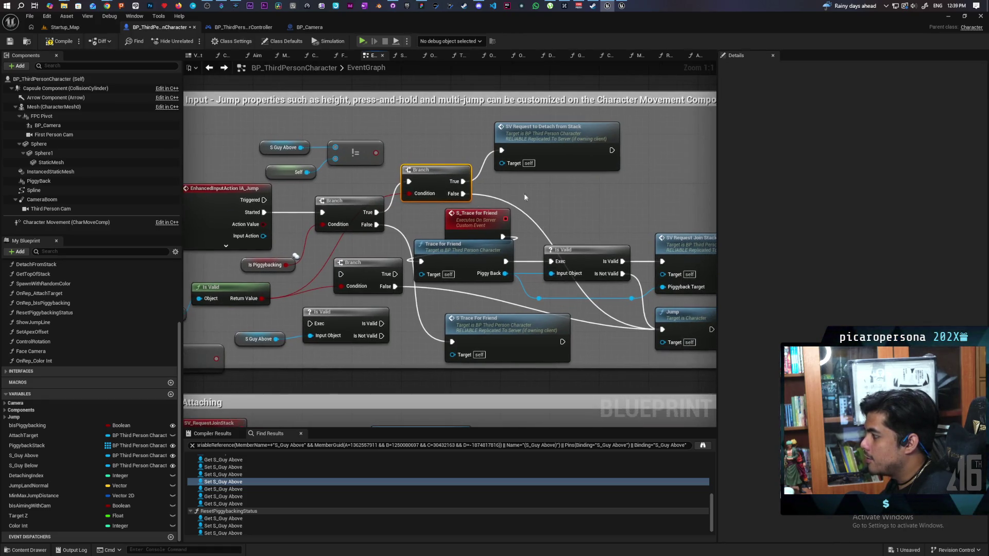
pyautogui.moveTo(690, 335)
pyautogui.mouseDown()
pyautogui.moveTo(773, 330)
pyautogui.moveTo(569, 308)
pyautogui.mouseUp()
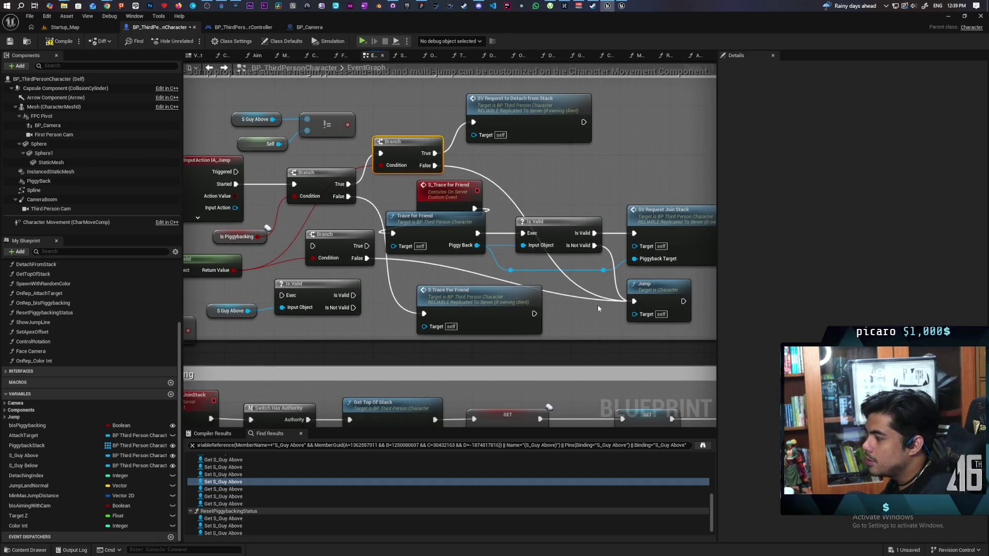
pyautogui.moveTo(369, 237); pyautogui.dragTo(413, 269)
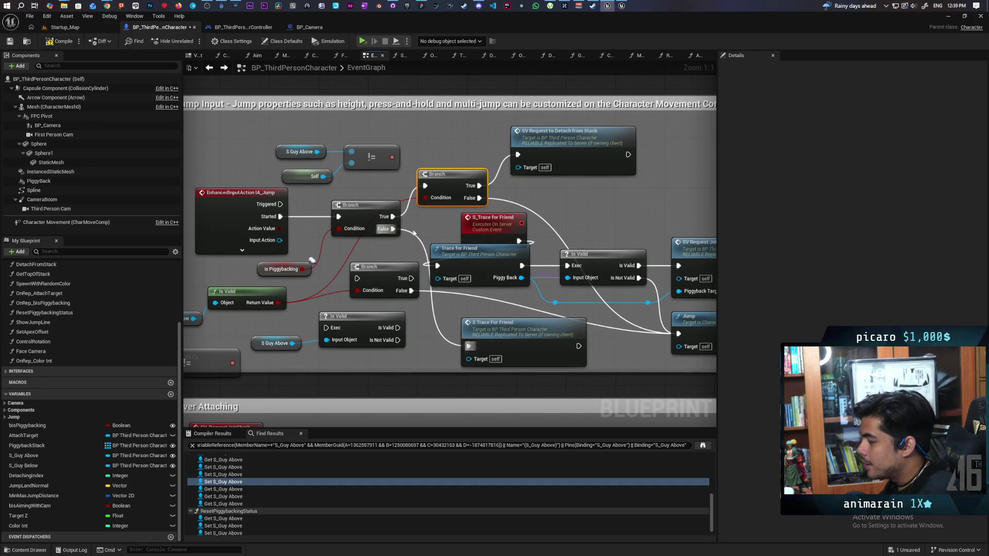
pyautogui.scroll(-5, 398, 268)
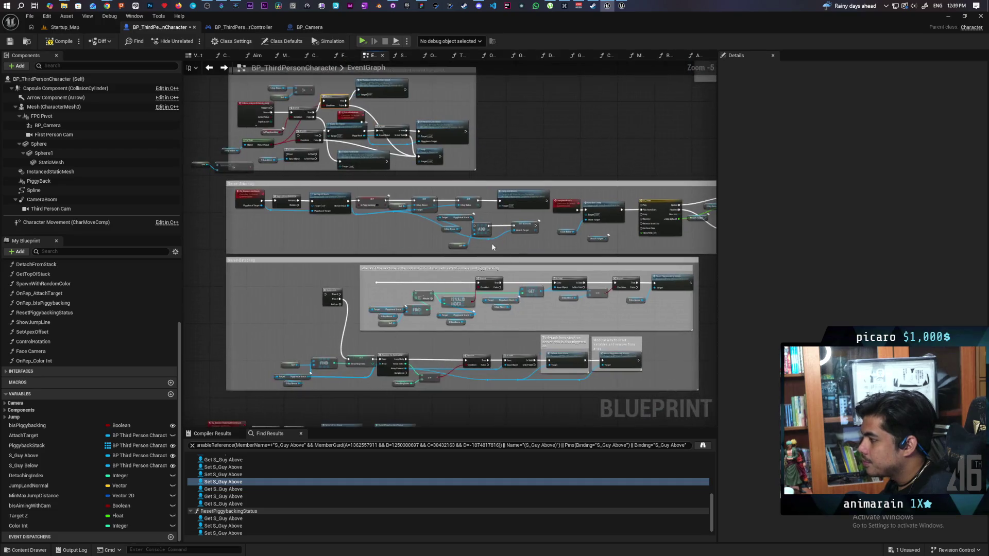
# - Compile BP_ThirdPersonCharacter and review the Server Detaching and Server Attaching sections
pyautogui.moveTo(503, 189)
pyautogui.mouseDown()
pyautogui.moveTo(538, 168)
pyautogui.moveTo(467, 164)
pyautogui.mouseUp()
pyautogui.click(58, 42)
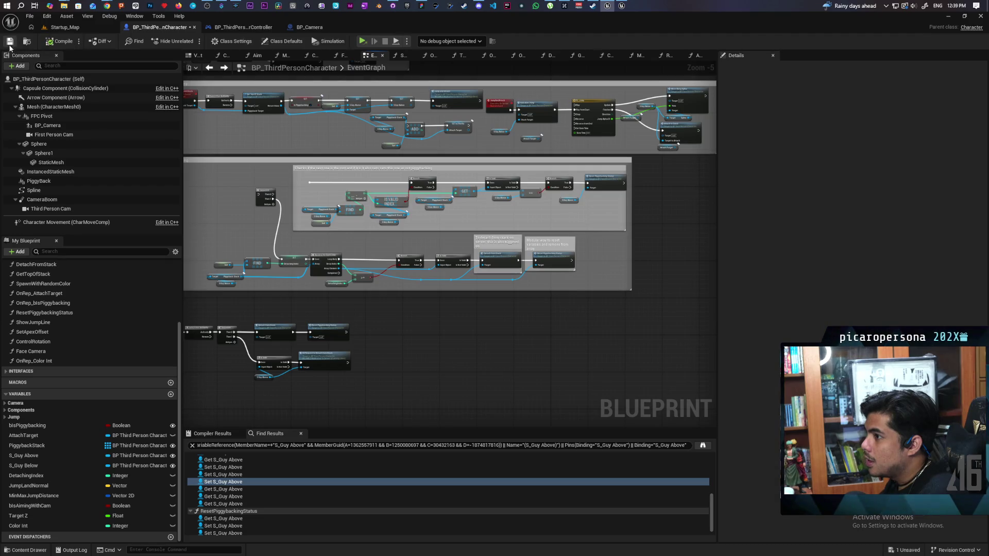
pyautogui.moveTo(218, 157); pyautogui.dragTo(293, 256)
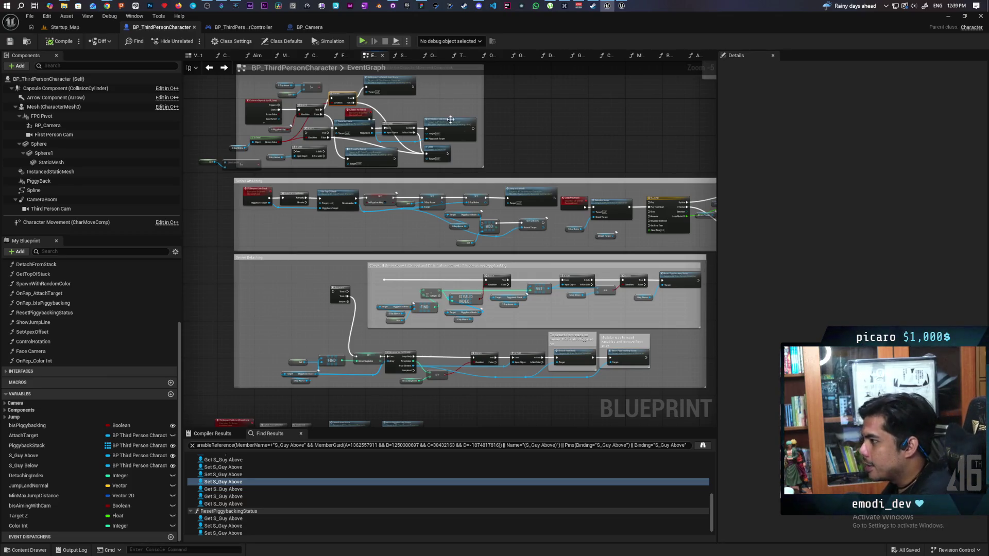
pyautogui.moveTo(391, 256)
pyautogui.mouseDown()
pyautogui.moveTo(327, 183)
pyautogui.moveTo(368, 257)
pyautogui.mouseUp()
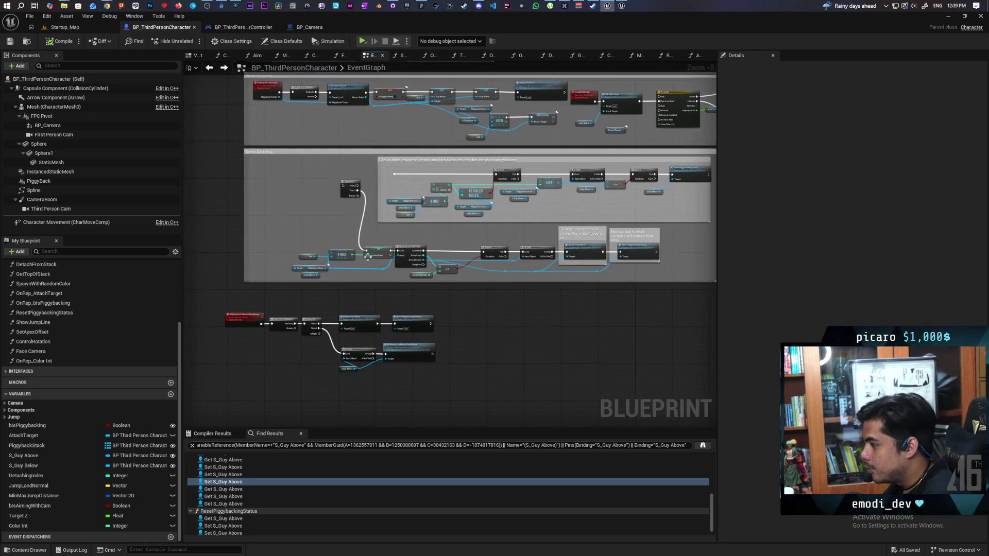
pyautogui.scroll(5, 439, 278)
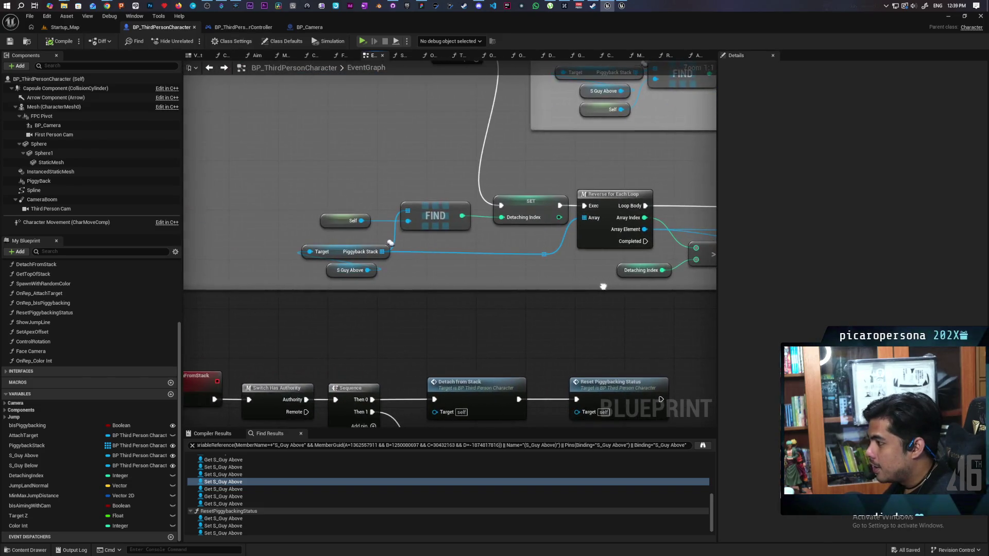
pyautogui.scroll(-2, 520, 269)
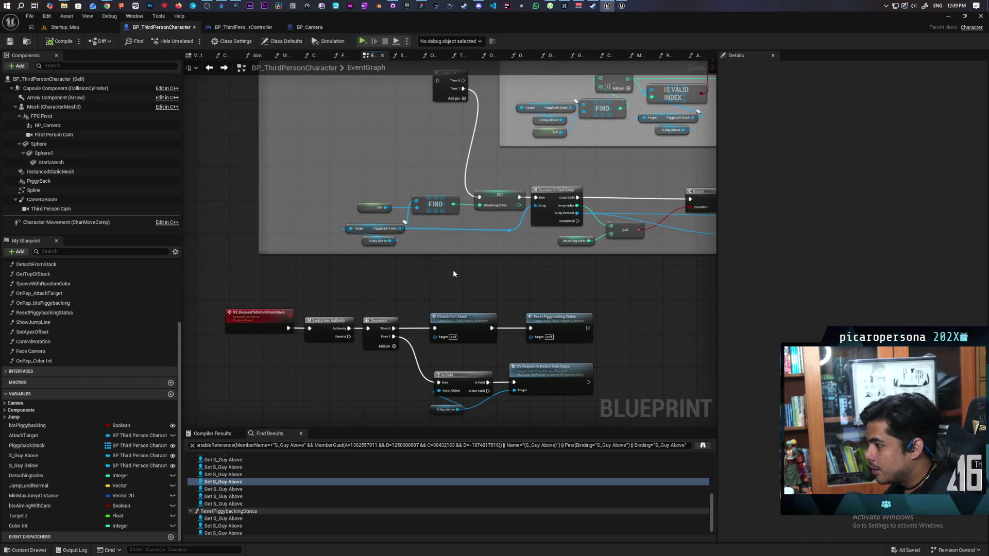
pyautogui.scroll(-1, 454, 273)
pyautogui.moveTo(309, 360); pyautogui.dragTo(392, 285)
pyautogui.scroll(1, 356, 323)
pyautogui.scroll(1, 500, 321)
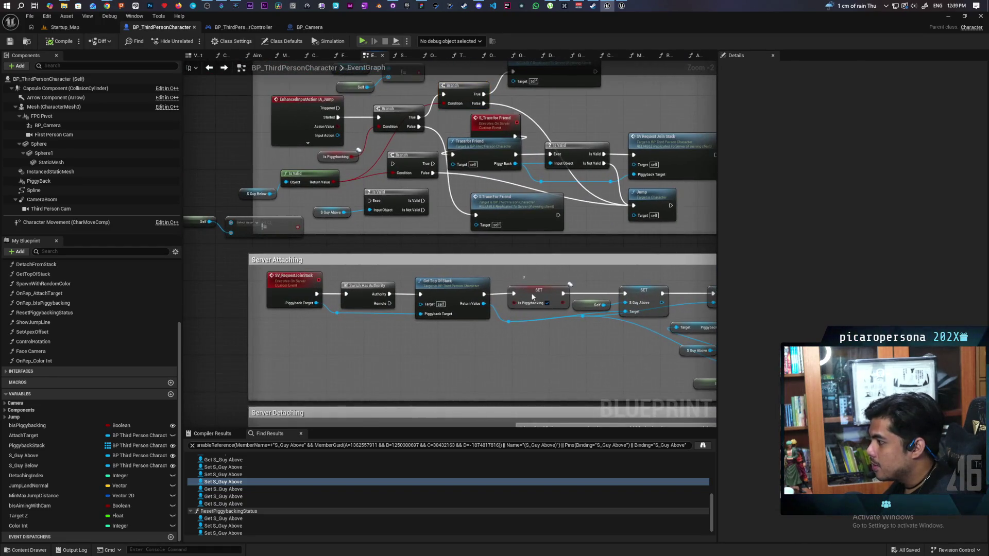
# - Widen the Server Attaching comment box and shift the SV_RequestJoinStack nodes to make room
pyautogui.click(532, 296)
pyautogui.scroll(2, 543, 343)
pyautogui.moveTo(534, 278); pyautogui.dragTo(528, 278)
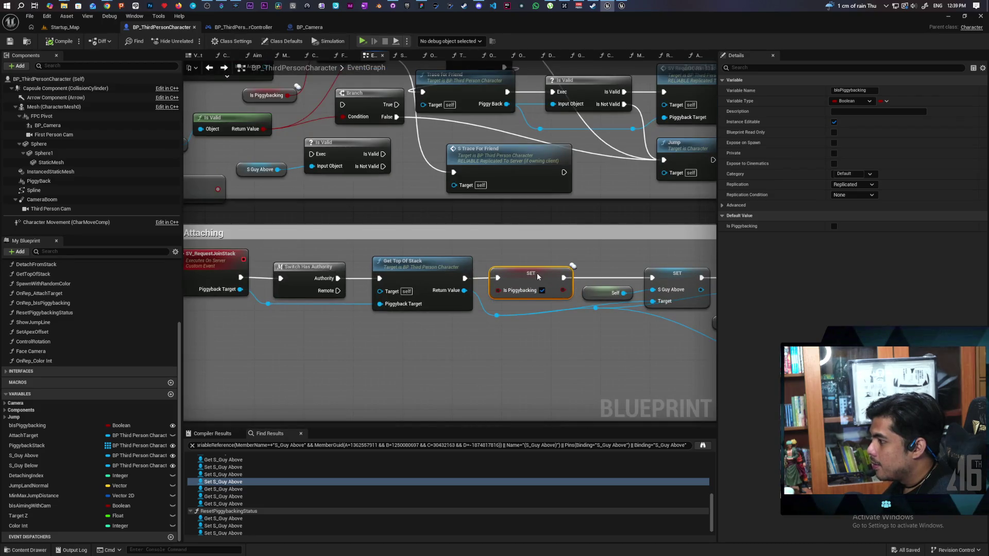
pyautogui.rightClick(487, 346)
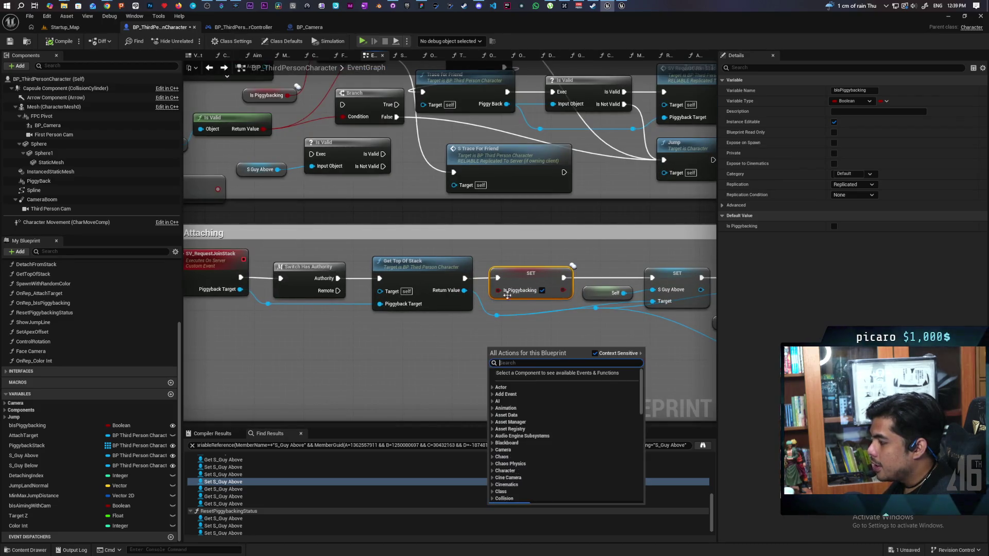
pyautogui.click(524, 321)
pyautogui.moveTo(584, 354)
pyautogui.mouseDown()
pyautogui.moveTo(206, 287)
pyautogui.moveTo(134, 287)
pyautogui.moveTo(407, 280)
pyautogui.moveTo(417, 297)
pyautogui.moveTo(529, 288)
pyautogui.mouseUp()
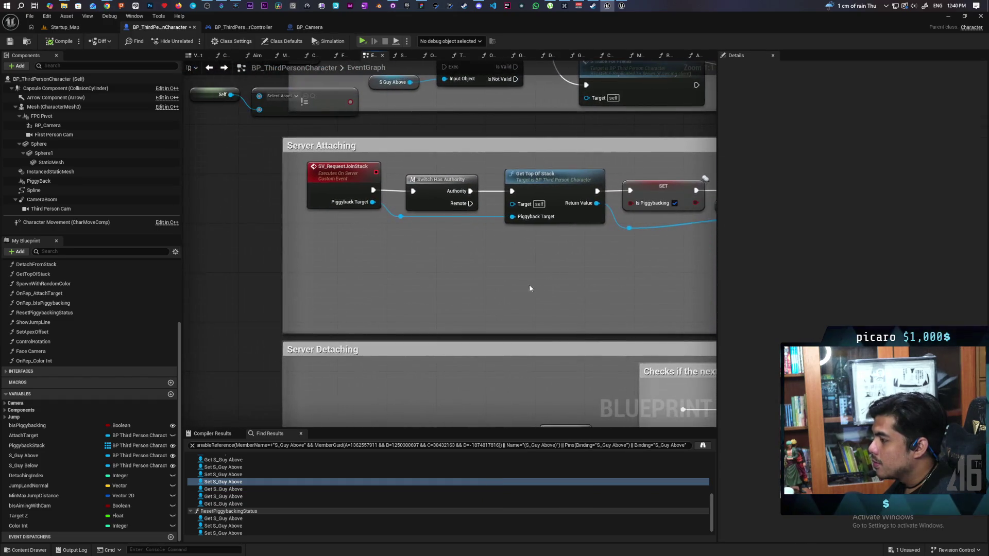
pyautogui.moveTo(283, 241); pyautogui.dragTo(215, 243)
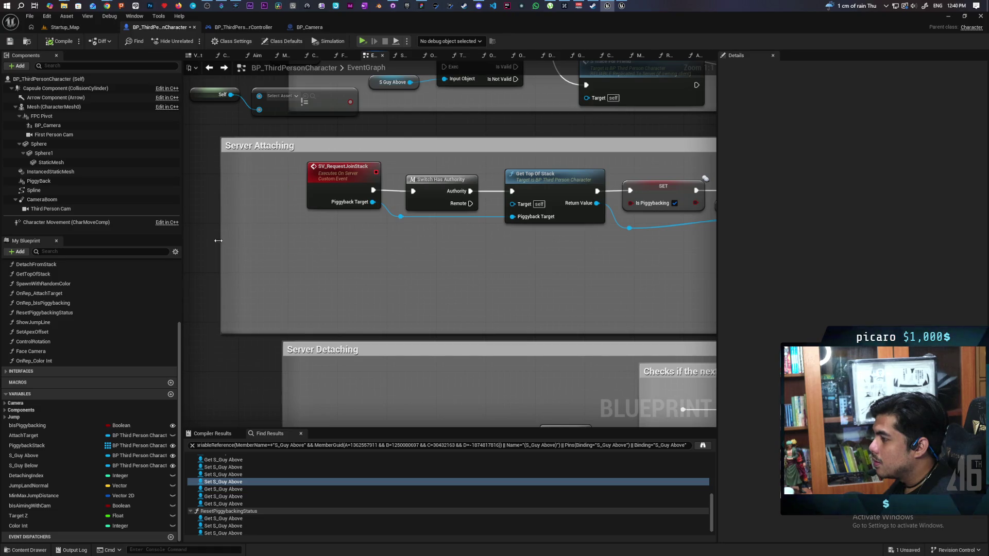
pyautogui.moveTo(269, 175); pyautogui.dragTo(611, 229)
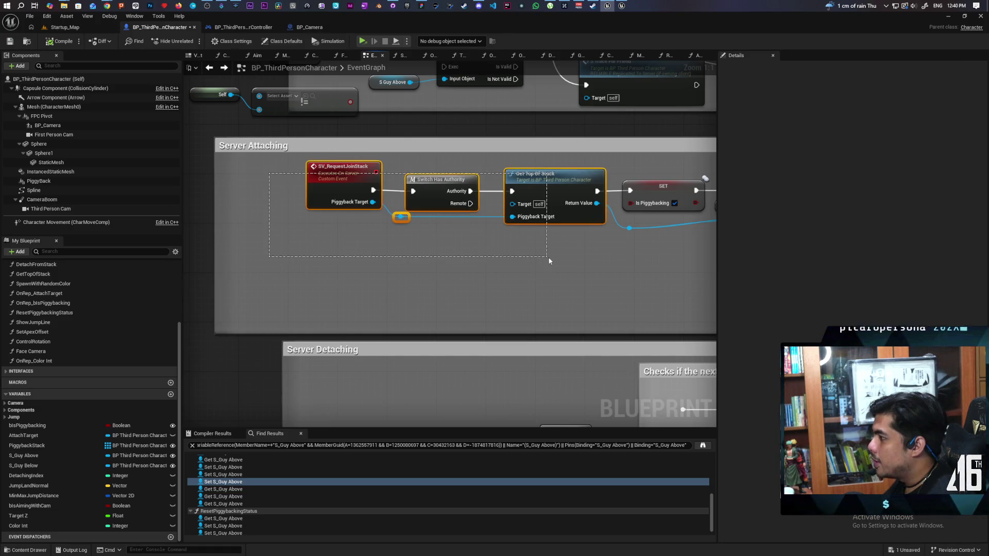
pyautogui.moveTo(548, 184)
pyautogui.mouseDown()
pyautogui.moveTo(480, 183)
pyautogui.moveTo(560, 263)
pyautogui.mouseUp()
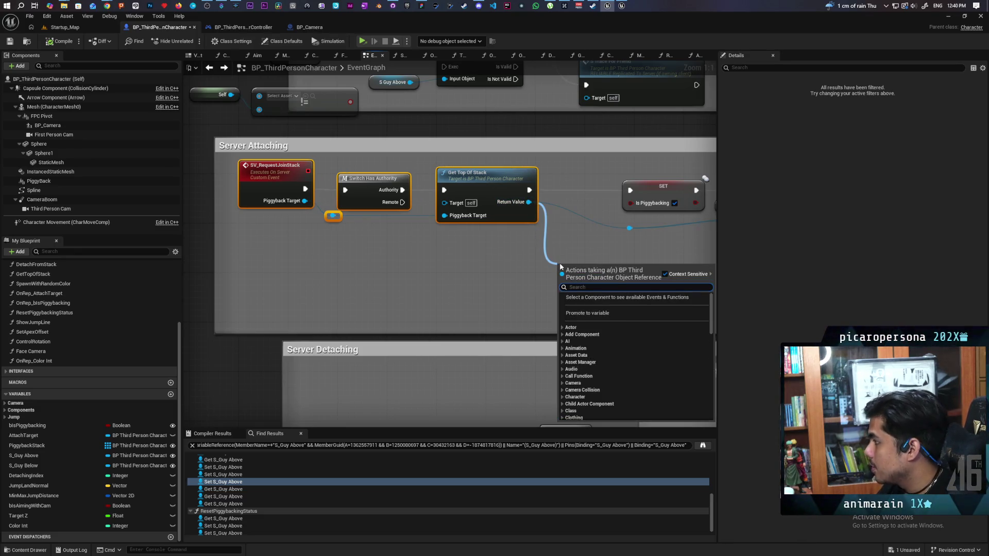
# - Add a SET Is Piggybacking node set to true beside Get Top Of Stack
pyautogui.write('is pi')
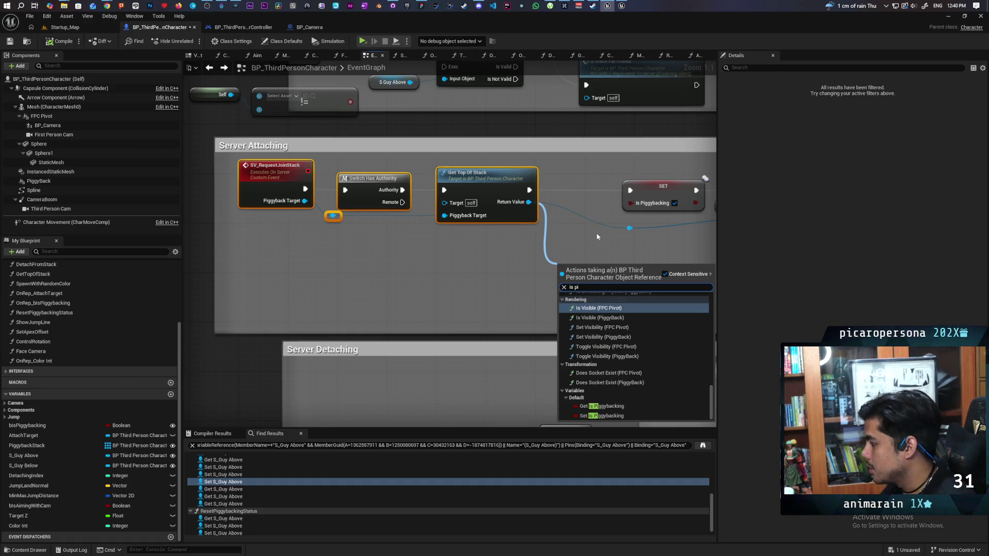
pyautogui.click(603, 415)
pyautogui.moveTo(612, 278)
pyautogui.mouseDown()
pyautogui.moveTo(586, 250)
pyautogui.moveTo(546, 268)
pyautogui.mouseUp()
pyautogui.click(542, 271)
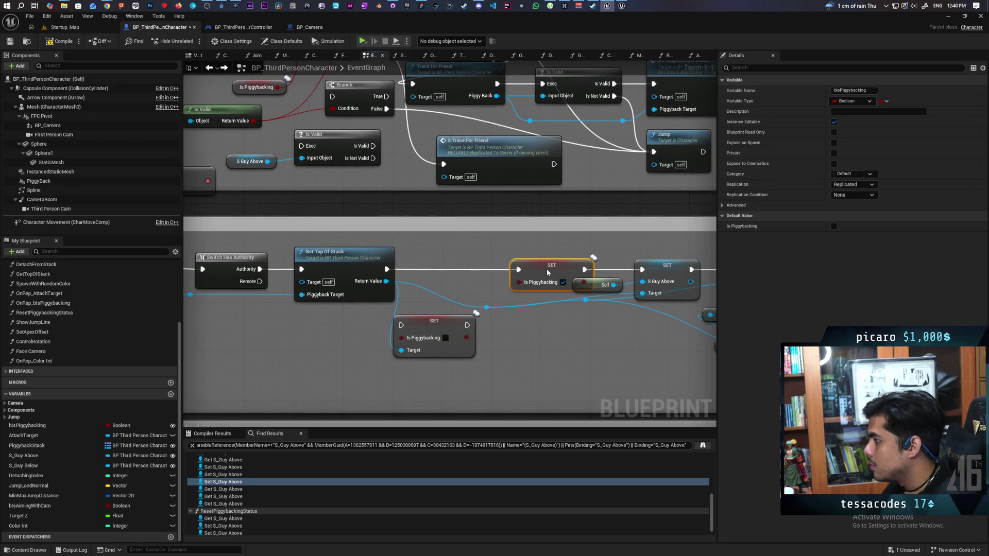
pyautogui.click(446, 337)
pyautogui.moveTo(442, 332); pyautogui.dragTo(459, 270)
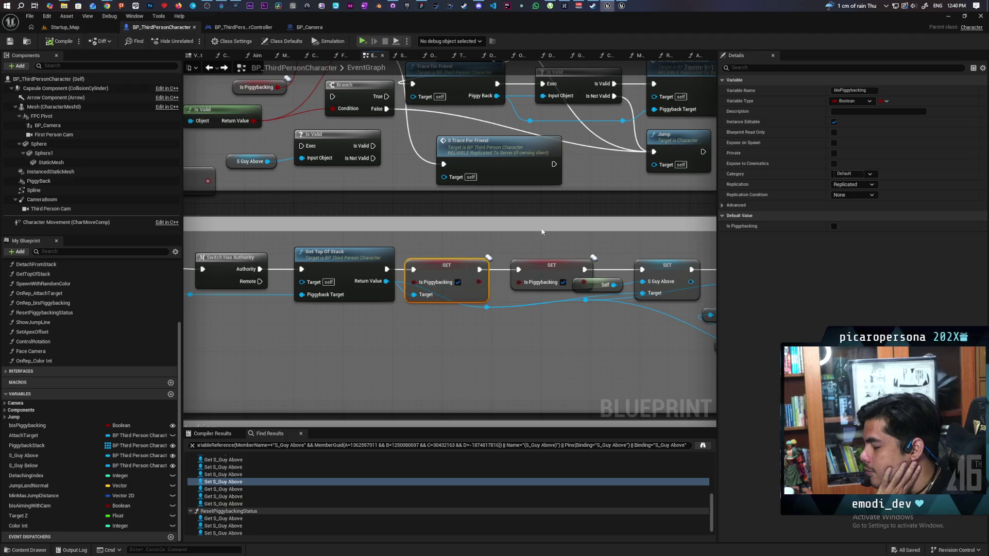
pyautogui.moveTo(459, 379); pyautogui.dragTo(386, 258)
pyautogui.scroll(-4, 384, 271)
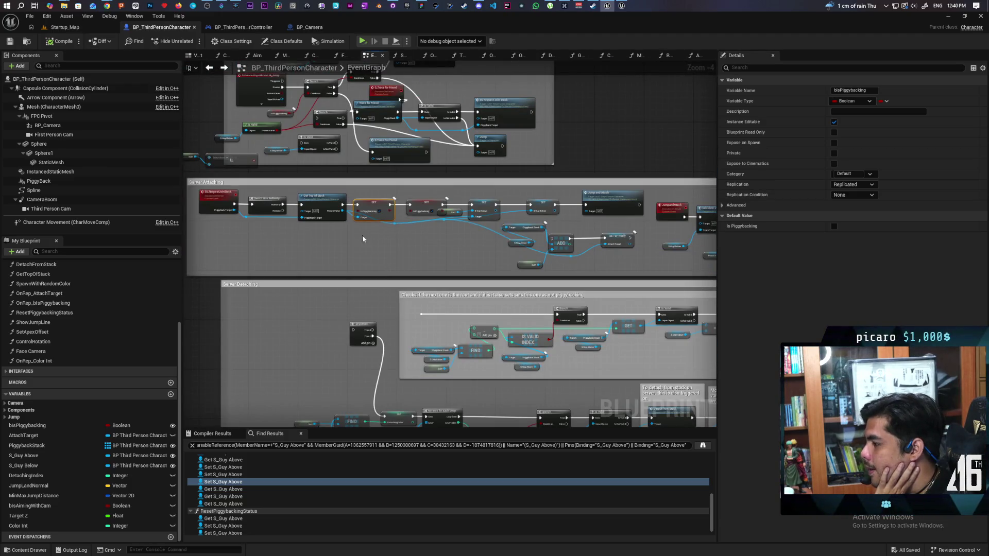
# - Locate the SV_RequestToDetachFromStack event and briefly inspect the DetachFromStack function
pyautogui.moveTo(411, 263); pyautogui.dragTo(389, 199)
pyautogui.moveTo(374, 255); pyautogui.dragTo(399, 203)
pyautogui.scroll(3, 364, 268)
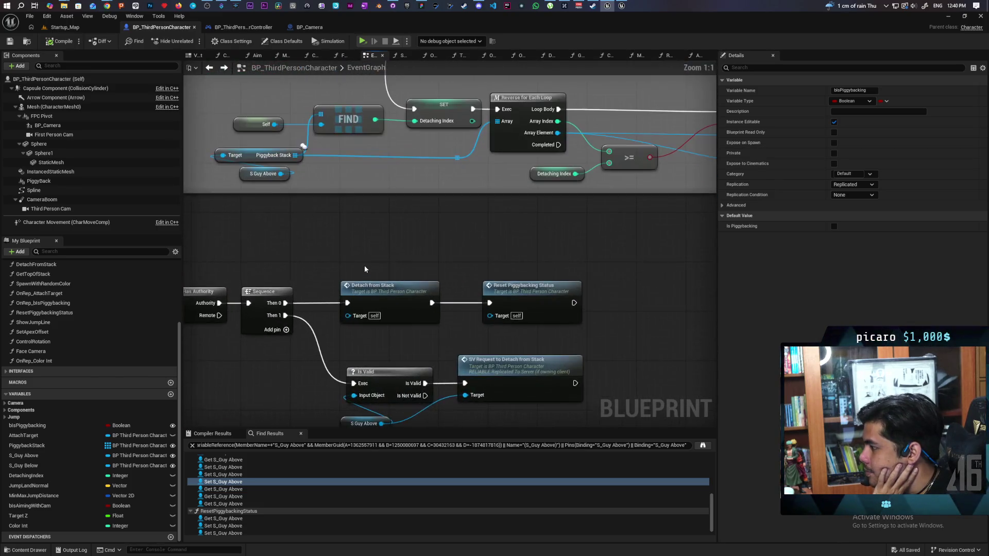
pyautogui.moveTo(373, 256)
pyautogui.mouseDown()
pyautogui.moveTo(521, 227)
pyautogui.moveTo(430, 225)
pyautogui.mouseUp()
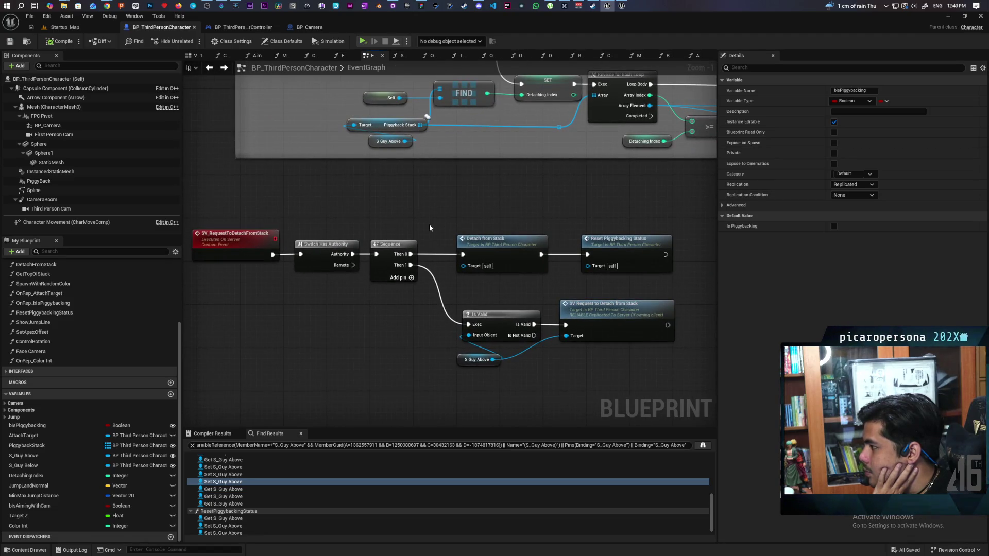
pyautogui.doubleClick(487, 250)
pyautogui.moveTo(474, 270)
pyautogui.mouseDown()
pyautogui.moveTo(463, 282)
pyautogui.moveTo(373, 287)
pyautogui.moveTo(512, 289)
pyautogui.moveTo(488, 307)
pyautogui.moveTo(330, 315)
pyautogui.mouseUp()
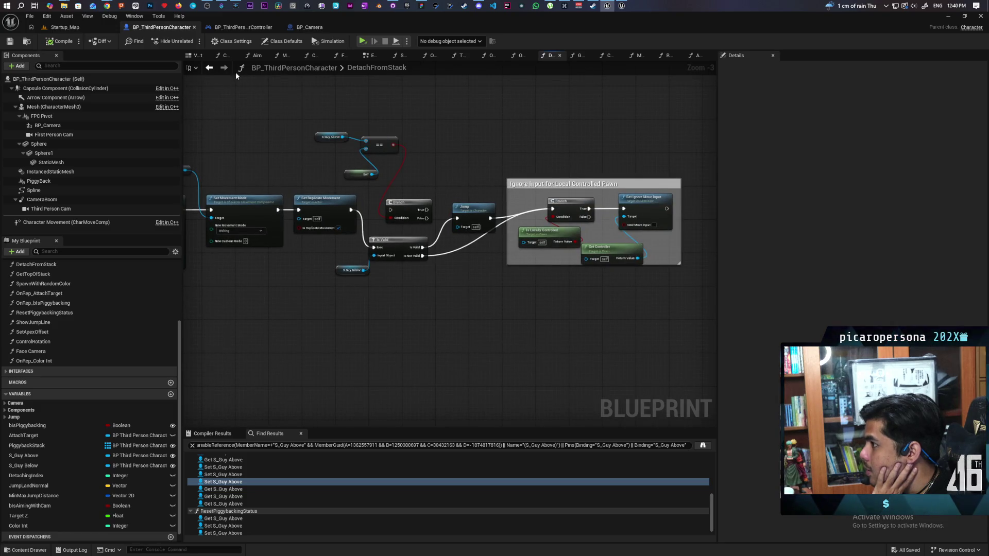
pyautogui.click(210, 68)
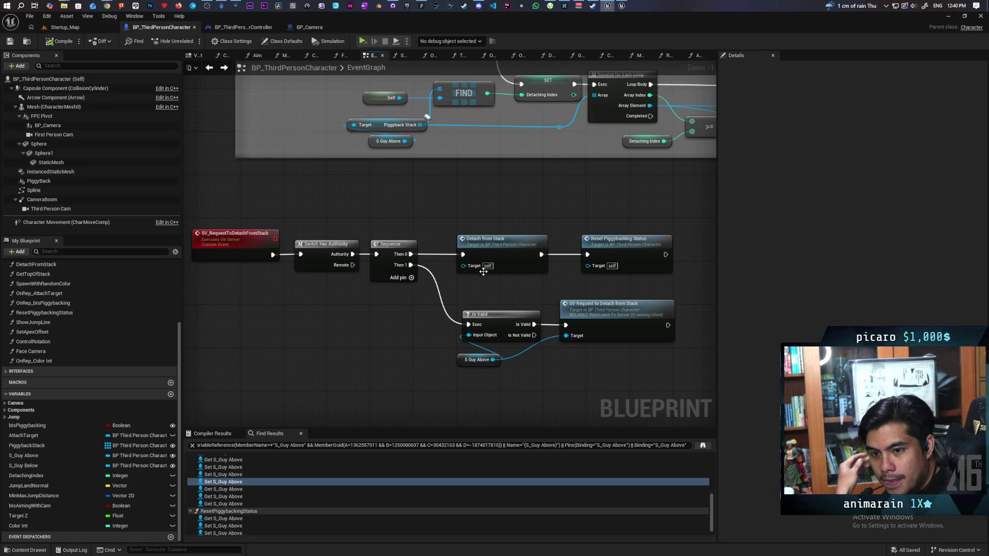
# - Move DetachFromStack's loose Branch beside the == node, then return to the EventGraph
pyautogui.doubleClick(461, 269)
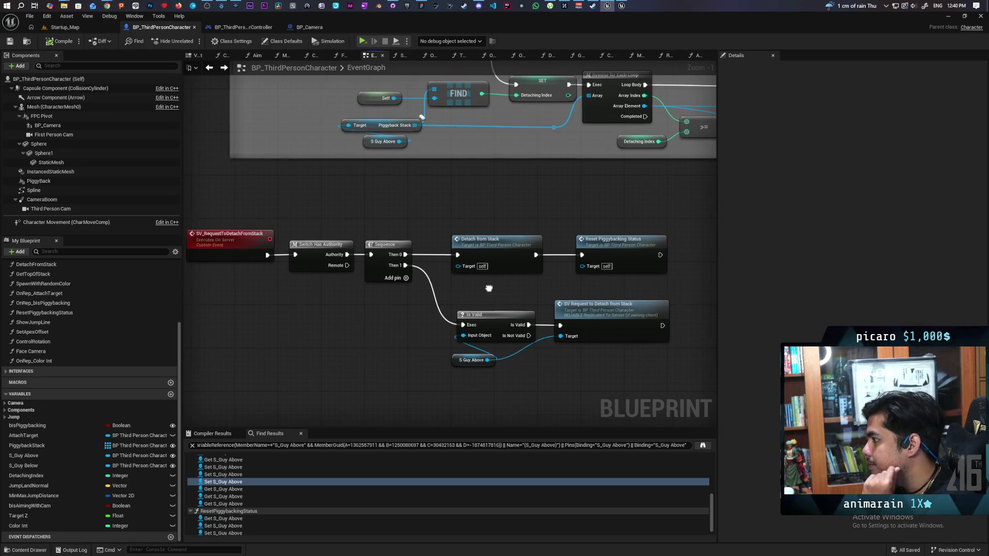
pyautogui.moveTo(461, 268)
pyautogui.mouseDown()
pyautogui.moveTo(580, 282)
pyautogui.moveTo(639, 276)
pyautogui.moveTo(408, 282)
pyautogui.moveTo(589, 287)
pyautogui.moveTo(438, 290)
pyautogui.moveTo(279, 282)
pyautogui.mouseUp()
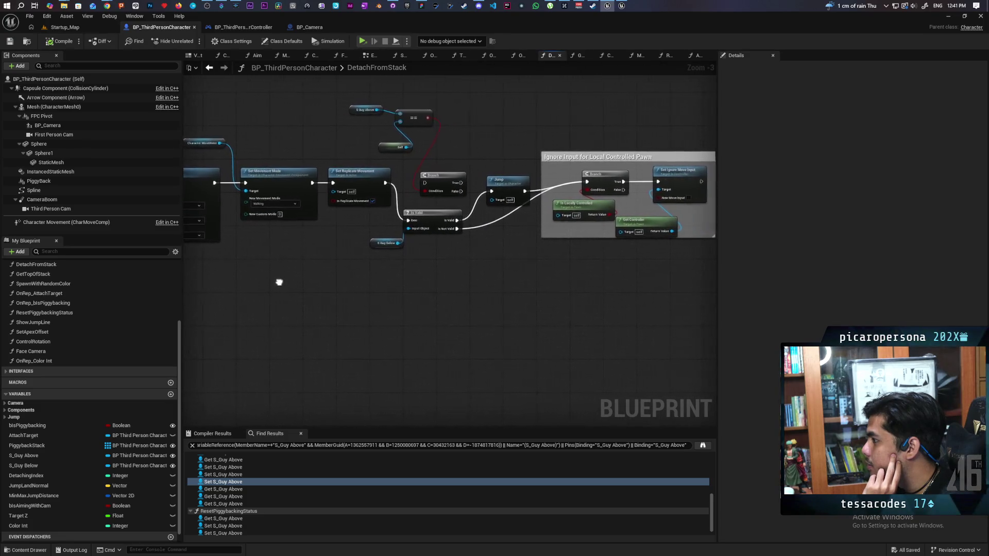
pyautogui.scroll(2, 370, 267)
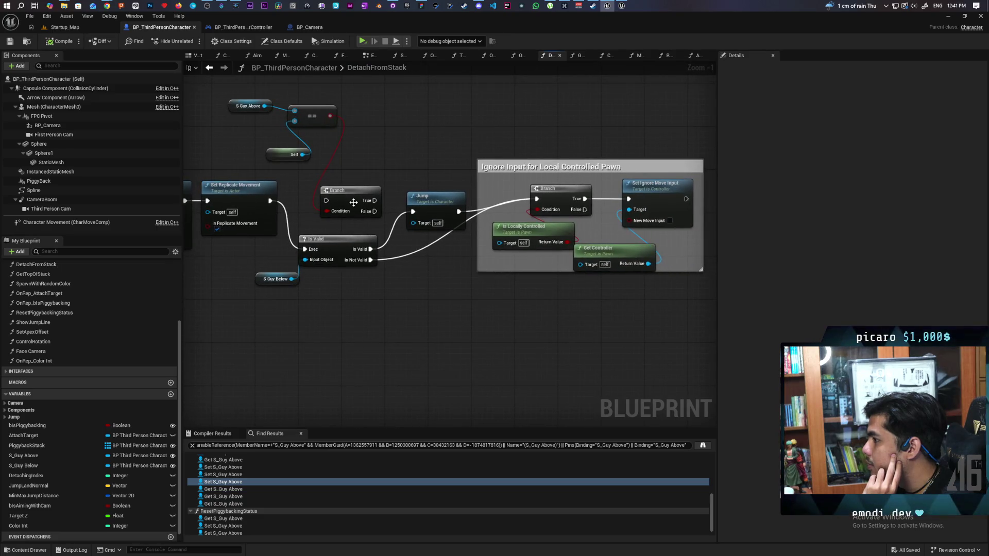
pyautogui.moveTo(353, 202); pyautogui.dragTo(386, 118)
pyautogui.moveTo(277, 159); pyautogui.dragTo(244, 142)
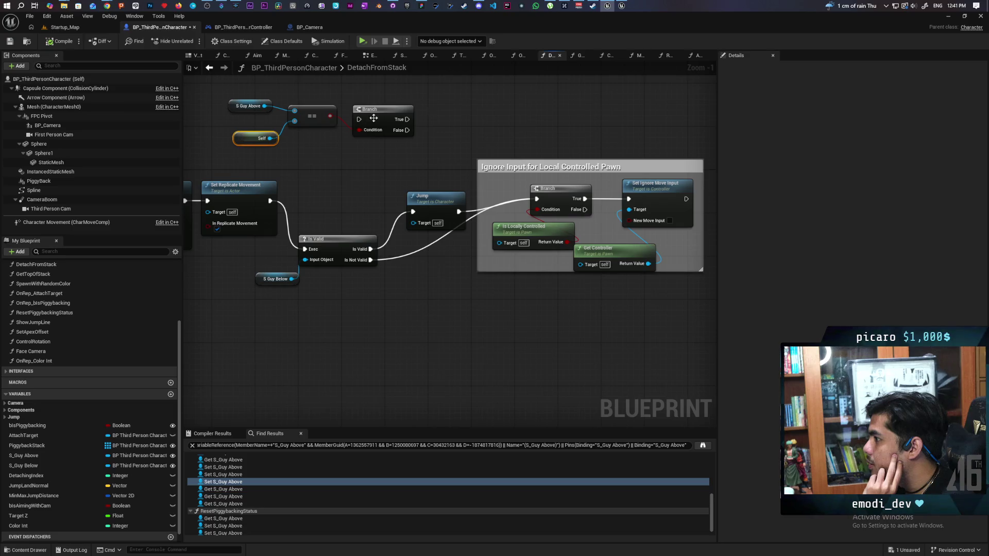
pyautogui.moveTo(373, 118); pyautogui.dragTo(387, 96)
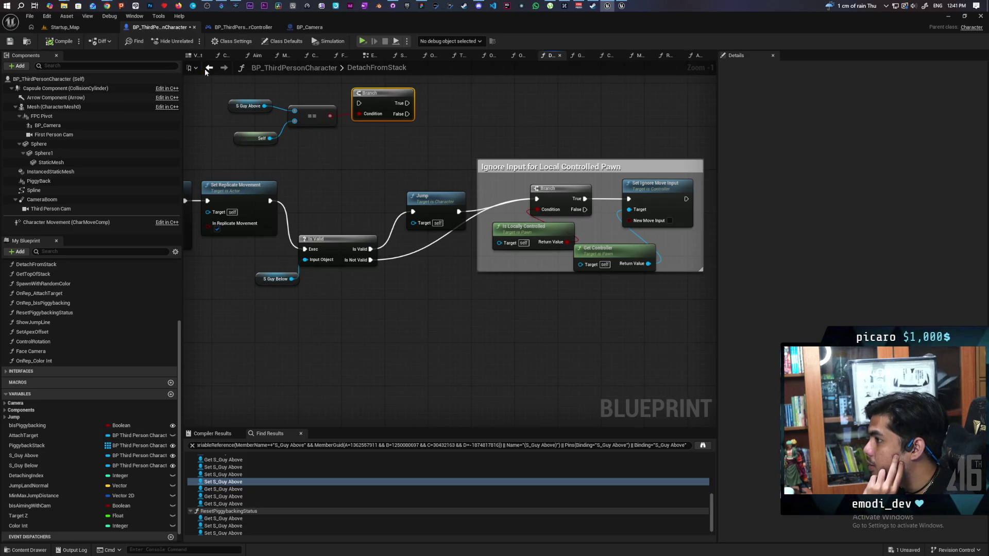
pyautogui.click(209, 67)
pyautogui.moveTo(420, 324); pyautogui.dragTo(328, 314)
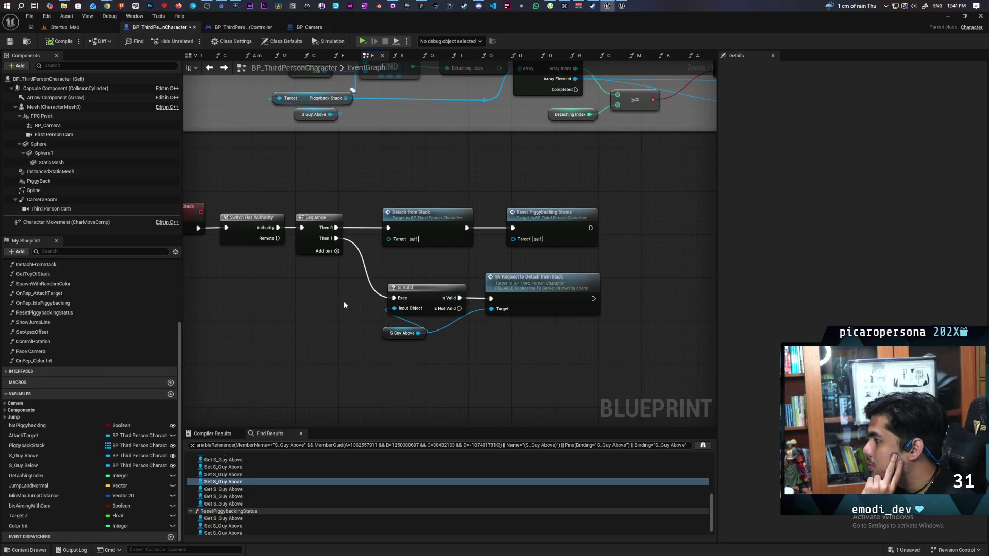
# - Find all references to bIsPiggybacking by class member from the SET Is Piggybacking node
pyautogui.moveTo(311, 293)
pyautogui.mouseDown()
pyautogui.moveTo(490, 282)
pyautogui.moveTo(448, 326)
pyautogui.moveTo(218, 357)
pyautogui.moveTo(501, 316)
pyautogui.moveTo(480, 381)
pyautogui.moveTo(504, 280)
pyautogui.moveTo(391, 393)
pyautogui.moveTo(366, 393)
pyautogui.moveTo(457, 311)
pyautogui.mouseUp()
pyautogui.scroll(-3, 448, 326)
pyautogui.scroll(-1, 477, 318)
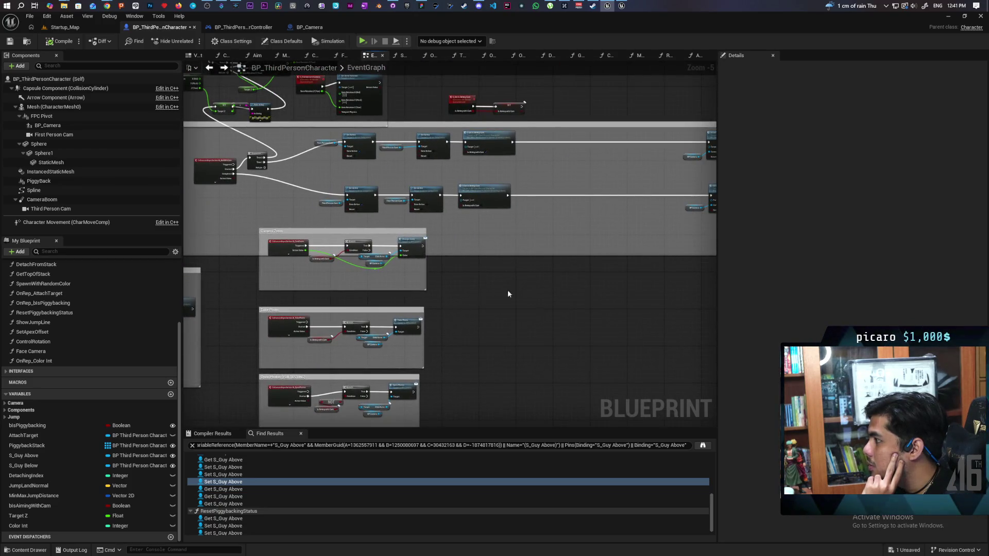
pyautogui.scroll(4, 422, 242)
pyautogui.scroll(-3, 423, 245)
pyautogui.moveTo(424, 246)
pyautogui.mouseDown()
pyautogui.moveTo(366, 275)
pyautogui.moveTo(400, 225)
pyautogui.moveTo(402, 191)
pyautogui.mouseUp()
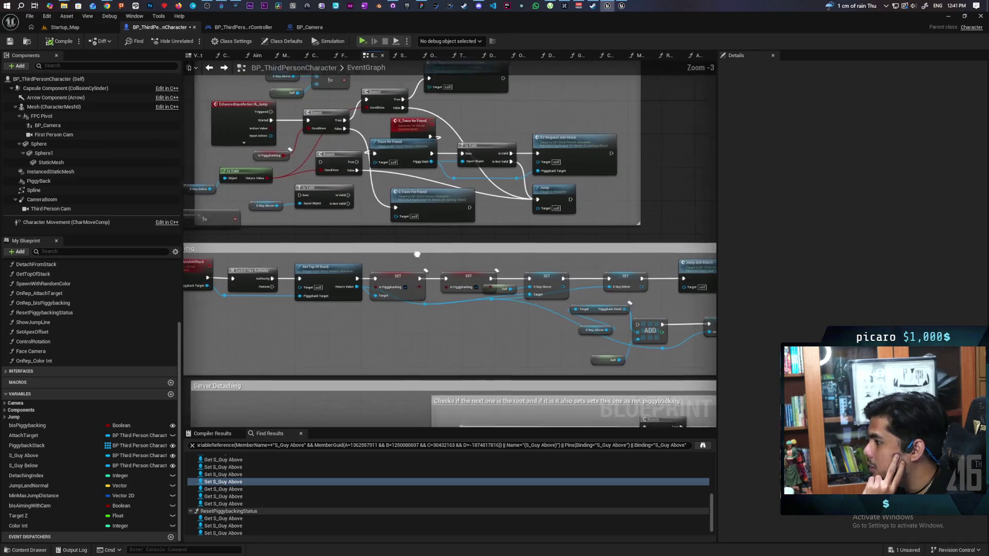
pyautogui.scroll(4, 403, 222)
pyautogui.rightClick(403, 223)
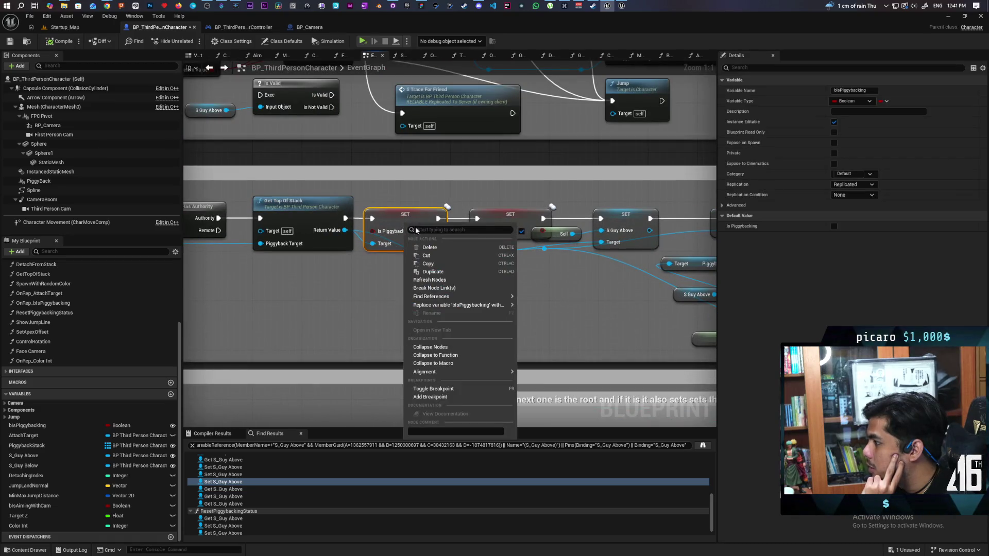
pyautogui.moveTo(453, 297)
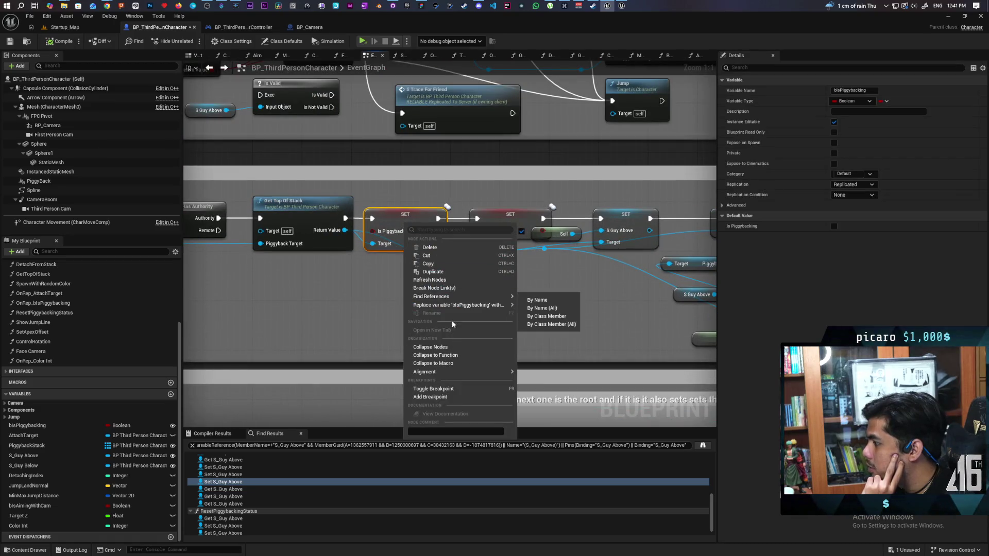
pyautogui.click(549, 318)
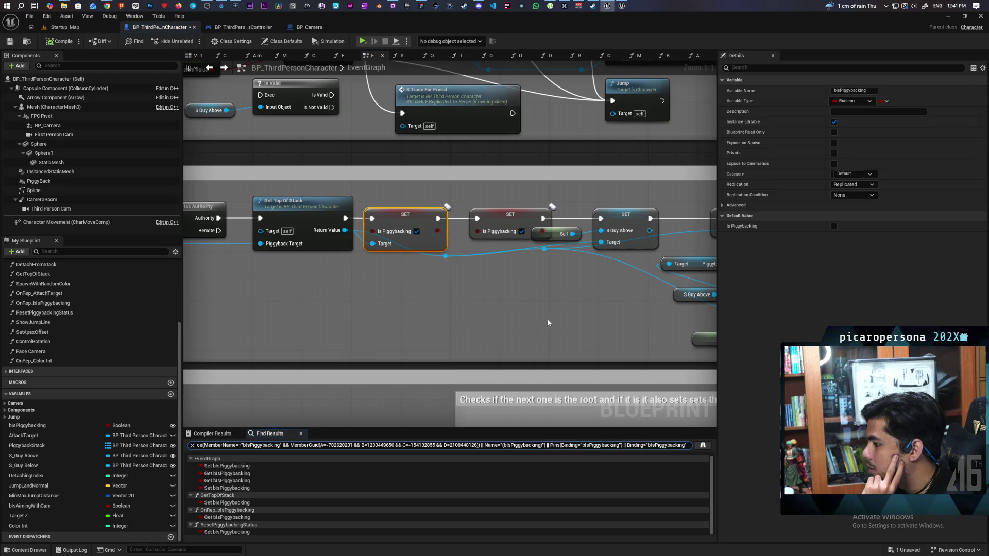
# - Step through each bIsPiggybacking result: EventGraph setters, GetTopOfStack, OnRep_bIsPiggybacking and ResetPiggybackingStatus
pyautogui.doubleClick(229, 466)
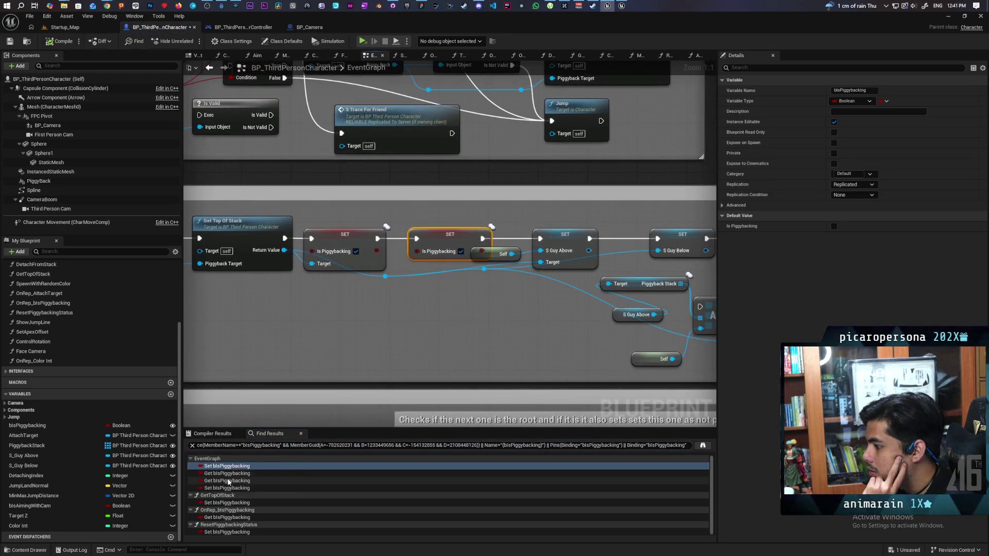
pyautogui.doubleClick(227, 488)
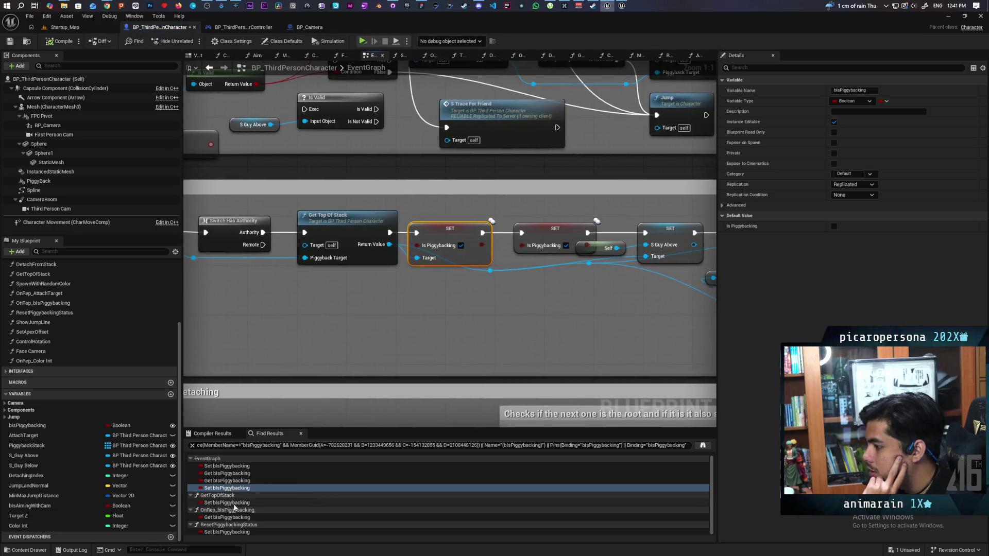
pyautogui.doubleClick(233, 503)
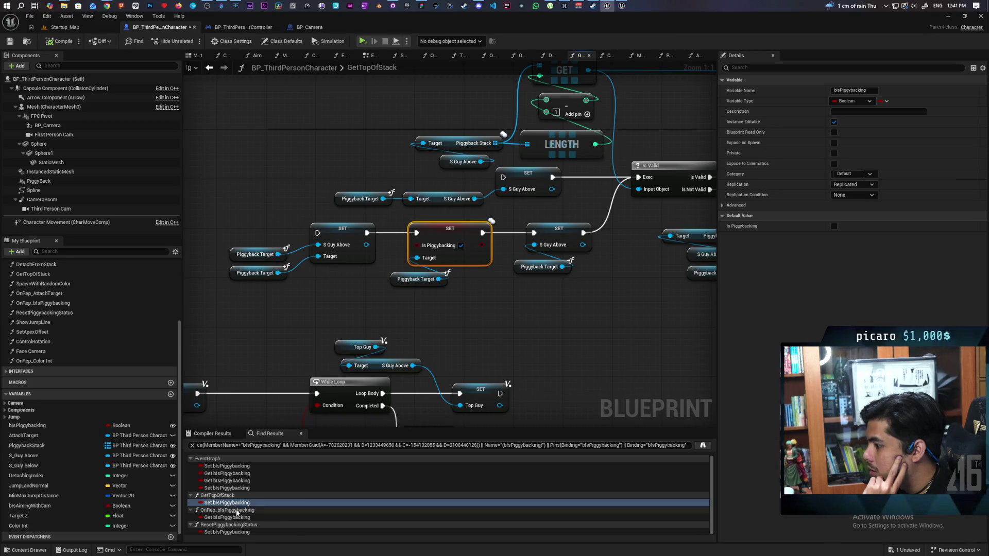
pyautogui.doubleClick(232, 519)
pyautogui.doubleClick(229, 532)
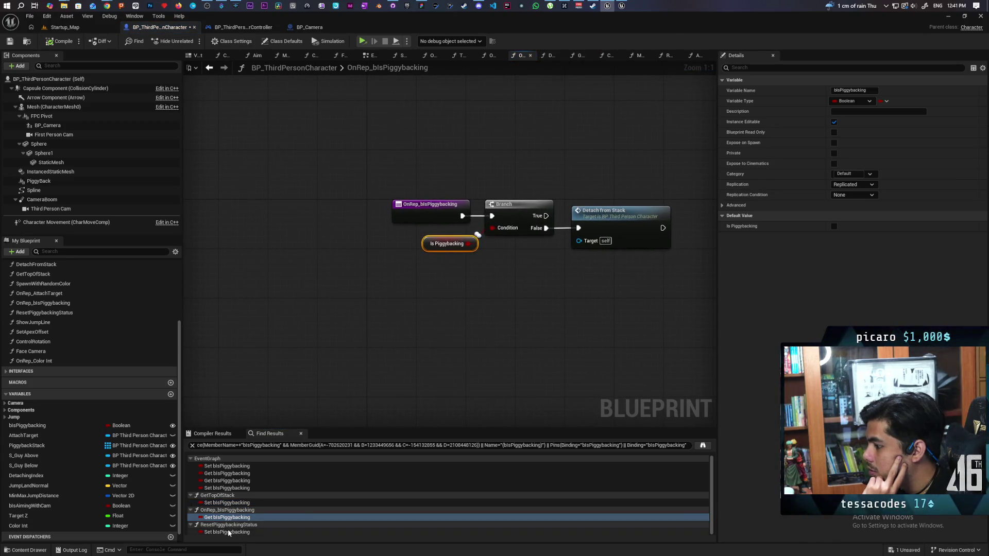
pyautogui.moveTo(483, 350)
pyautogui.mouseDown()
pyautogui.moveTo(379, 294)
pyautogui.moveTo(361, 323)
pyautogui.mouseUp()
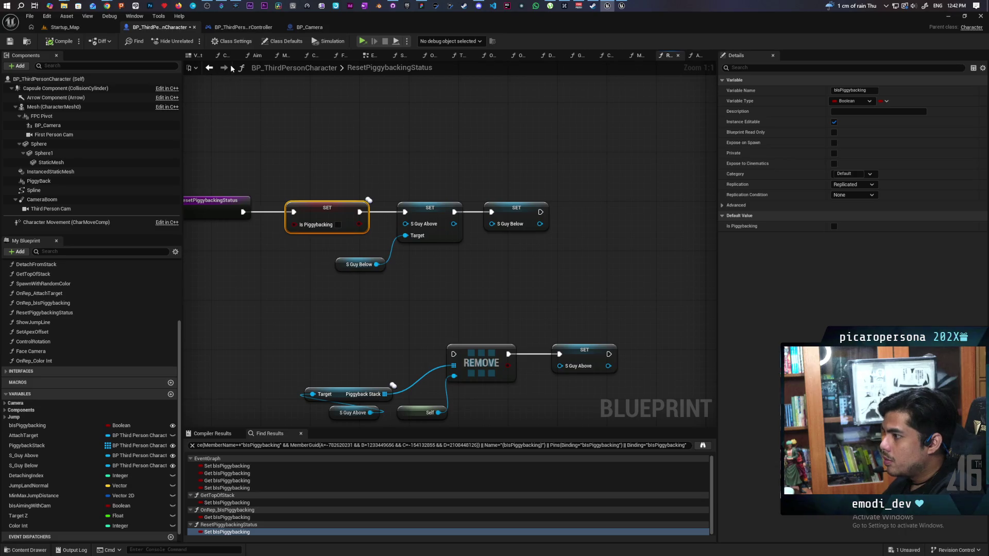
# - Return to the EventGraph and locate the Reset Piggybacking Status node in the detach chain
pyautogui.click(209, 67)
pyautogui.click(209, 68)
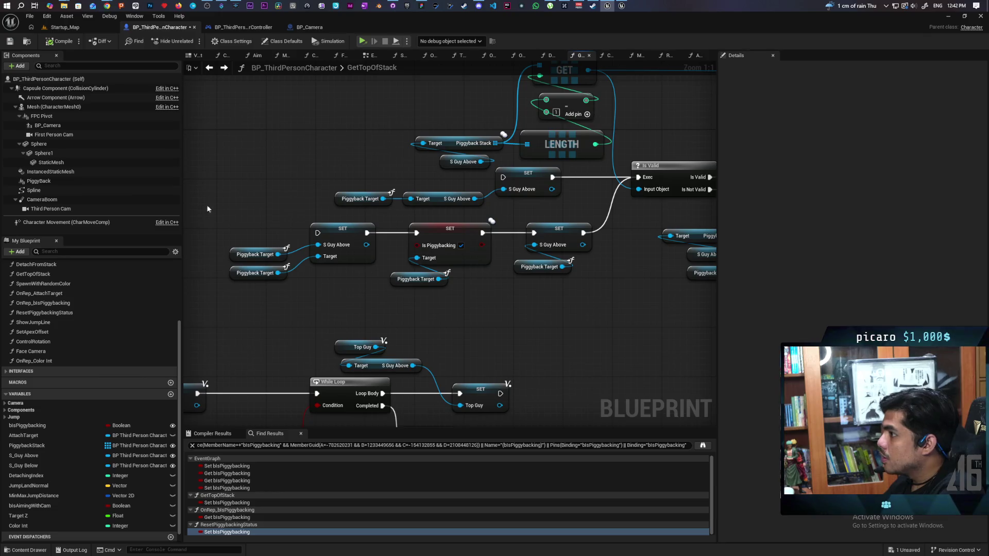
pyautogui.scroll(3, 66, 272)
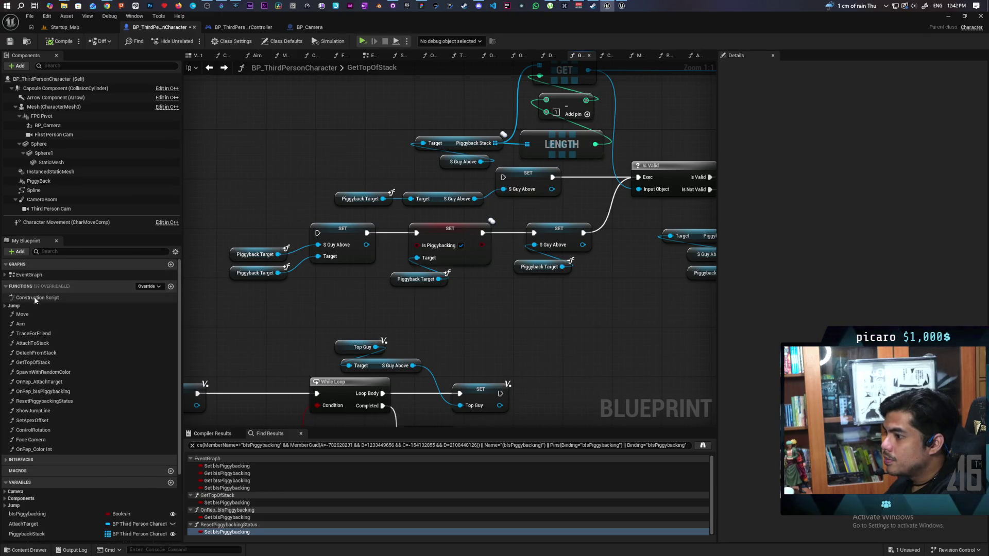
pyautogui.doubleClick(38, 276)
pyautogui.scroll(-10, 482, 261)
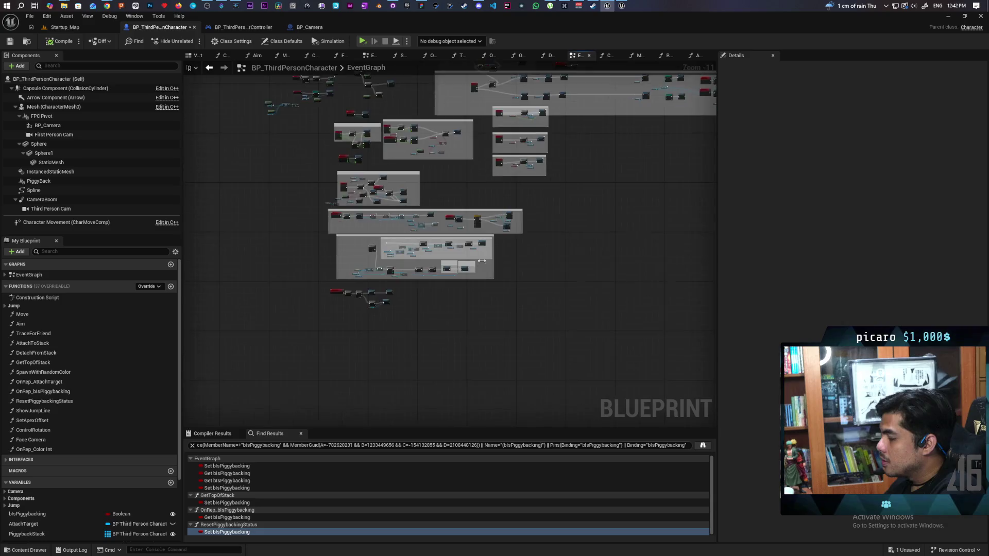
pyautogui.scroll(10, 481, 261)
pyautogui.moveTo(523, 229); pyautogui.dragTo(451, 284)
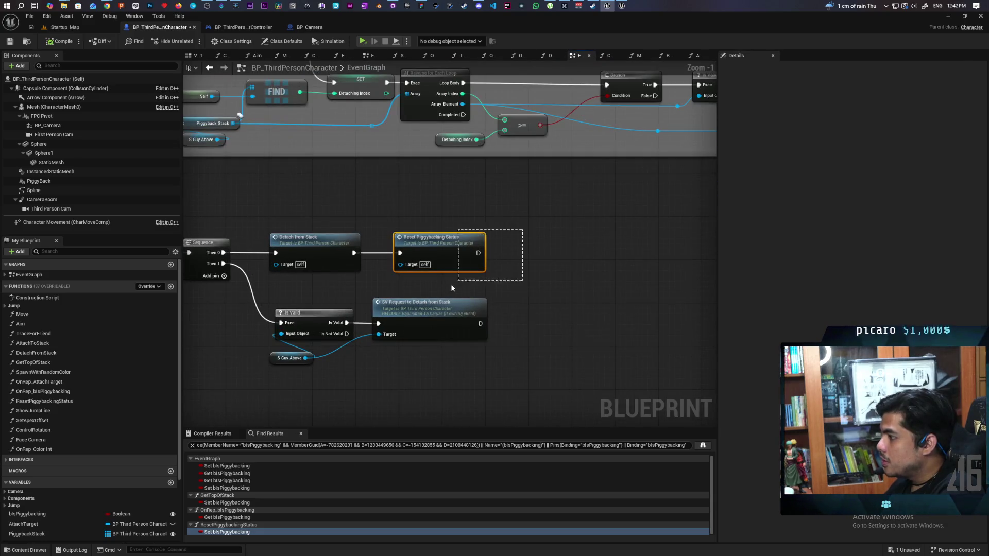
pyautogui.scroll(-2, 373, 298)
pyautogui.moveTo(329, 285)
pyautogui.mouseDown()
pyautogui.moveTo(367, 259)
pyautogui.moveTo(509, 257)
pyautogui.moveTo(315, 328)
pyautogui.moveTo(506, 261)
pyautogui.moveTo(512, 248)
pyautogui.mouseUp()
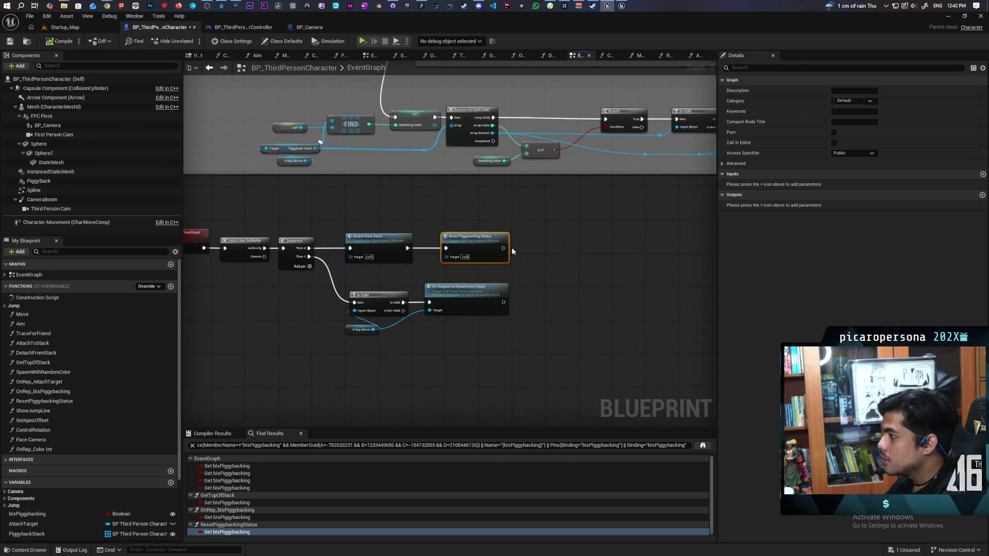
# - Find all references to ResetPiggybackingStatus and jump to its second EventGraph call
pyautogui.rightClick(493, 252)
pyautogui.moveTo(537, 333)
pyautogui.click(592, 353)
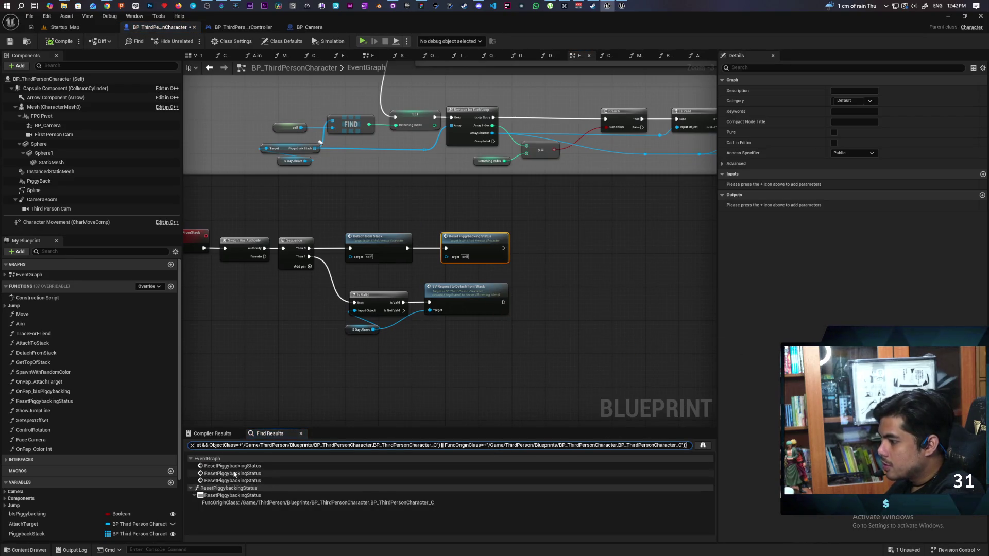
pyautogui.click(233, 473)
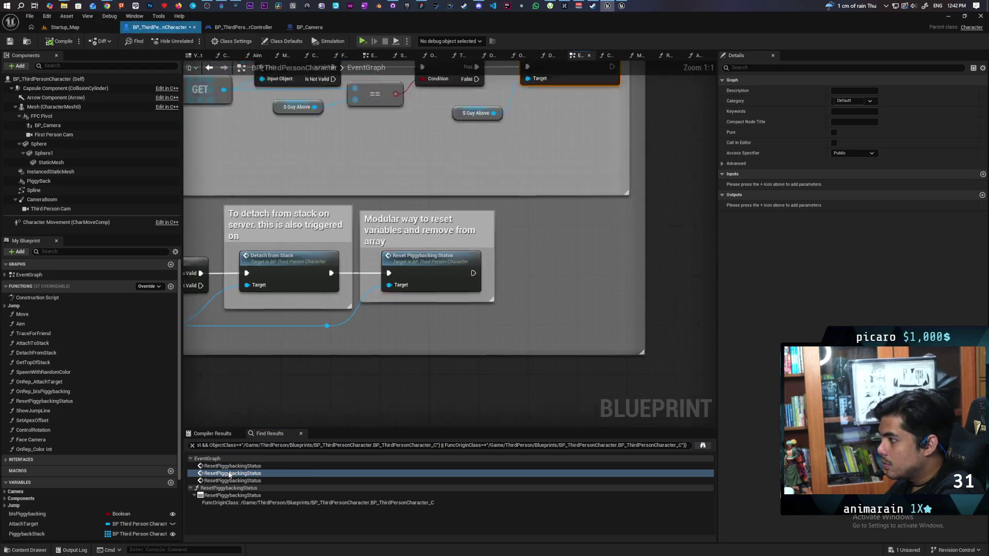
pyautogui.scroll(-5, 454, 320)
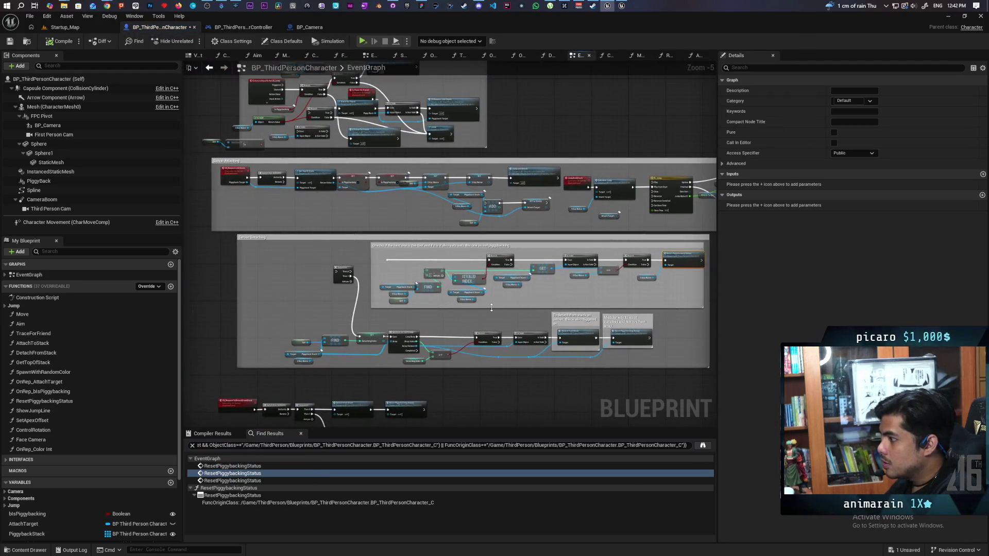
pyautogui.scroll(5, 492, 307)
# - Inspect the Is Valid and server detach nodes, then open the ResetPiggybackingStatus function graph
pyautogui.moveTo(488, 263)
pyautogui.mouseDown()
pyautogui.moveTo(521, 283)
pyautogui.moveTo(543, 271)
pyautogui.mouseUp()
pyautogui.click(650, 256)
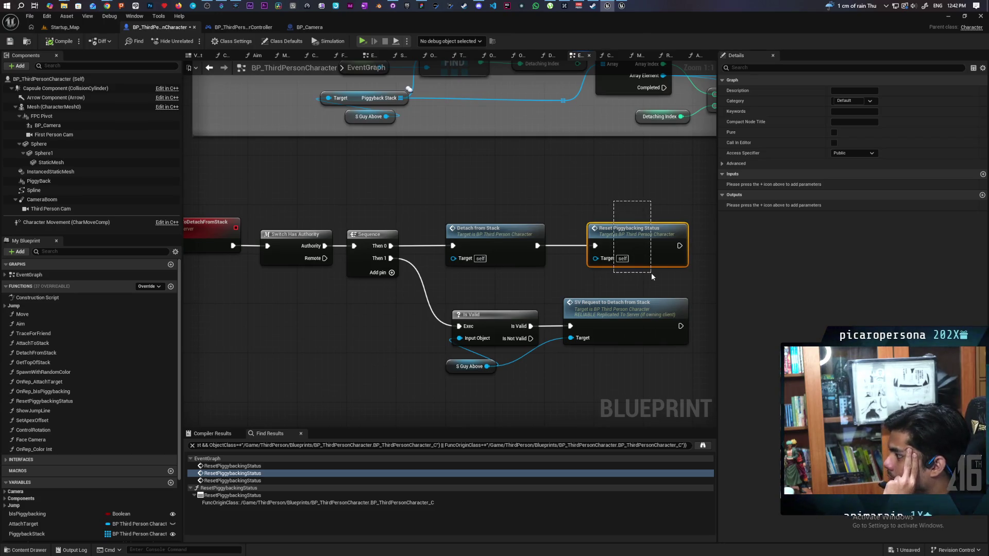
pyautogui.scroll(1, 651, 273)
pyautogui.scroll(-1, 445, 241)
pyautogui.moveTo(546, 271); pyautogui.dragTo(494, 273)
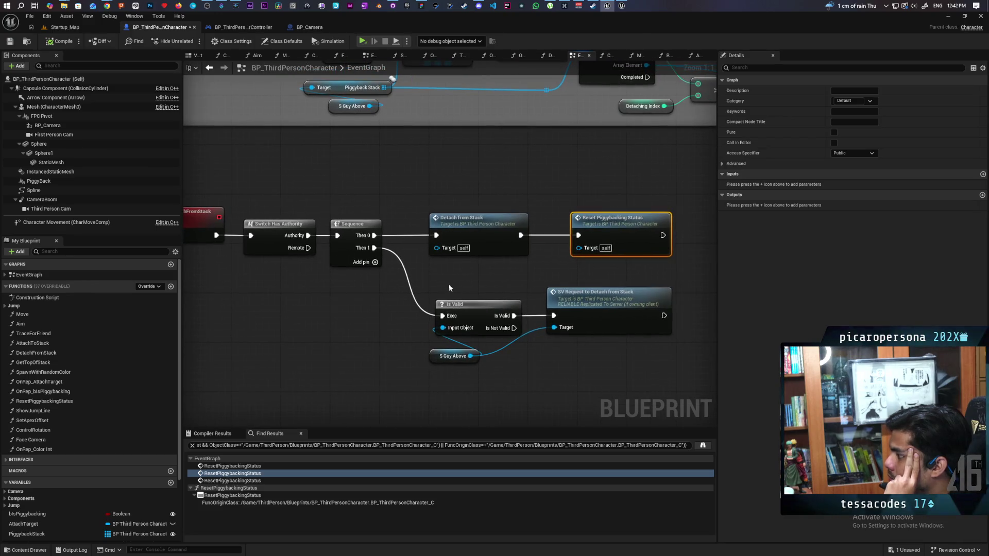
pyautogui.moveTo(449, 289); pyautogui.dragTo(598, 376)
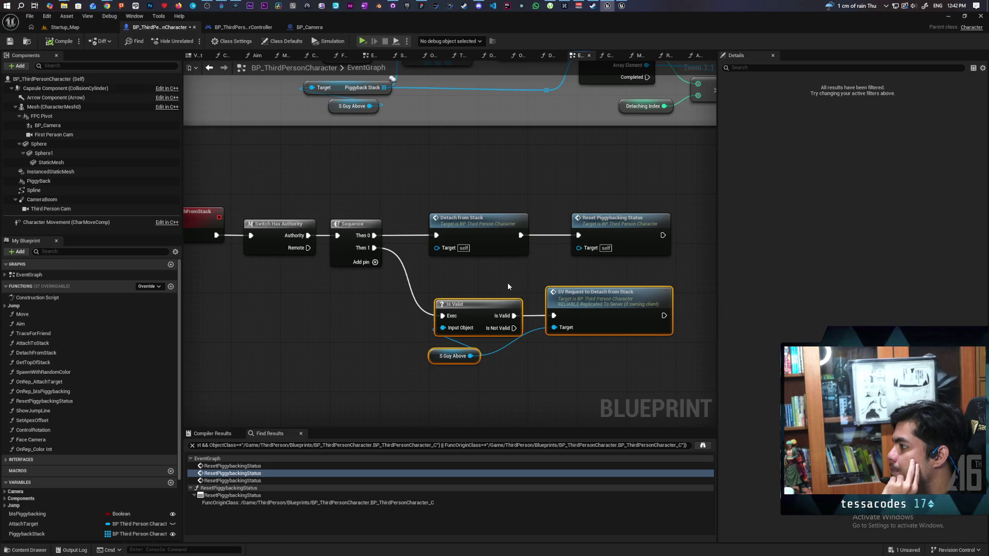
pyautogui.moveTo(507, 286); pyautogui.dragTo(412, 294)
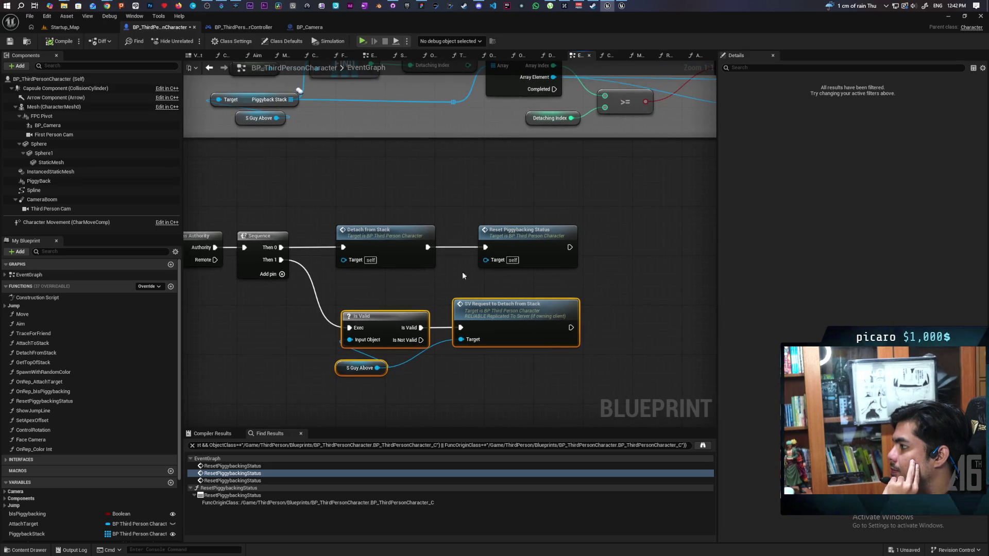
pyautogui.doubleClick(521, 247)
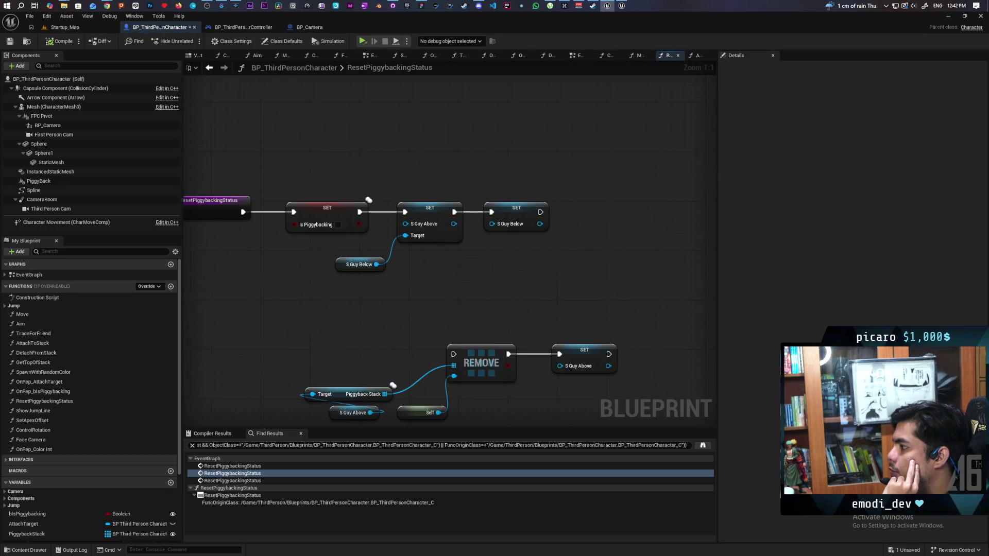
# - Move the SET S Guy Below node right to make room in the function graph
pyautogui.moveTo(519, 303)
pyautogui.mouseDown()
pyautogui.moveTo(480, 296)
pyautogui.moveTo(446, 311)
pyautogui.mouseUp()
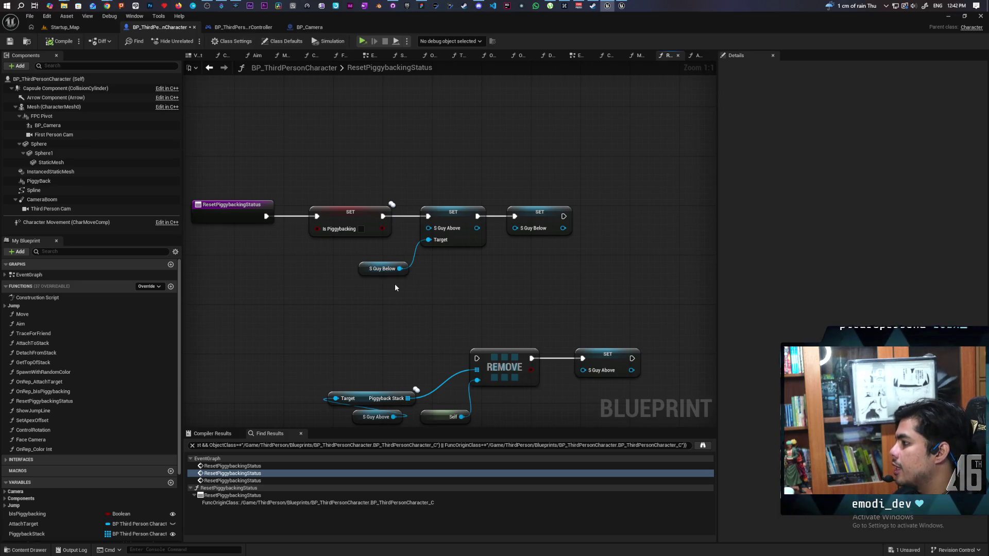
pyautogui.moveTo(440, 191); pyautogui.dragTo(527, 272)
pyautogui.click(457, 277)
pyautogui.moveTo(458, 277); pyautogui.dragTo(403, 289)
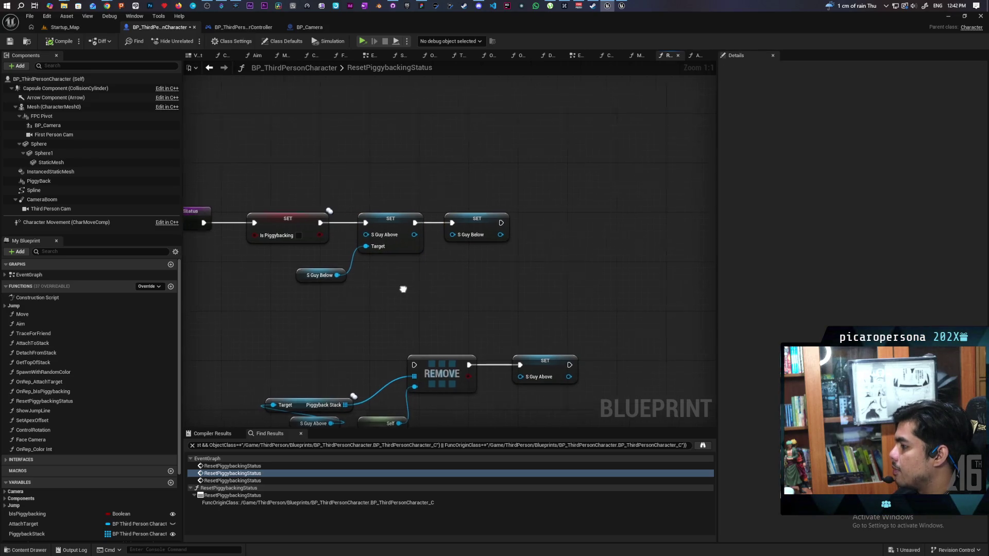
pyautogui.moveTo(471, 227); pyautogui.dragTo(612, 228)
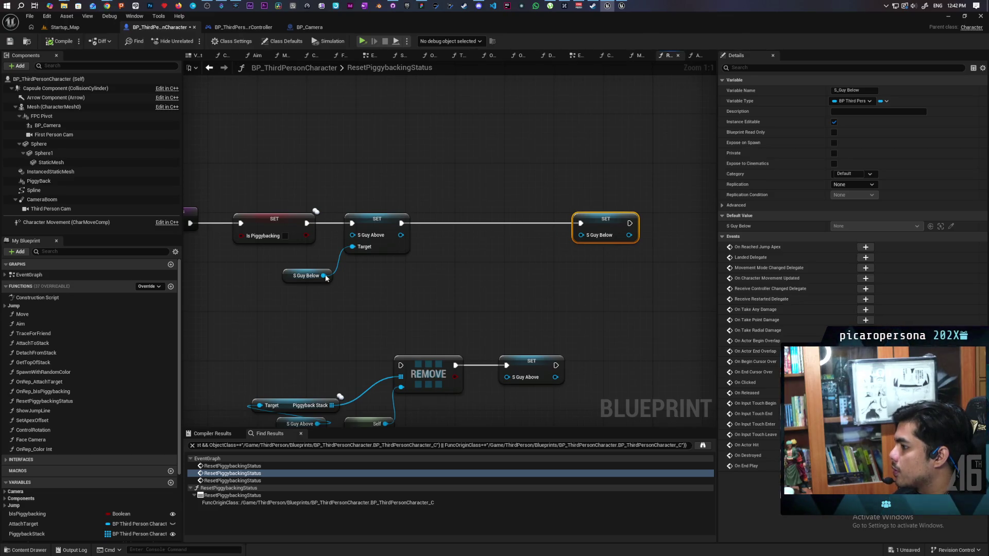
# - Add Get S Guy Below with an Is Valid check, routing SET S Guy Below through its Is Valid output
pyautogui.moveTo(323, 276)
pyautogui.mouseDown()
pyautogui.moveTo(425, 295)
pyautogui.moveTo(405, 295)
pyautogui.mouseUp()
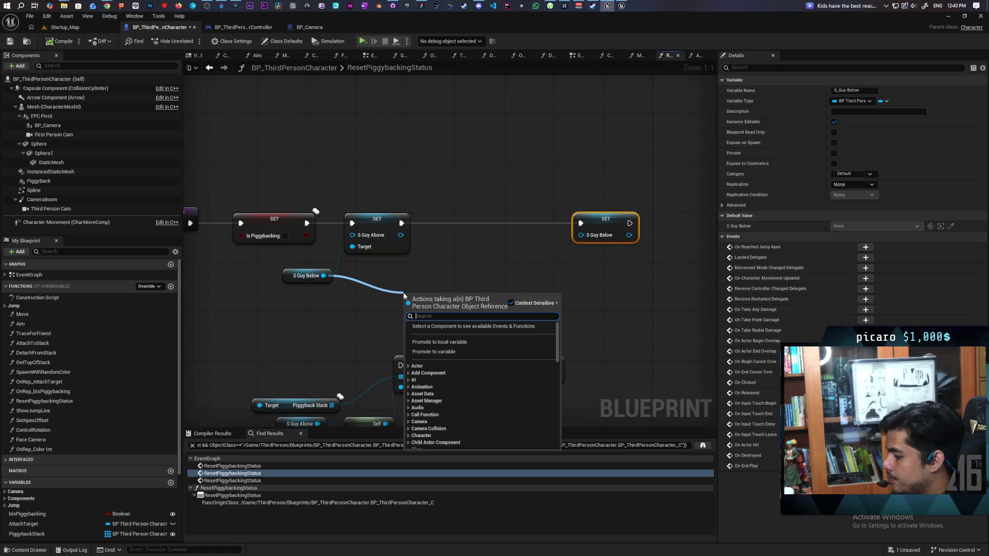
pyautogui.write('get')
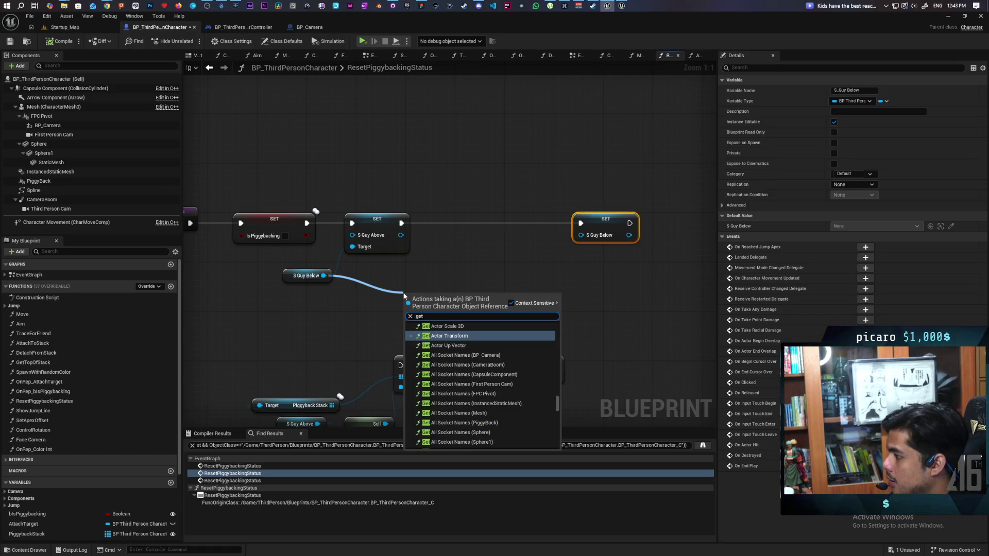
pyautogui.write(' s guy b')
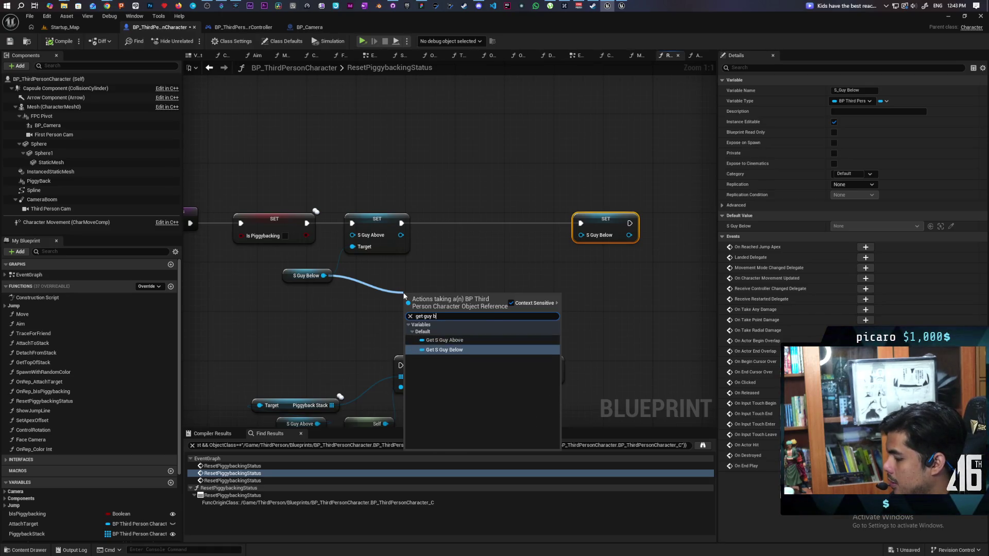
pyautogui.press('Return')
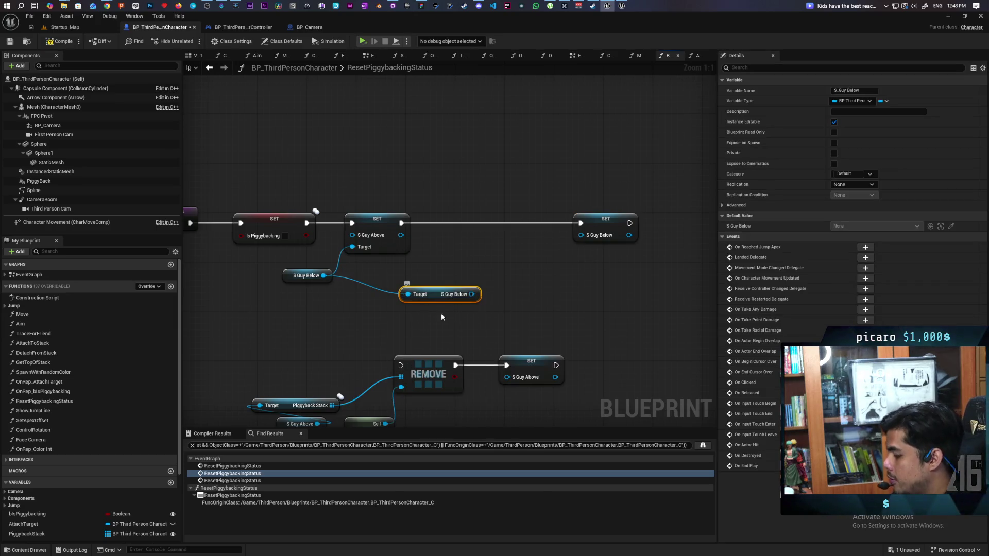
pyautogui.click(472, 295)
pyautogui.moveTo(444, 294); pyautogui.dragTo(398, 276)
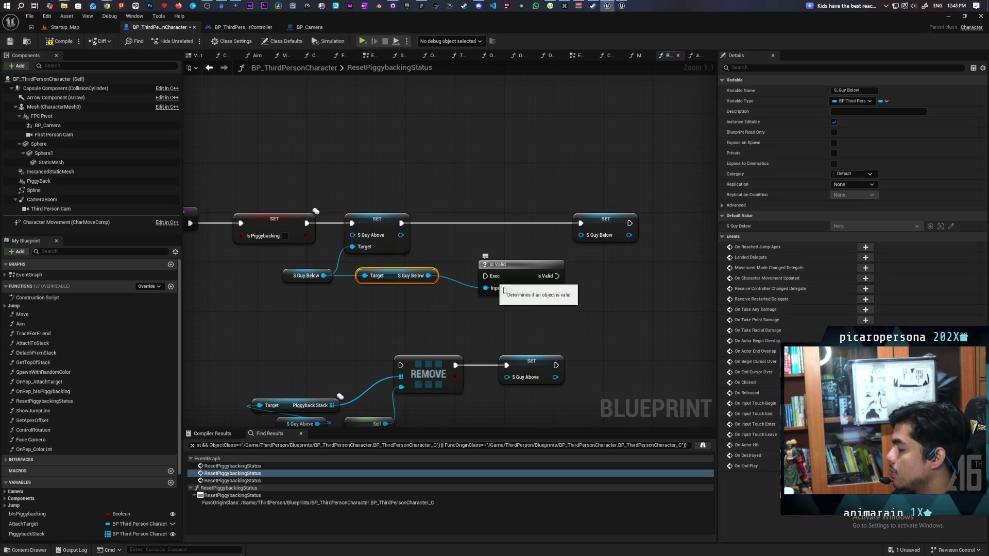
pyautogui.moveTo(513, 264)
pyautogui.mouseDown()
pyautogui.moveTo(490, 243)
pyautogui.moveTo(485, 219)
pyautogui.mouseUp()
pyautogui.moveTo(401, 223); pyautogui.dragTo(450, 225)
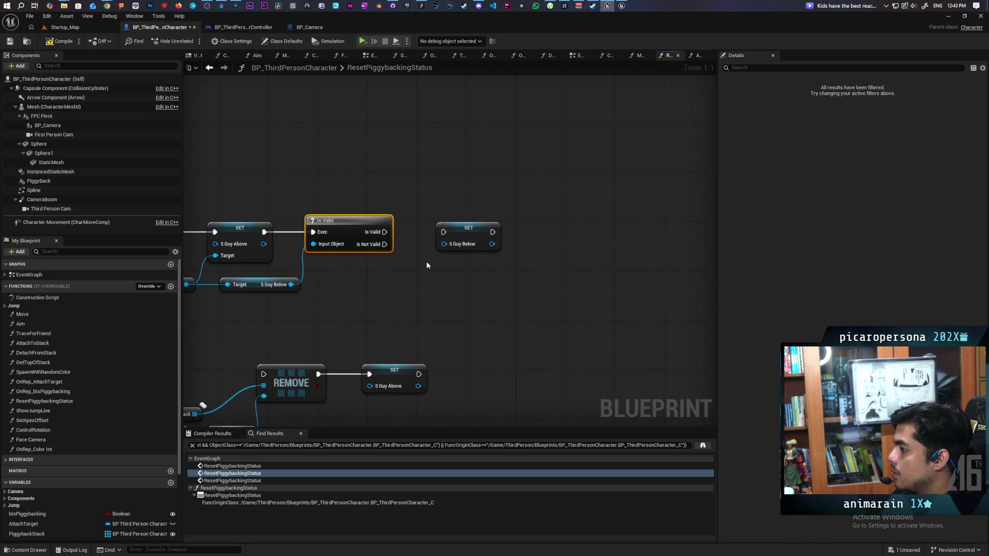
pyautogui.moveTo(523, 224); pyautogui.dragTo(540, 224)
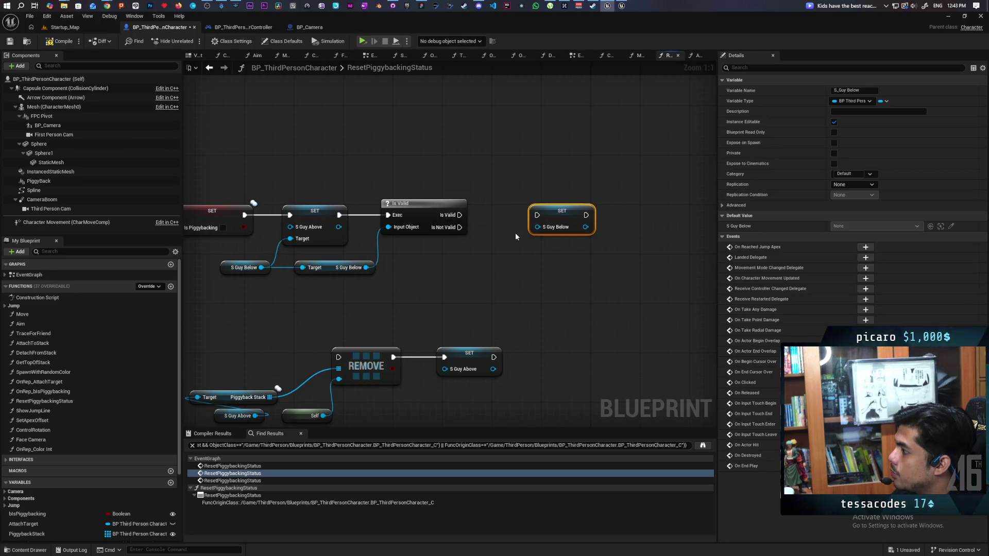
pyautogui.moveTo(462, 215); pyautogui.dragTo(601, 214)
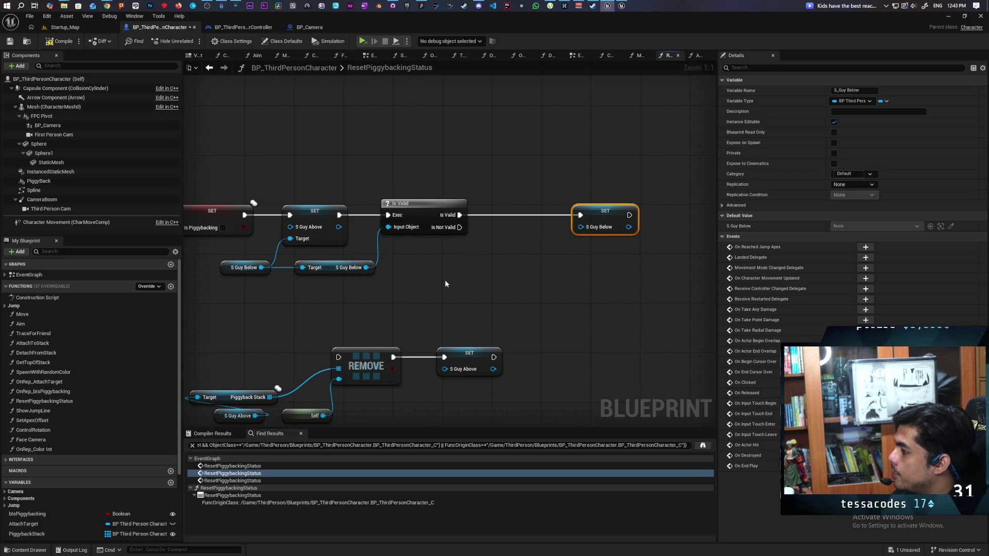
# - Drag from S Guy Below and search 'is pig' for its Is Piggybacking setter
pyautogui.moveTo(366, 267); pyautogui.dragTo(410, 283)
pyautogui.moveTo(317, 313); pyautogui.dragTo(376, 299)
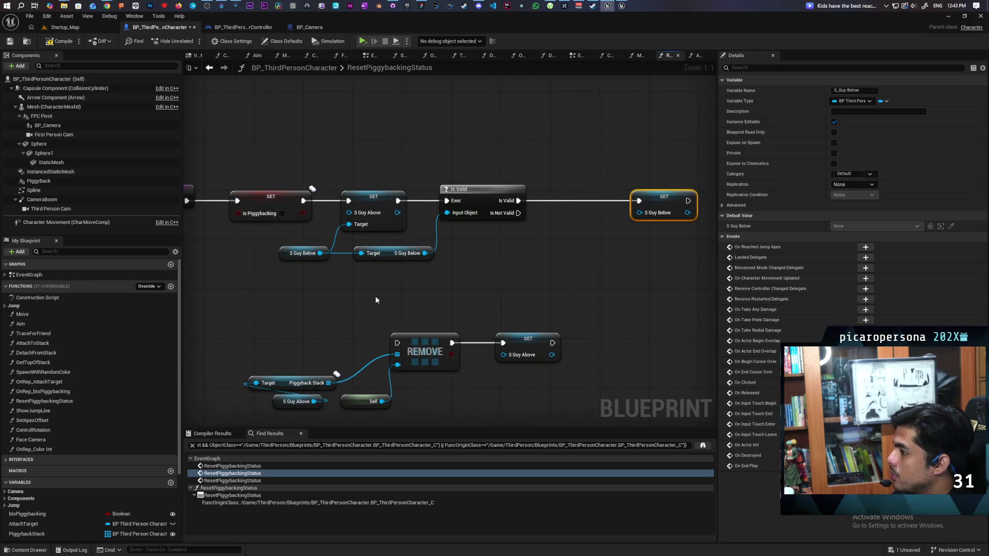
pyautogui.moveTo(414, 249); pyautogui.dragTo(462, 278)
pyautogui.write('is piggyb')
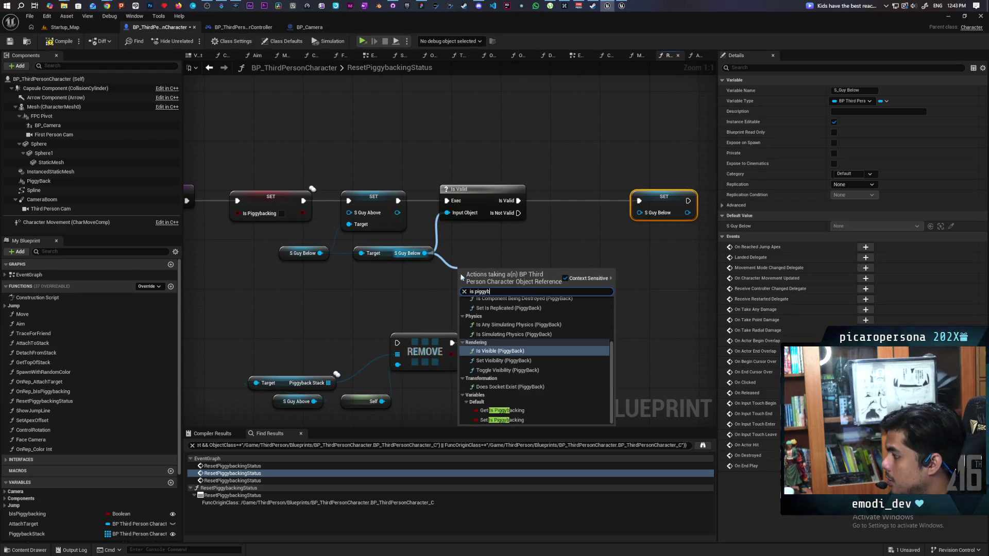
# - Add SET Is Piggybacking on S Guy Below to the Is Not Valid branch, chain it into SET S Guy Below, and save
pyautogui.click(502, 420)
pyautogui.moveTo(508, 273); pyautogui.dragTo(589, 224)
pyautogui.moveTo(518, 213); pyautogui.dragTo(539, 225)
pyautogui.moveTo(610, 230)
pyautogui.mouseDown()
pyautogui.moveTo(644, 213)
pyautogui.moveTo(604, 249)
pyautogui.moveTo(639, 205)
pyautogui.mouseUp()
pyautogui.moveTo(565, 250); pyautogui.dragTo(578, 233)
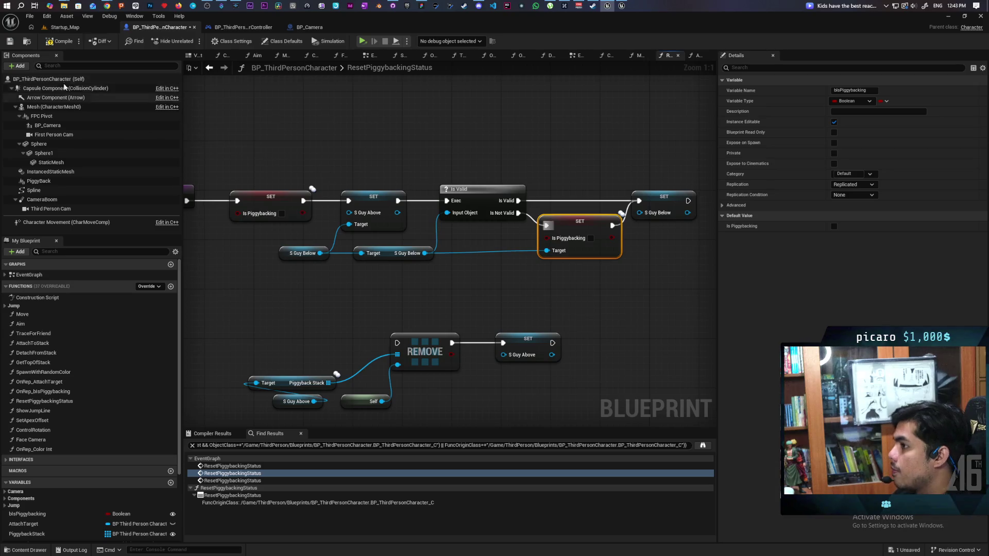
pyautogui.hotkey('ctrl', 's')
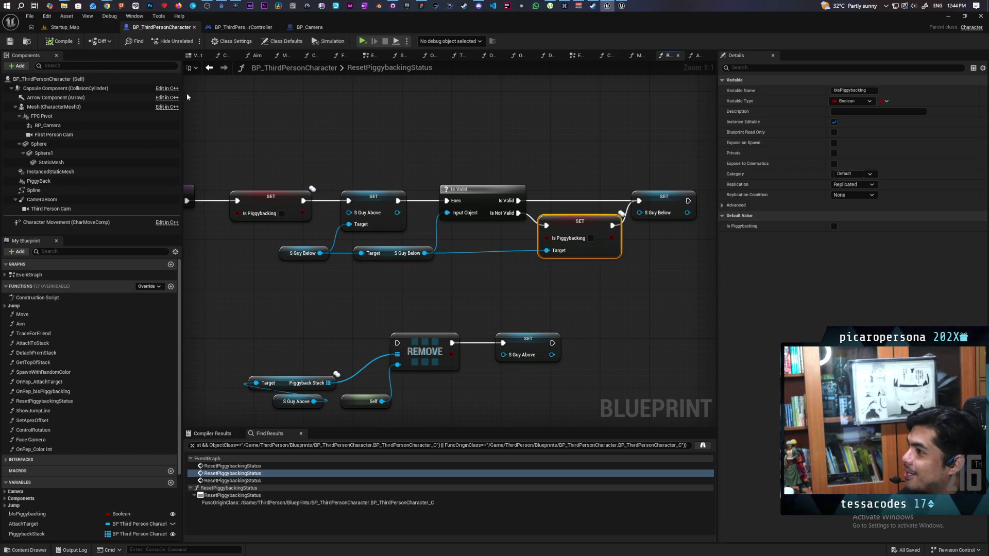
# - Commit the blueprint to Prototyping with summary 'adjusted jump', push to origin, and return to Unreal
pyautogui.click(62, 27)
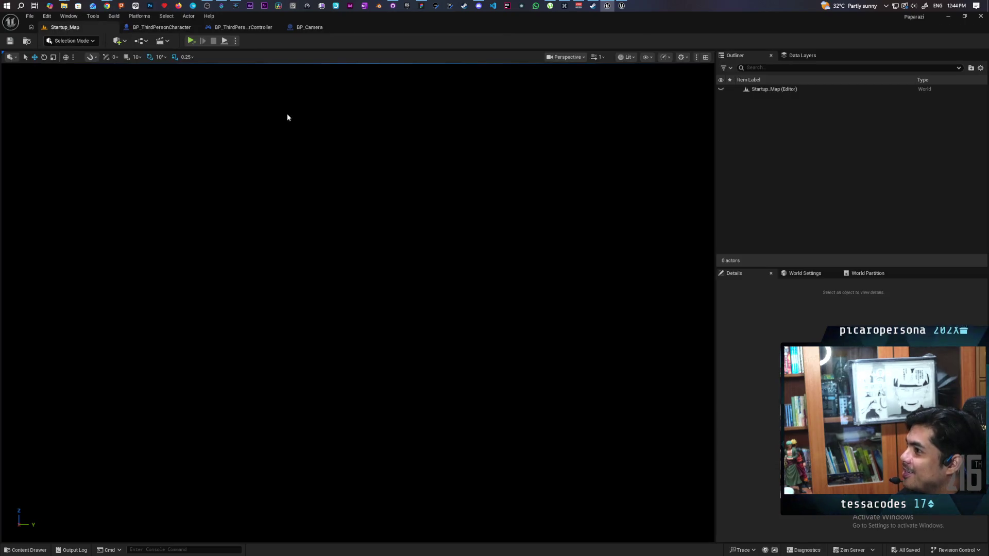
pyautogui.click(393, 6)
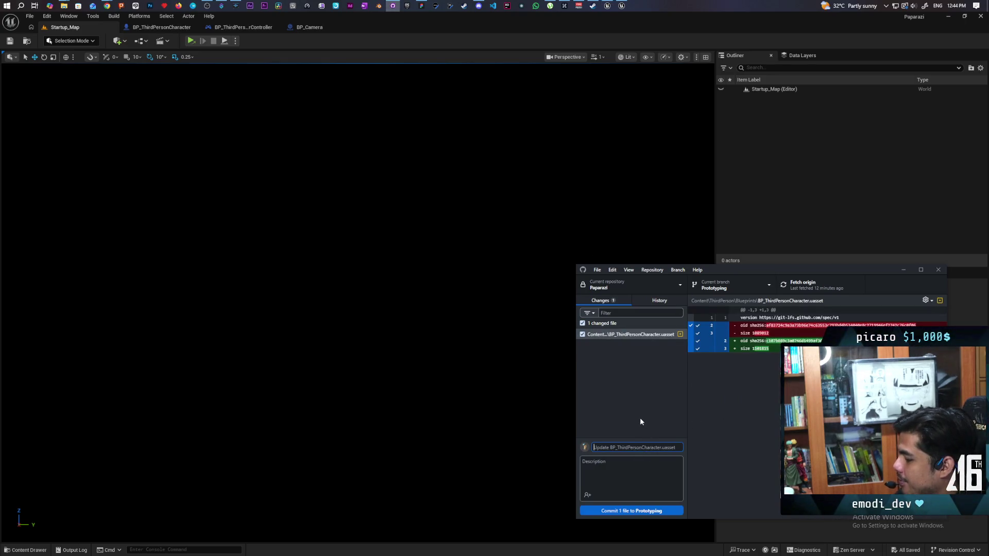
pyautogui.write('adjusted')
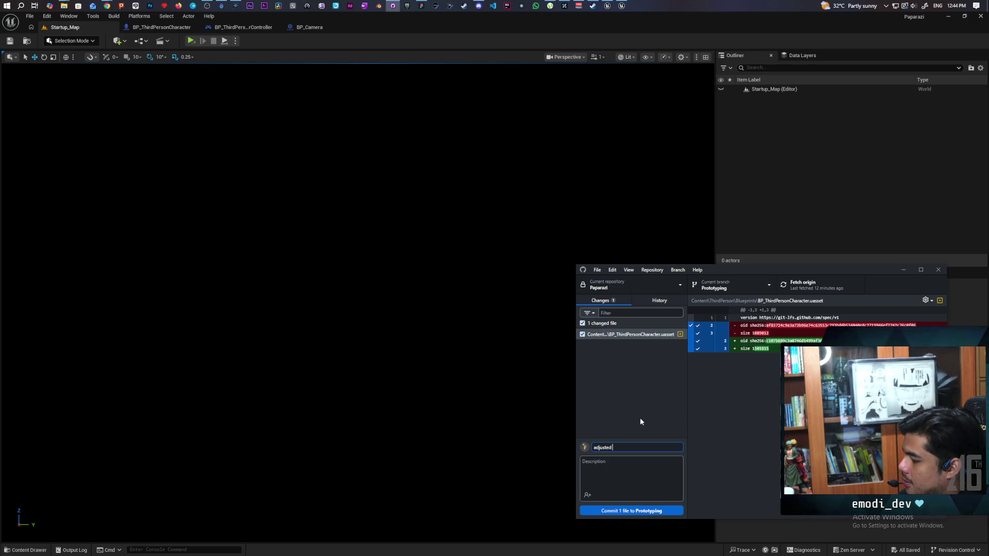
pyautogui.write(' jump')
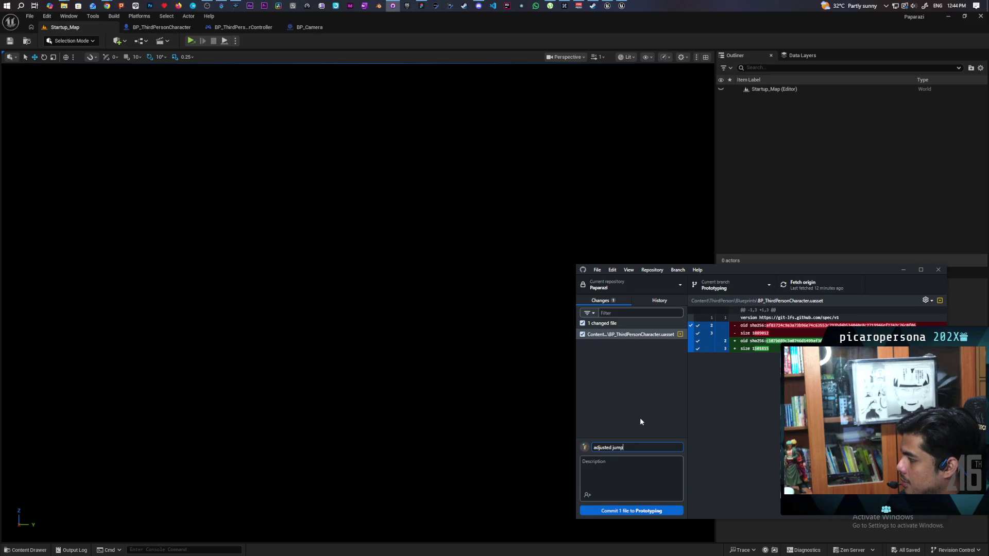
pyautogui.click(643, 513)
pyautogui.click(807, 284)
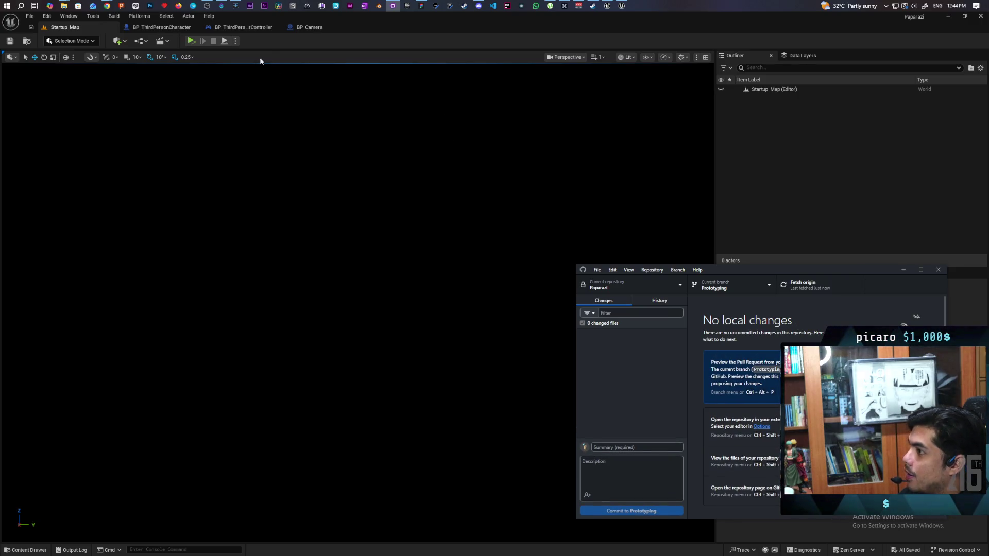
pyautogui.click(342, 25)
pyautogui.moveTo(412, 27)
pyautogui.mouseDown()
pyautogui.moveTo(298, 41)
pyautogui.moveTo(340, 43)
pyautogui.mouseUp()
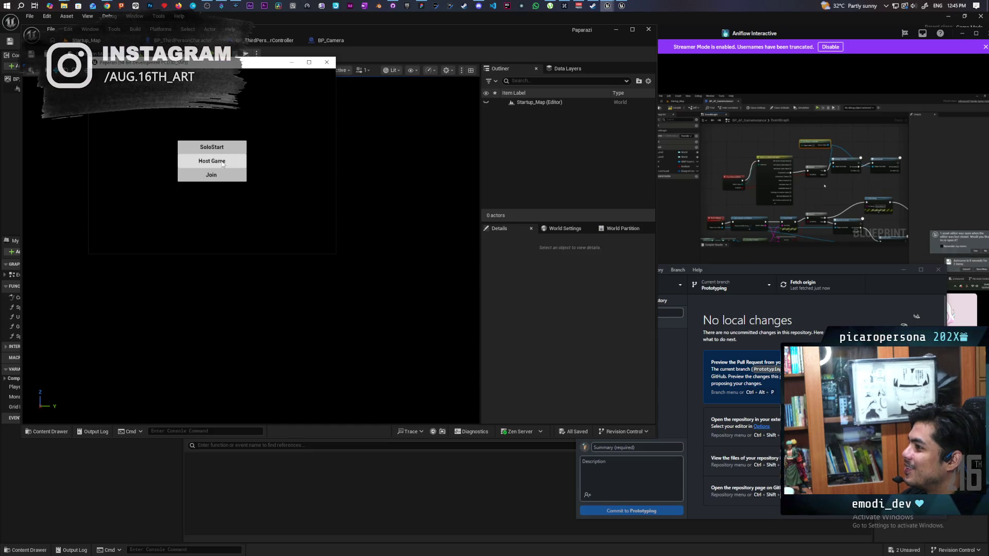
# - Host and create a game session, then press W to move the purple ball
pyautogui.click(222, 164)
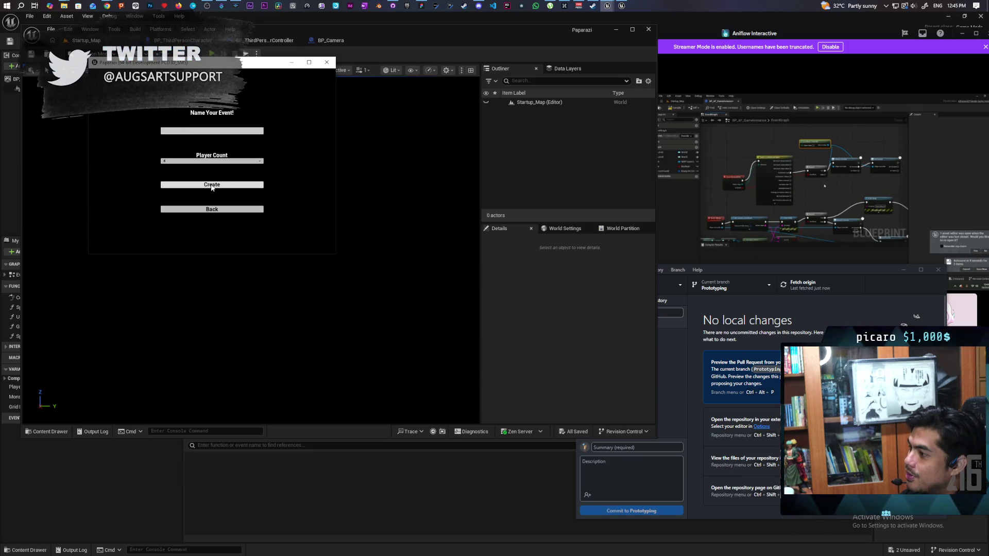
pyautogui.press('Return')
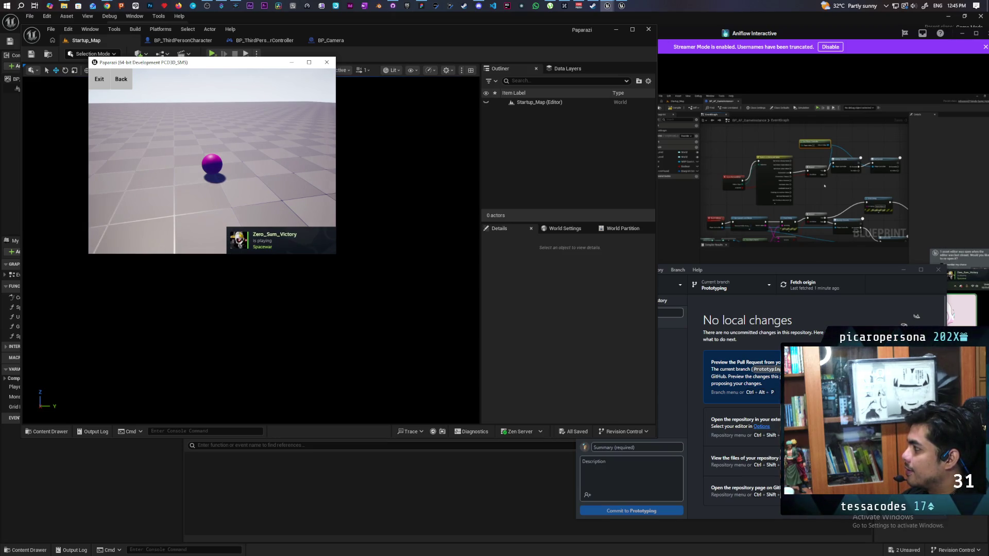
pyautogui.press('w')
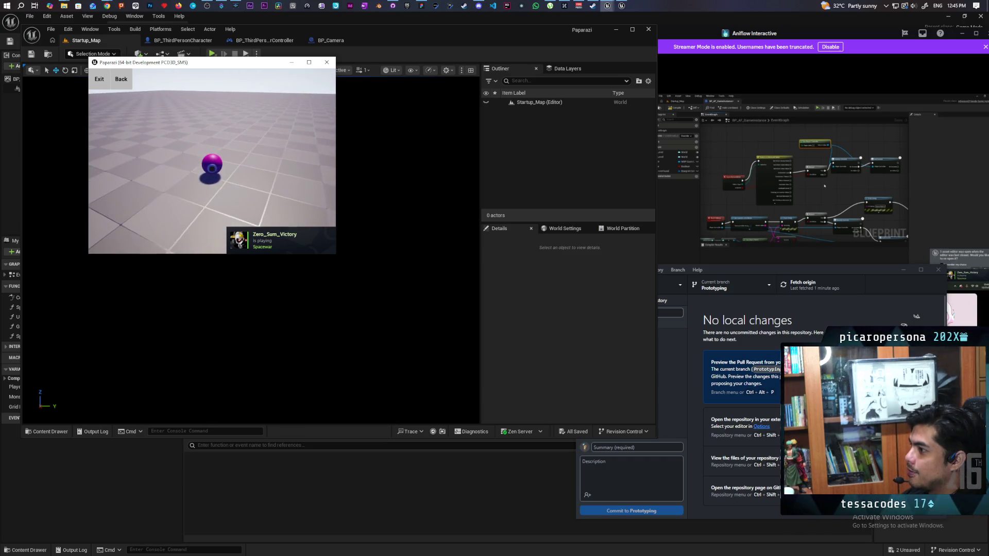
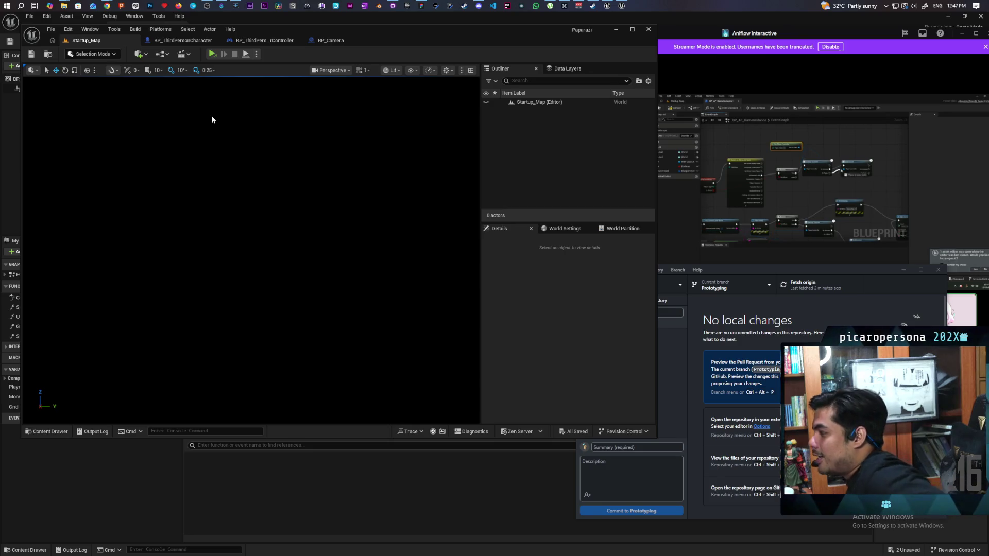
# - Bring up the BP_ThirdPersonCharacter Blueprint maximized on its EventGraph
pyautogui.click(187, 40)
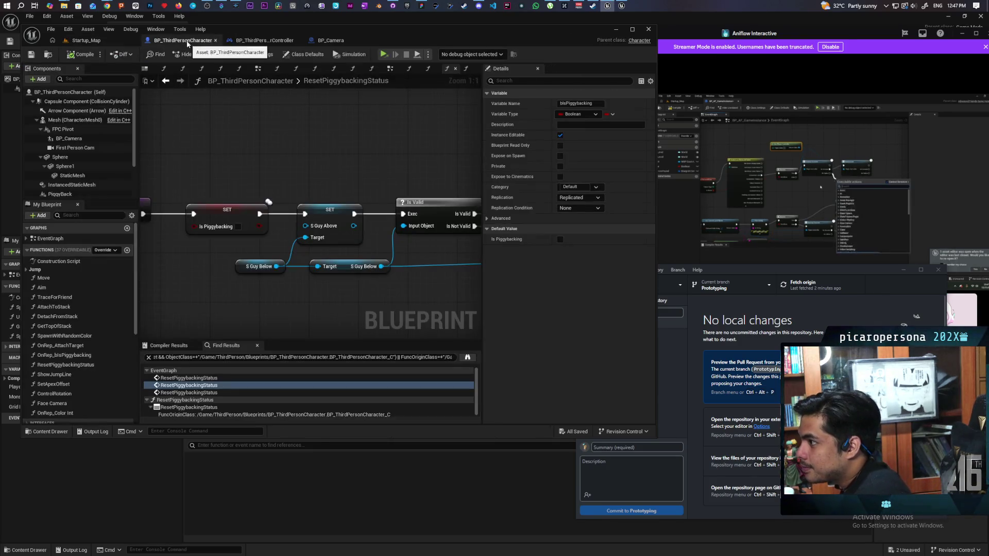
pyautogui.doubleClick(425, 33)
pyautogui.scroll(-3, 428, 140)
pyautogui.scroll(1, 395, 124)
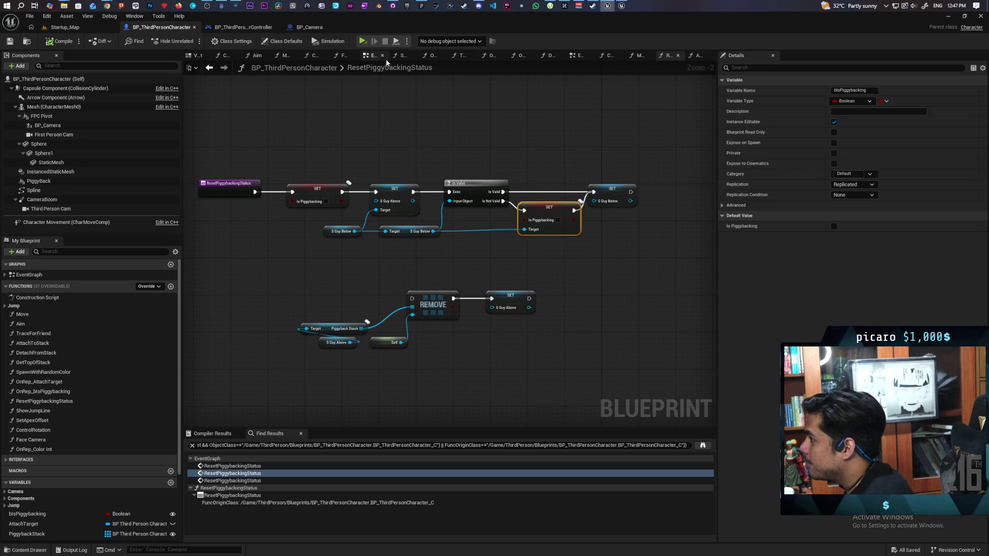
pyautogui.click(373, 57)
pyautogui.scroll(-4, 530, 199)
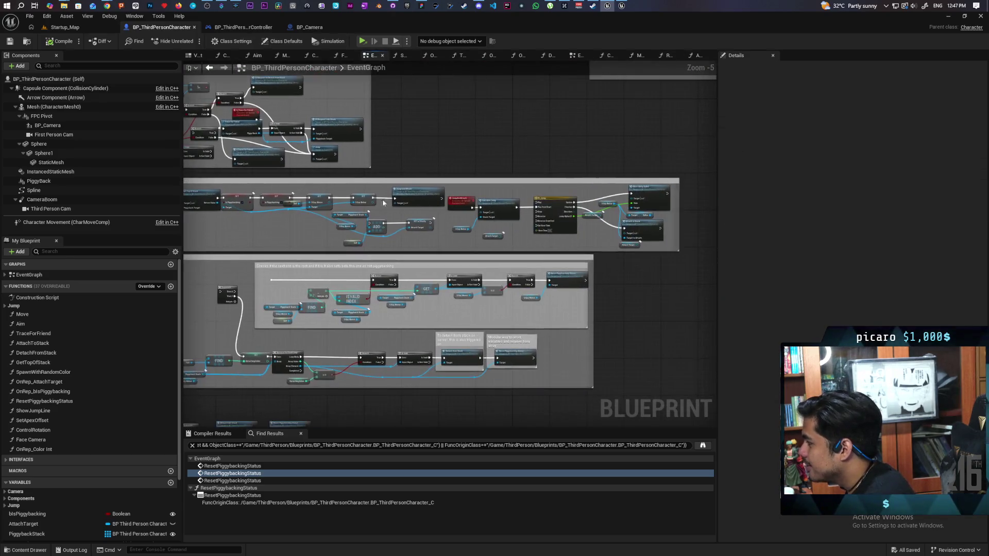
pyautogui.scroll(4, 529, 240)
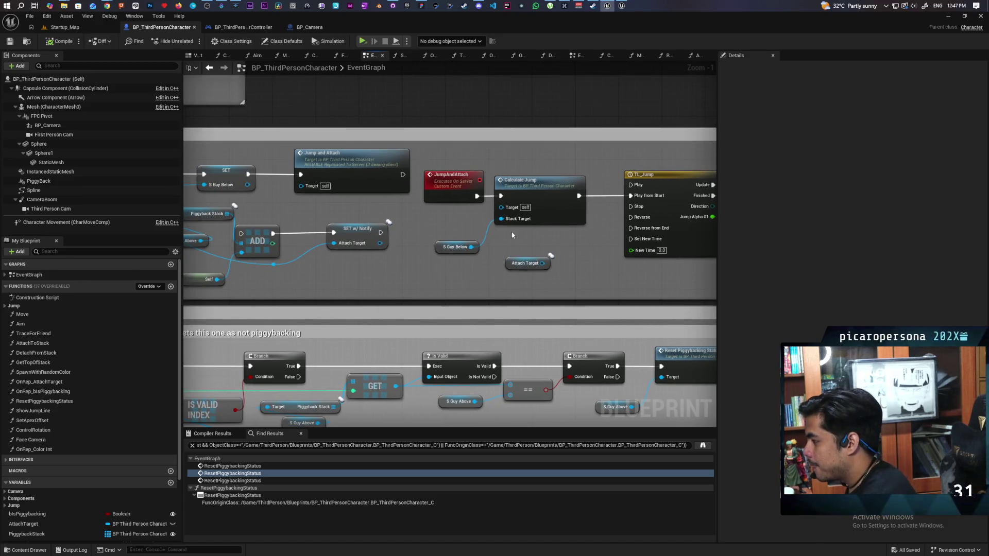
# - Select S Guy Below, peek into the CalculateJump function, and return to the EventGraph
pyautogui.moveTo(440, 230)
pyautogui.mouseDown()
pyautogui.moveTo(483, 264)
pyautogui.moveTo(356, 294)
pyautogui.moveTo(613, 294)
pyautogui.moveTo(613, 310)
pyautogui.moveTo(556, 313)
pyautogui.mouseUp()
pyautogui.doubleClick(562, 200)
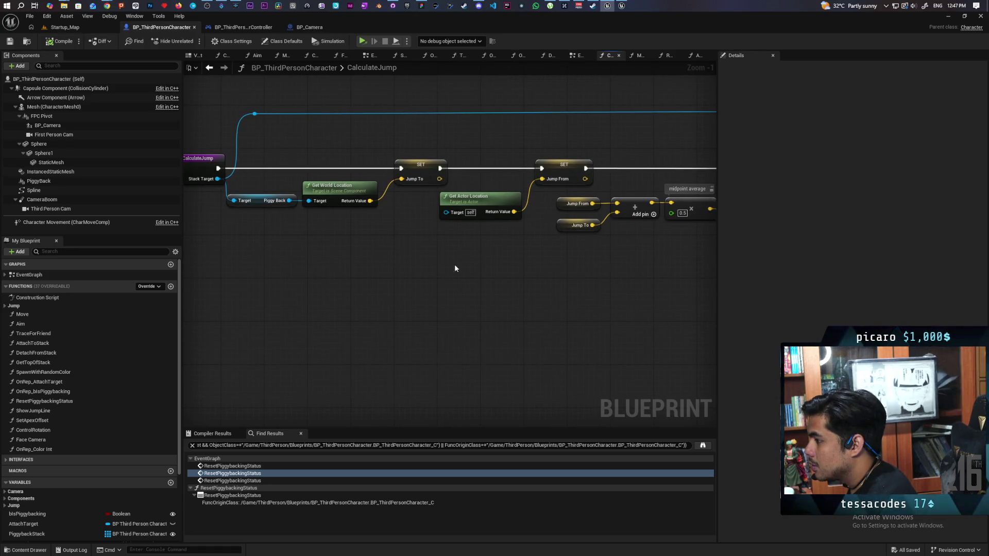
pyautogui.click(210, 68)
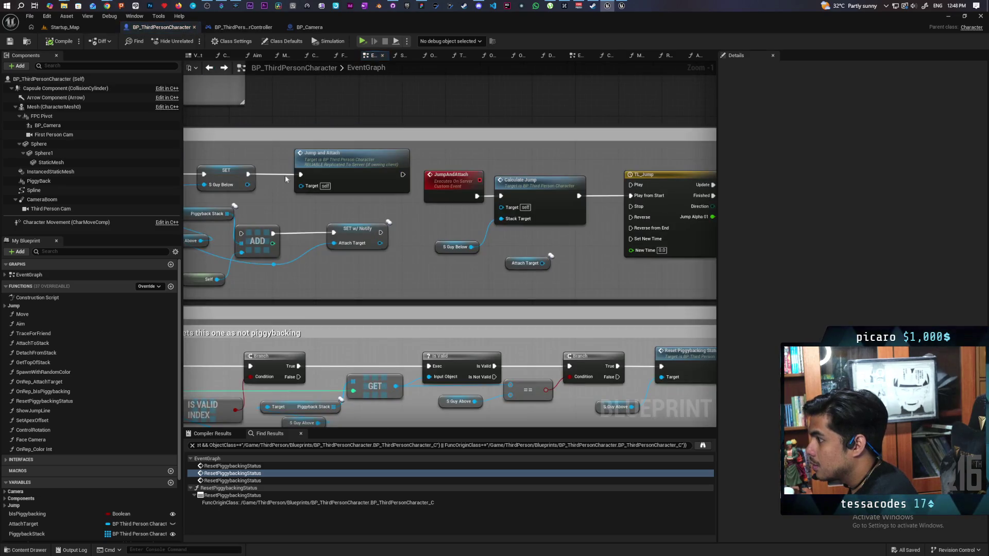
# - Pan across the piggyback stacking logic: S Guy Above/Below and Is Piggybacking setters, ADD stack, Get Top Of Stack
pyautogui.moveTo(419, 258); pyautogui.dragTo(563, 258)
pyautogui.moveTo(413, 258); pyautogui.dragTo(574, 244)
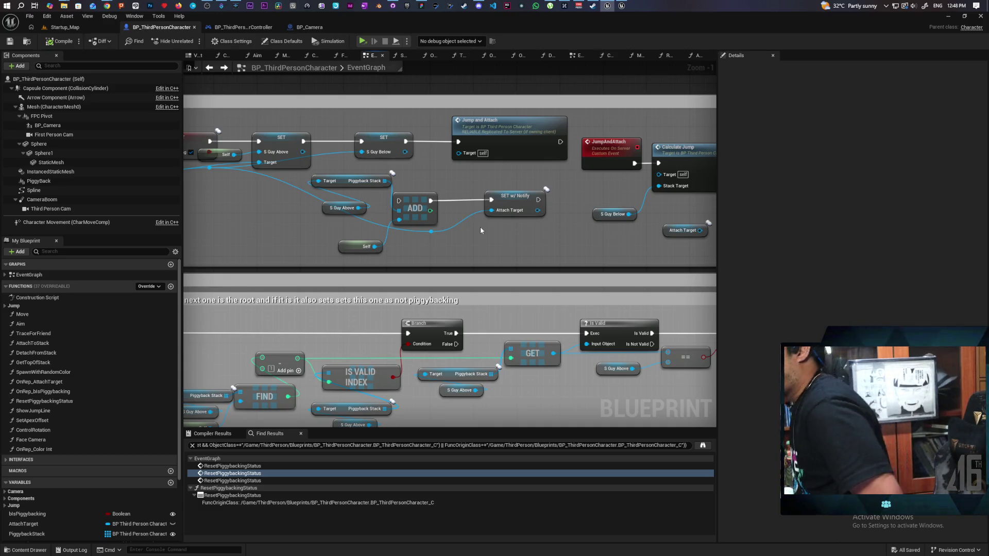
pyautogui.moveTo(272, 194)
pyautogui.mouseDown()
pyautogui.moveTo(453, 181)
pyautogui.moveTo(561, 194)
pyautogui.mouseUp()
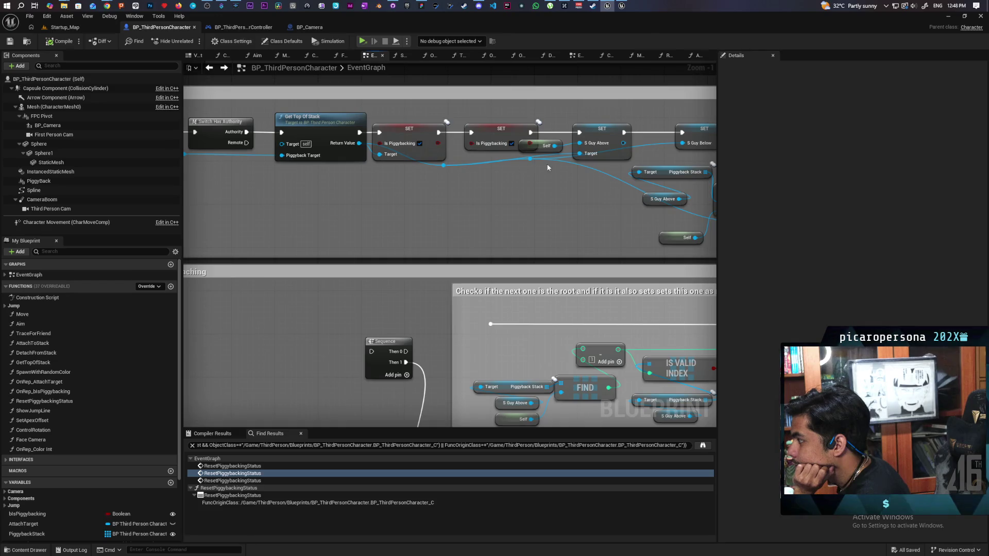
pyautogui.moveTo(453, 170); pyautogui.dragTo(395, 201)
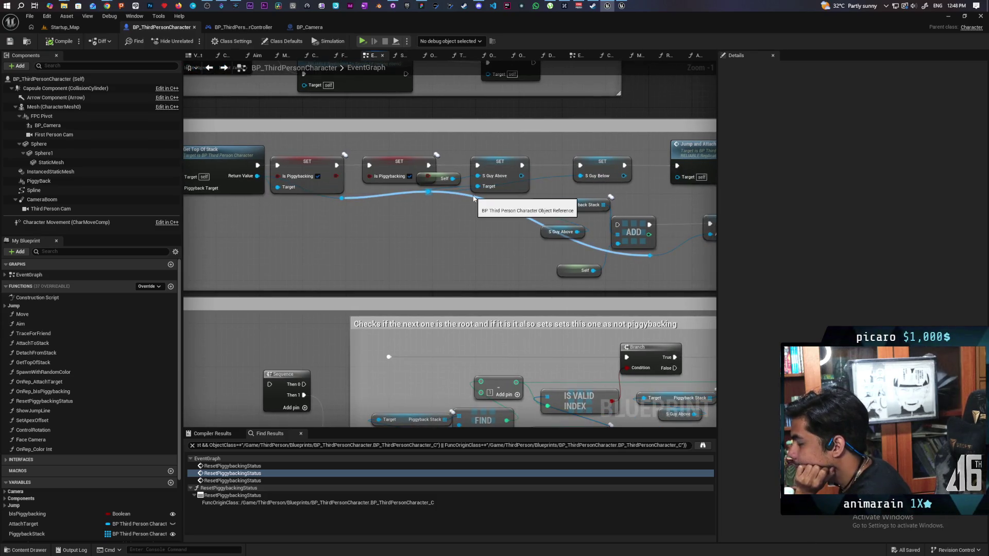
pyautogui.moveTo(522, 190); pyautogui.dragTo(384, 220)
pyautogui.moveTo(488, 226)
pyautogui.mouseDown()
pyautogui.moveTo(435, 254)
pyautogui.moveTo(417, 223)
pyautogui.mouseUp()
pyautogui.moveTo(622, 209); pyautogui.dragTo(475, 197)
# - Inspect the Jump and Attach node and S Guy Below variable, then open CalculateJump
pyautogui.click(515, 176)
pyautogui.moveTo(576, 195)
pyautogui.mouseDown()
pyautogui.moveTo(390, 199)
pyautogui.moveTo(578, 198)
pyautogui.moveTo(455, 204)
pyautogui.mouseUp()
pyautogui.click(466, 234)
pyautogui.moveTo(535, 224); pyautogui.dragTo(493, 239)
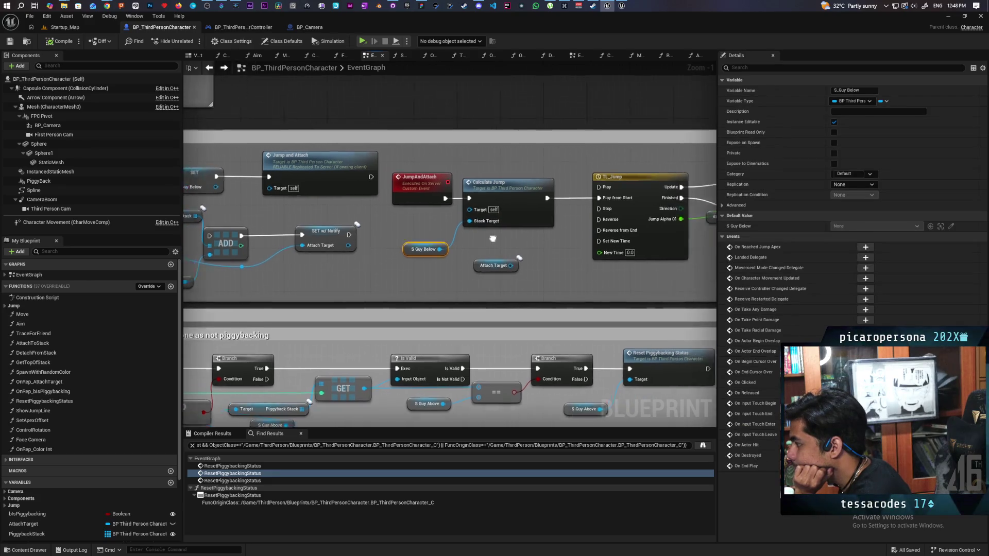
pyautogui.doubleClick(507, 201)
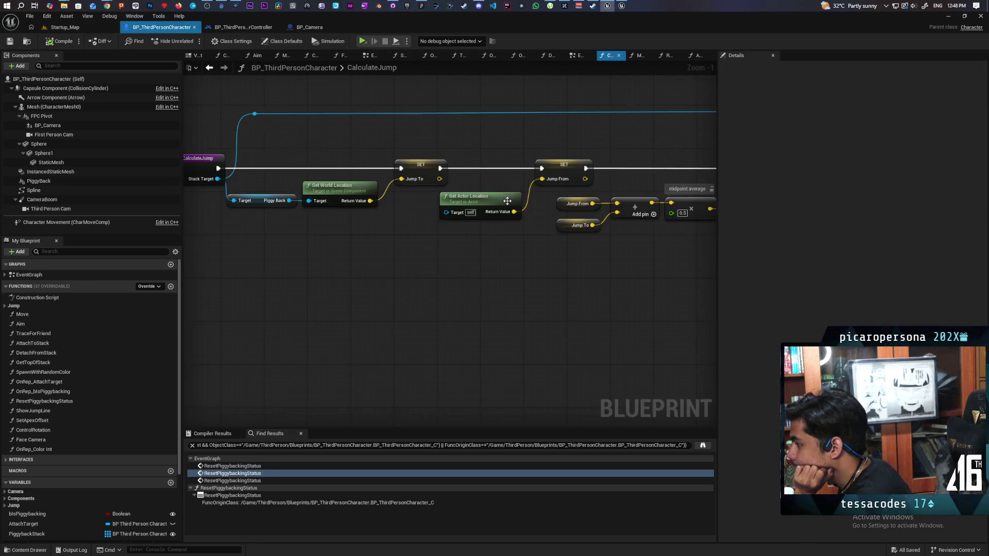
pyautogui.moveTo(348, 231)
pyautogui.mouseDown()
pyautogui.moveTo(374, 191)
pyautogui.moveTo(479, 180)
pyautogui.moveTo(487, 160)
pyautogui.moveTo(514, 153)
pyautogui.mouseUp()
pyautogui.scroll(-2, 362, 260)
pyautogui.moveTo(436, 249); pyautogui.dragTo(257, 249)
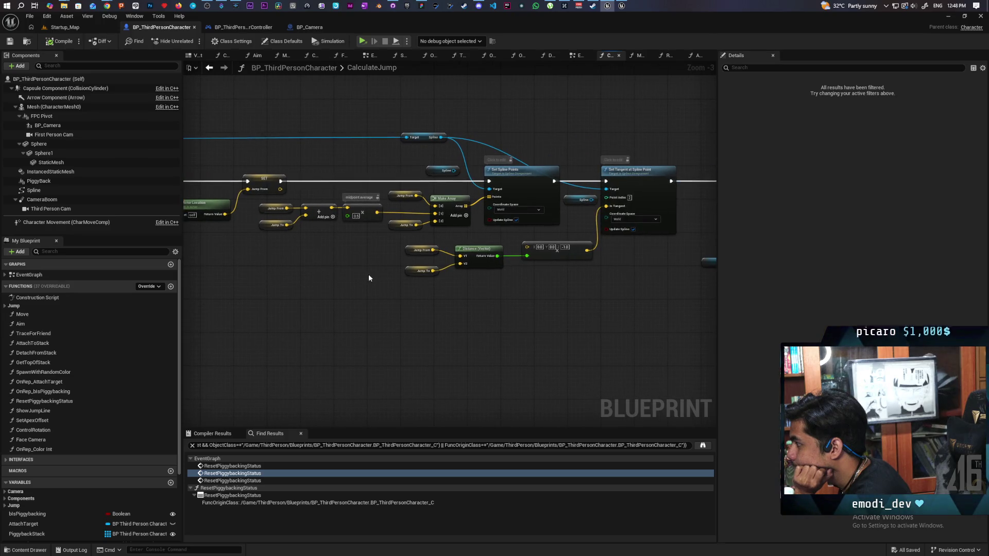
pyautogui.moveTo(310, 278)
pyautogui.mouseDown()
pyautogui.moveTo(586, 272)
pyautogui.moveTo(391, 273)
pyautogui.mouseUp()
pyautogui.moveTo(505, 272)
pyautogui.mouseDown()
pyautogui.moveTo(303, 289)
pyautogui.moveTo(588, 287)
pyautogui.mouseUp()
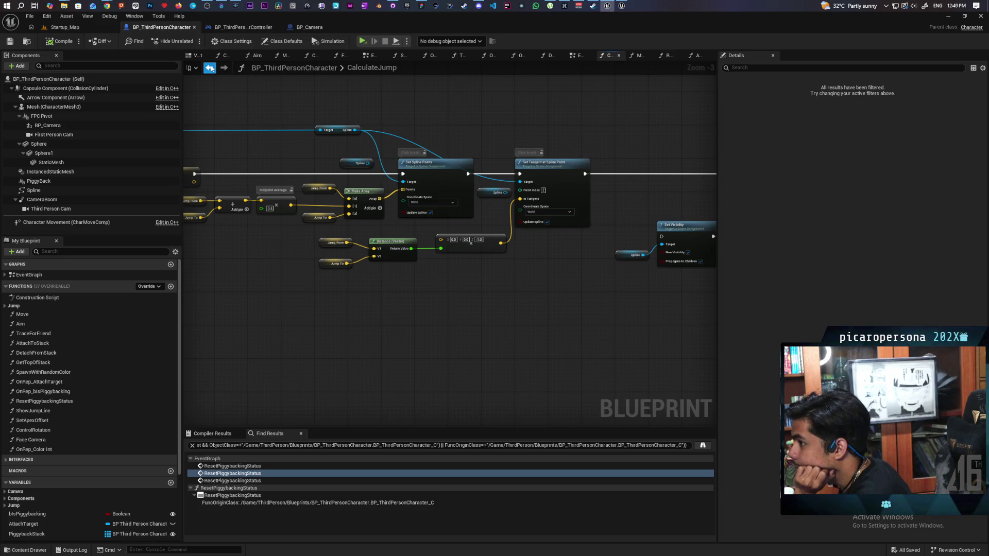
pyautogui.click(210, 67)
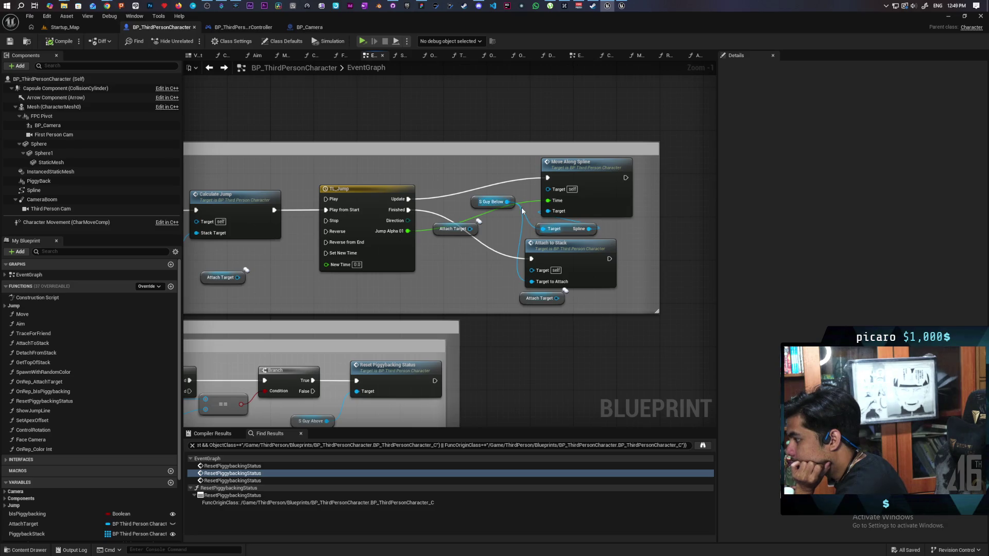
# - Pan to Move Along Spline and Attach to Stack, then open the MoveAlongSpline function
pyautogui.moveTo(495, 262)
pyautogui.mouseDown()
pyautogui.moveTo(527, 249)
pyautogui.moveTo(511, 263)
pyautogui.moveTo(555, 262)
pyautogui.moveTo(599, 247)
pyautogui.moveTo(484, 254)
pyautogui.mouseUp()
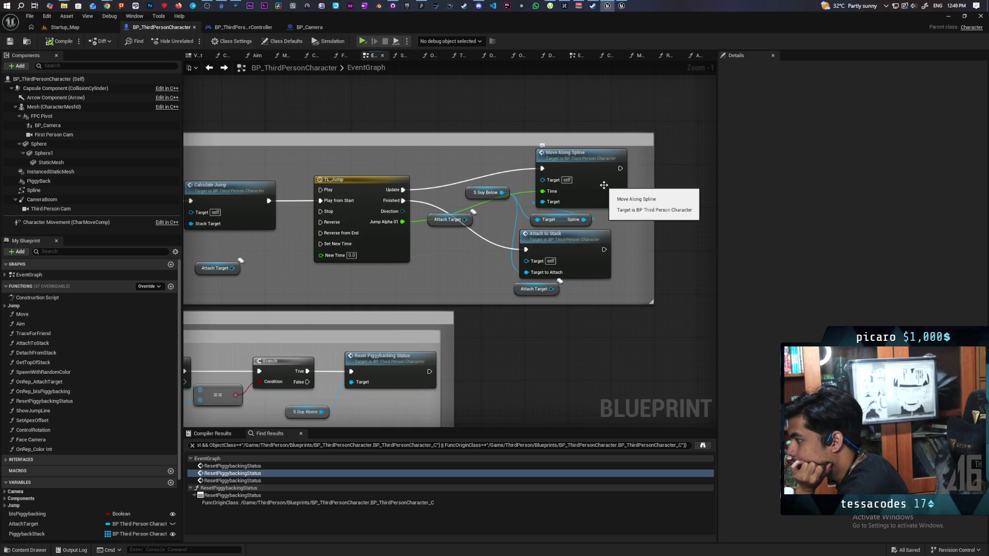
pyautogui.doubleClick(604, 185)
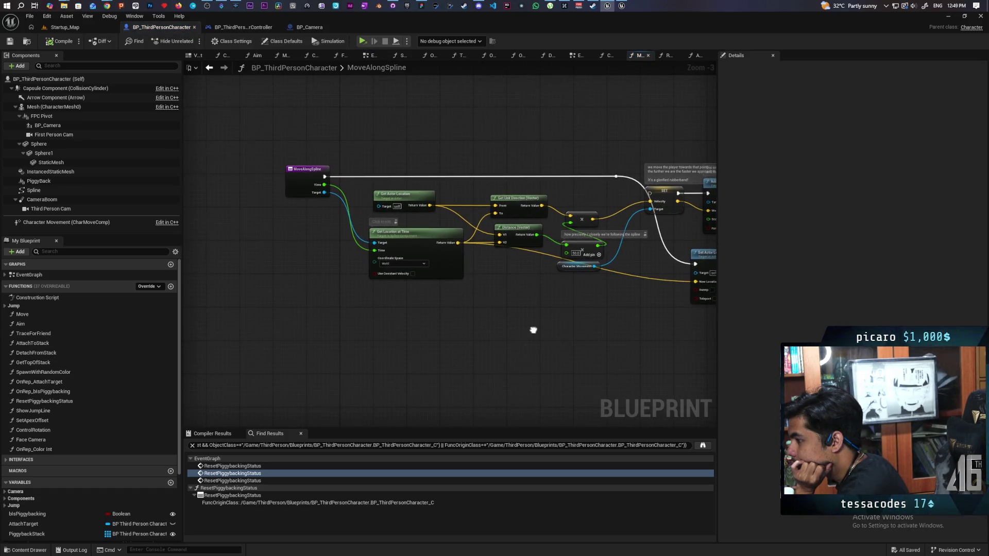
# - Move Character Movement, Get Location at Time and Set Actor Location lower in MoveAlongSpline, then go back
pyautogui.moveTo(533, 330)
pyautogui.mouseDown()
pyautogui.moveTo(508, 316)
pyautogui.moveTo(448, 324)
pyautogui.moveTo(491, 296)
pyautogui.mouseUp()
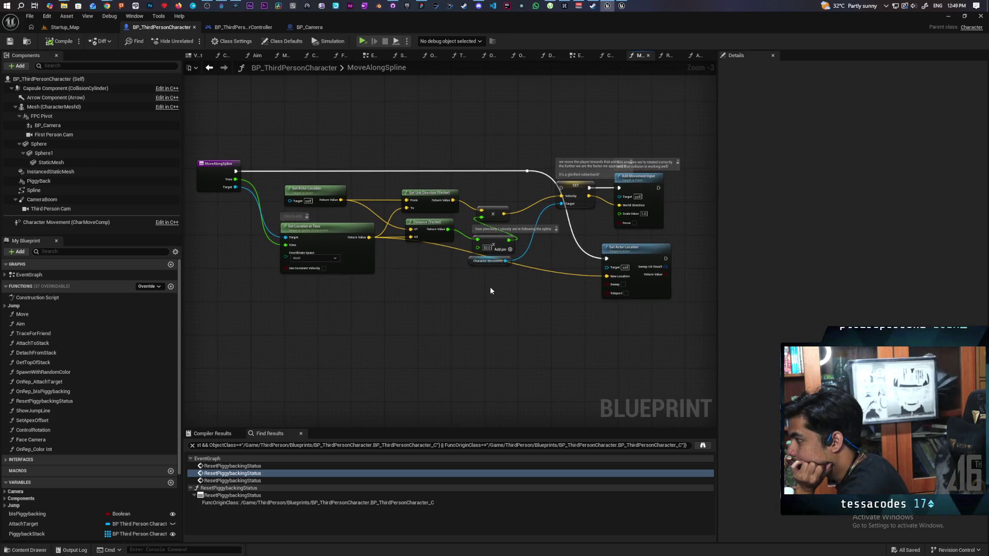
pyautogui.moveTo(473, 264); pyautogui.dragTo(484, 278)
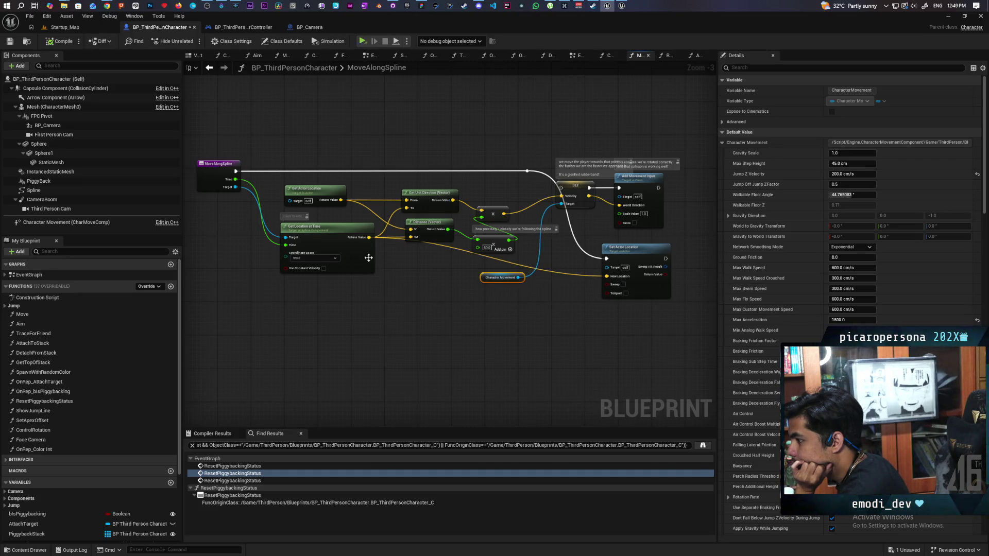
pyautogui.moveTo(368, 258); pyautogui.dragTo(367, 328)
pyautogui.moveTo(628, 255)
pyautogui.mouseDown()
pyautogui.moveTo(478, 298)
pyautogui.moveTo(449, 289)
pyautogui.mouseUp()
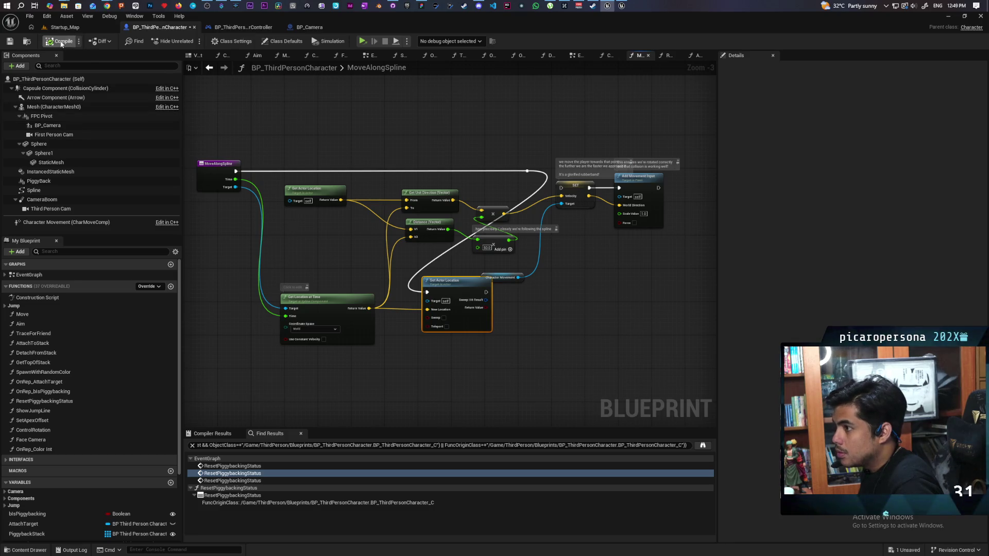
pyautogui.click(210, 70)
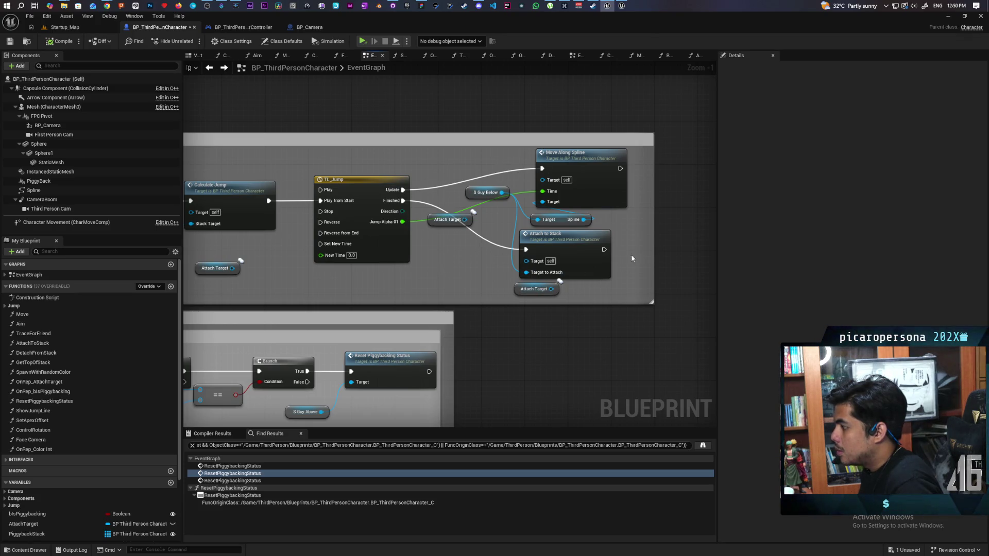
# - Open Calculate Jump, select Get Actor Location, and view the JumpFrom variable's details
pyautogui.click(499, 203)
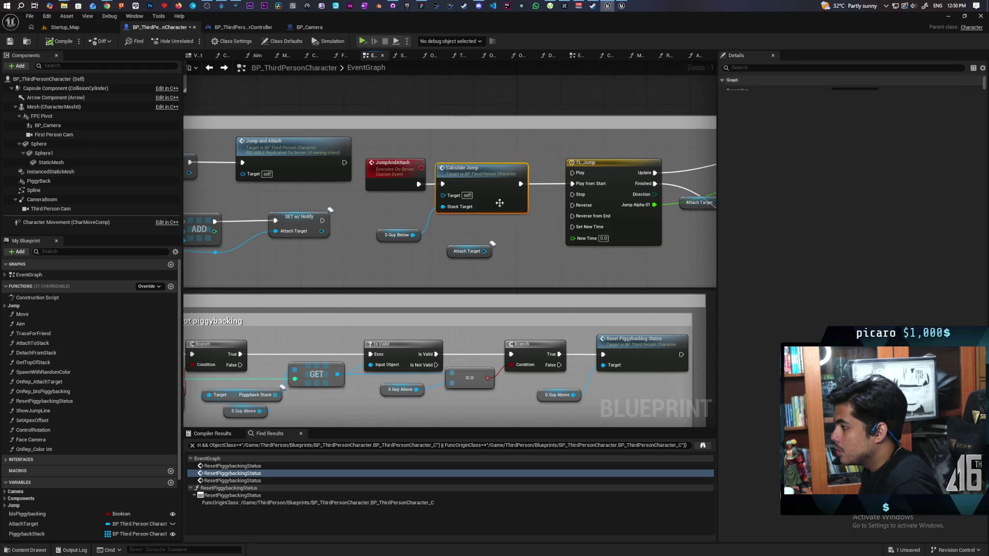
pyautogui.doubleClick(499, 203)
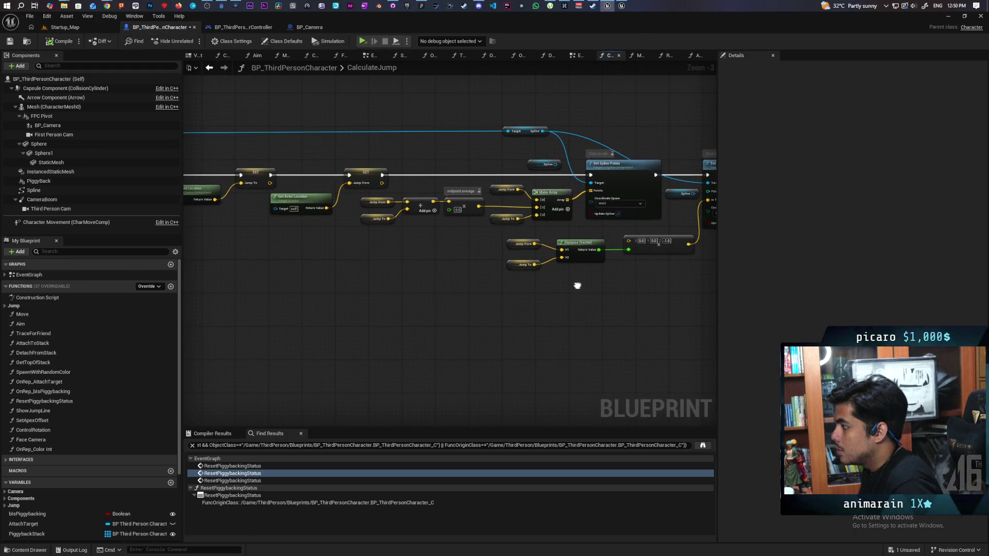
pyautogui.scroll(3, 437, 245)
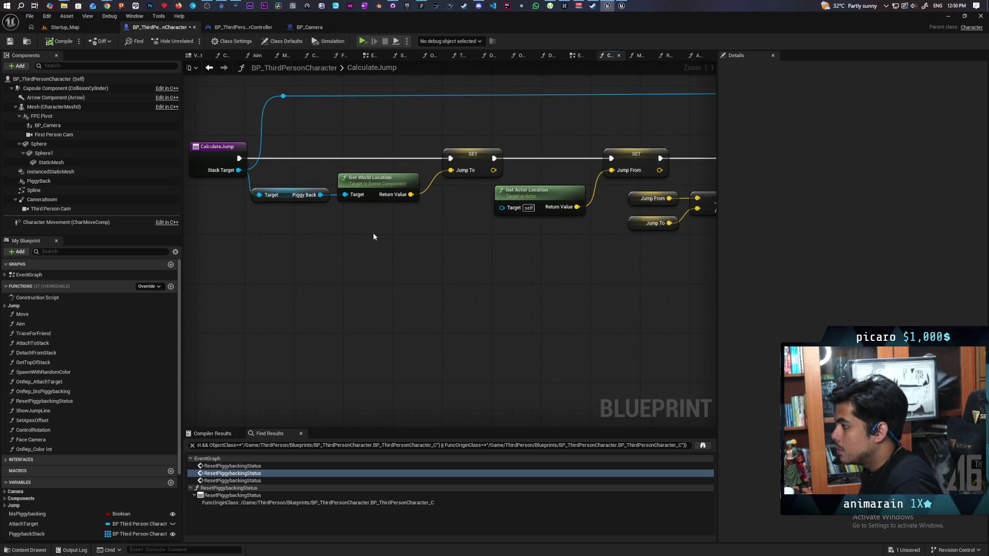
pyautogui.moveTo(427, 239); pyautogui.dragTo(394, 265)
pyautogui.moveTo(464, 202); pyautogui.dragTo(502, 268)
pyautogui.click(566, 177)
pyautogui.moveTo(226, 252); pyautogui.dragTo(392, 260)
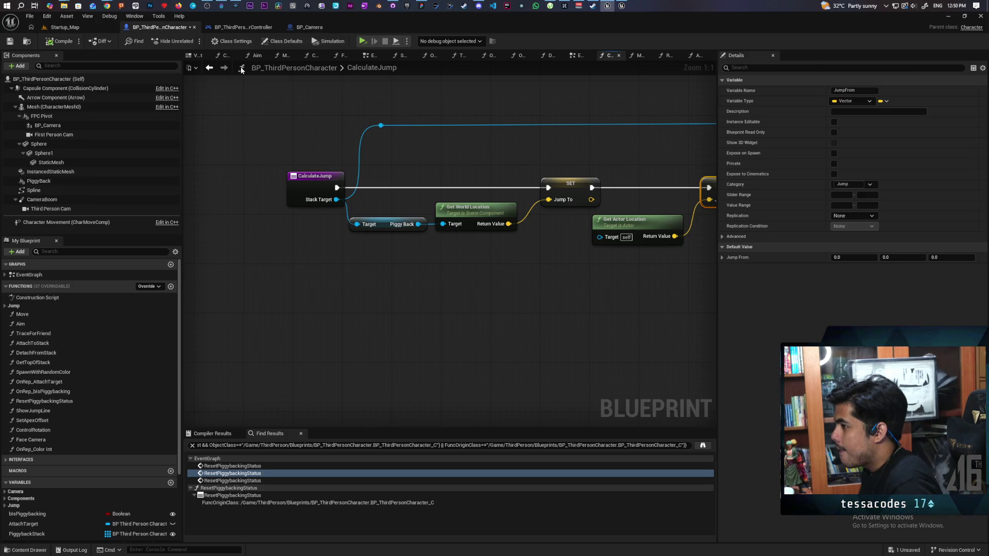
# - Return to the EventGraph and pan from the stacking setters through TL_Jump to Move Along Spline and Attach to Stack
pyautogui.click(210, 69)
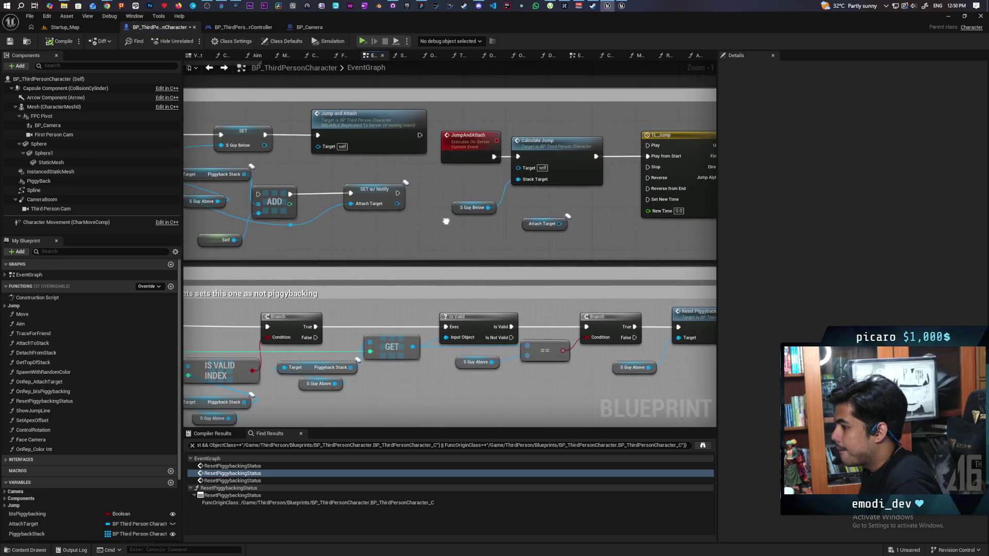
pyautogui.moveTo(446, 224); pyautogui.dragTo(581, 214)
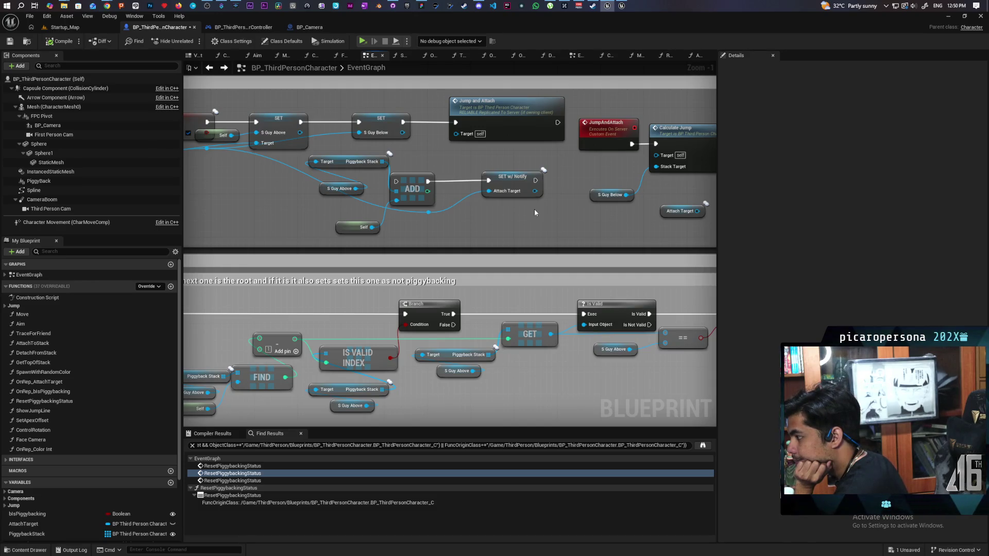
pyautogui.moveTo(534, 212)
pyautogui.mouseDown()
pyautogui.moveTo(625, 212)
pyautogui.moveTo(521, 201)
pyautogui.moveTo(635, 198)
pyautogui.moveTo(555, 205)
pyautogui.mouseUp()
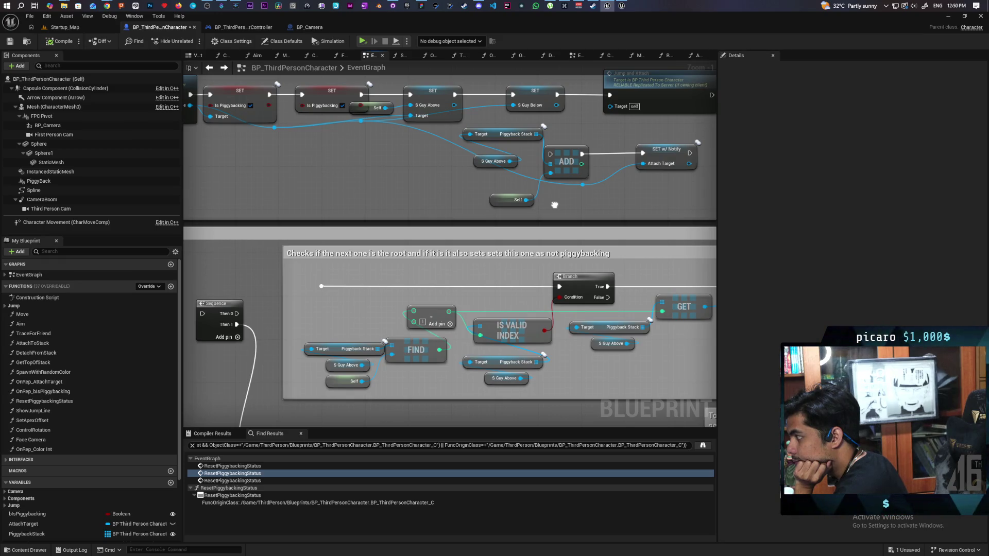
pyautogui.moveTo(555, 205)
pyautogui.mouseDown()
pyautogui.moveTo(539, 220)
pyautogui.moveTo(384, 225)
pyautogui.mouseUp()
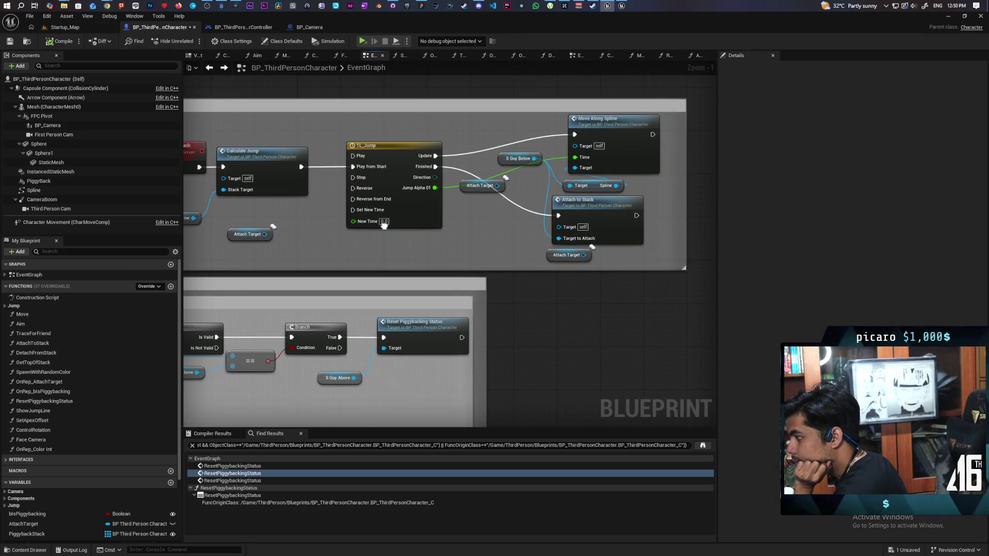
pyautogui.moveTo(384, 225); pyautogui.dragTo(583, 215)
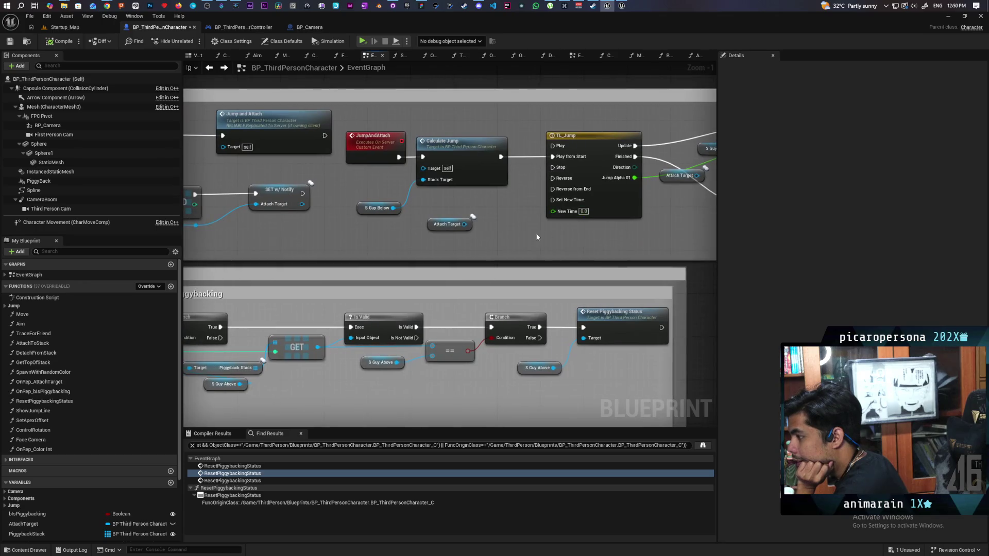
pyautogui.moveTo(537, 237); pyautogui.dragTo(513, 226)
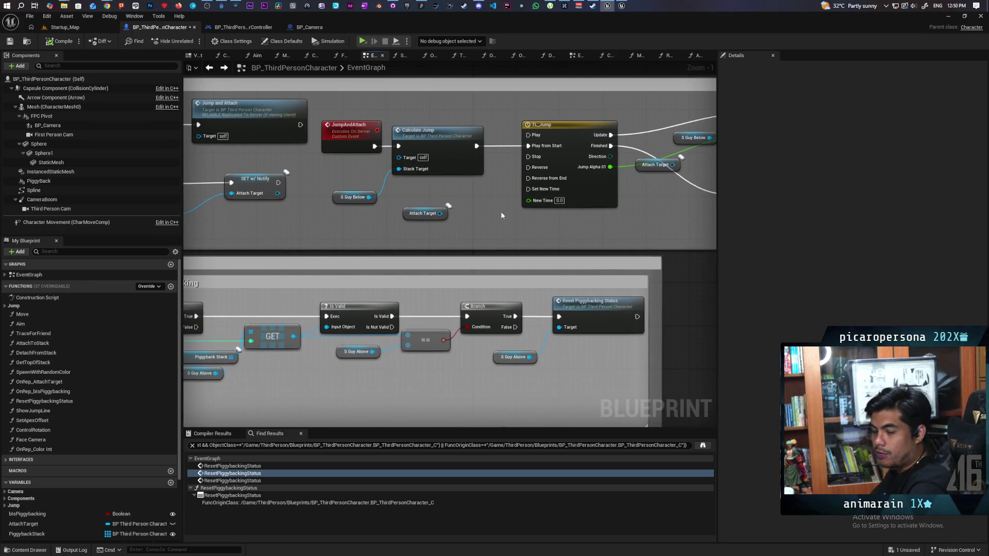
pyautogui.moveTo(502, 215); pyautogui.dragTo(298, 244)
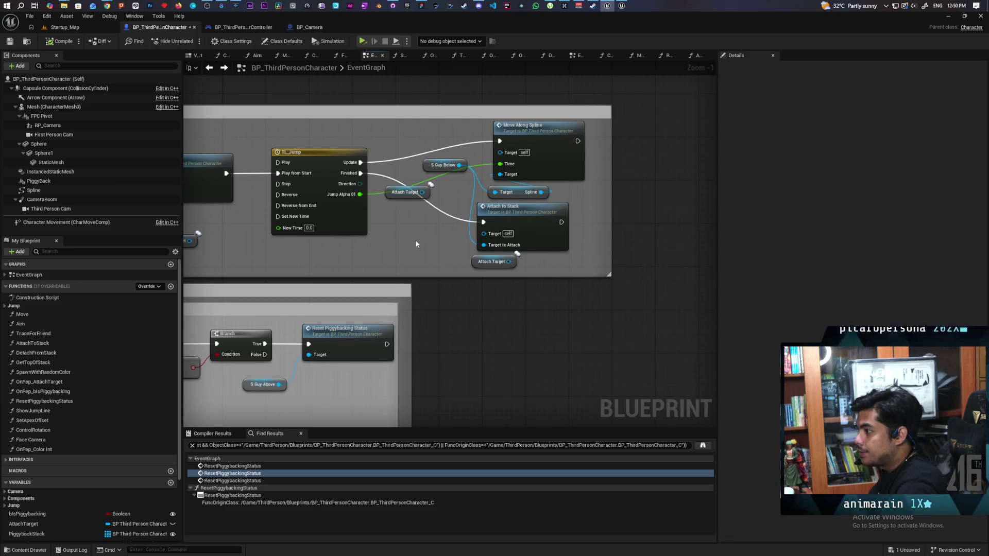
# - Review the AttachToStack function and its Attach Actor To Component node
pyautogui.doubleClick(539, 222)
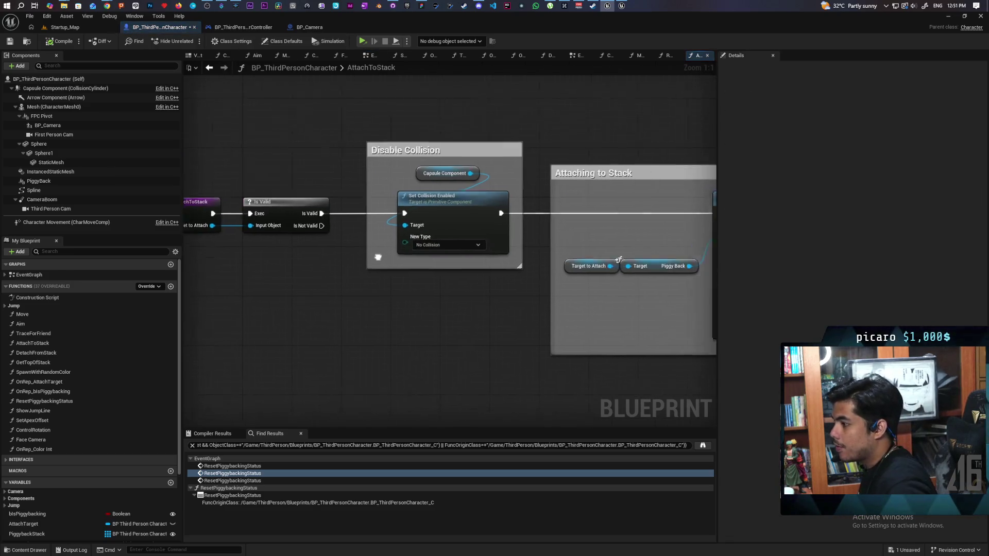
pyautogui.moveTo(480, 285); pyautogui.dragTo(362, 279)
pyautogui.moveTo(451, 291)
pyautogui.mouseDown()
pyautogui.moveTo(417, 288)
pyautogui.moveTo(570, 287)
pyautogui.moveTo(484, 287)
pyautogui.moveTo(550, 285)
pyautogui.mouseUp()
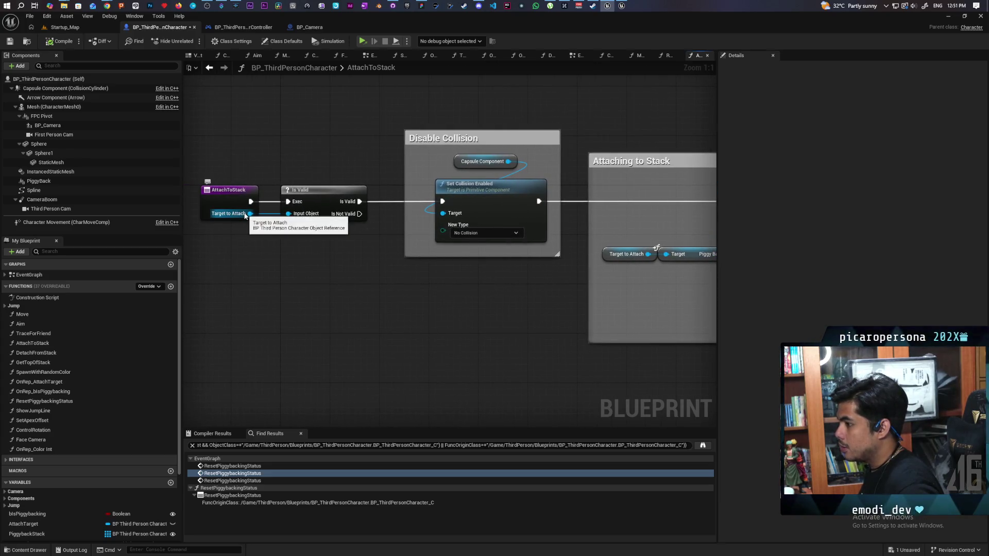
pyautogui.moveTo(454, 308)
pyautogui.mouseDown()
pyautogui.moveTo(272, 278)
pyautogui.moveTo(526, 322)
pyautogui.moveTo(585, 300)
pyautogui.moveTo(542, 309)
pyautogui.moveTo(401, 295)
pyautogui.moveTo(596, 304)
pyautogui.moveTo(570, 316)
pyautogui.moveTo(333, 307)
pyautogui.mouseUp()
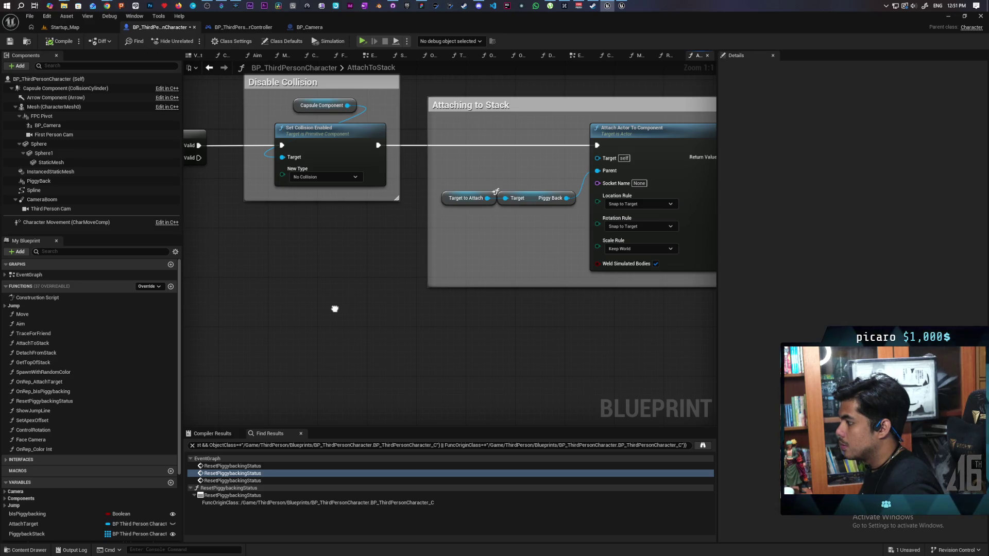
pyautogui.moveTo(335, 308); pyautogui.dragTo(334, 309)
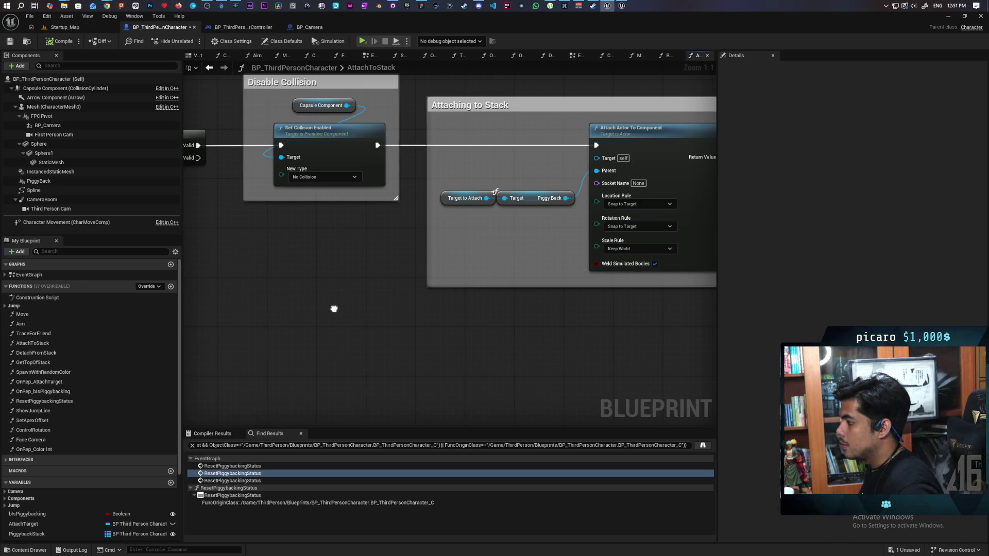
pyautogui.scroll(-3, 333, 308)
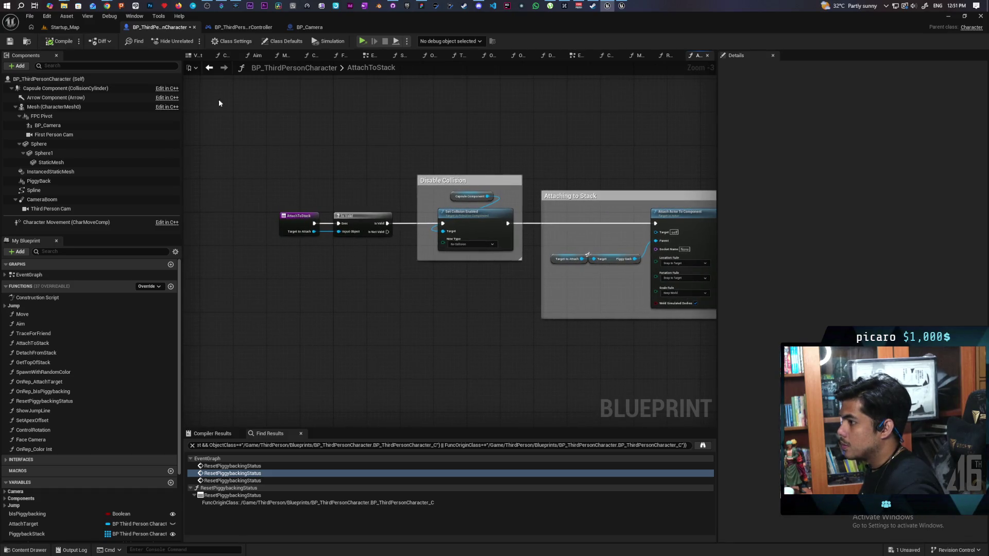
# - Save the character Blueprint and check origin in GitHub Desktop for new commits
pyautogui.click(210, 70)
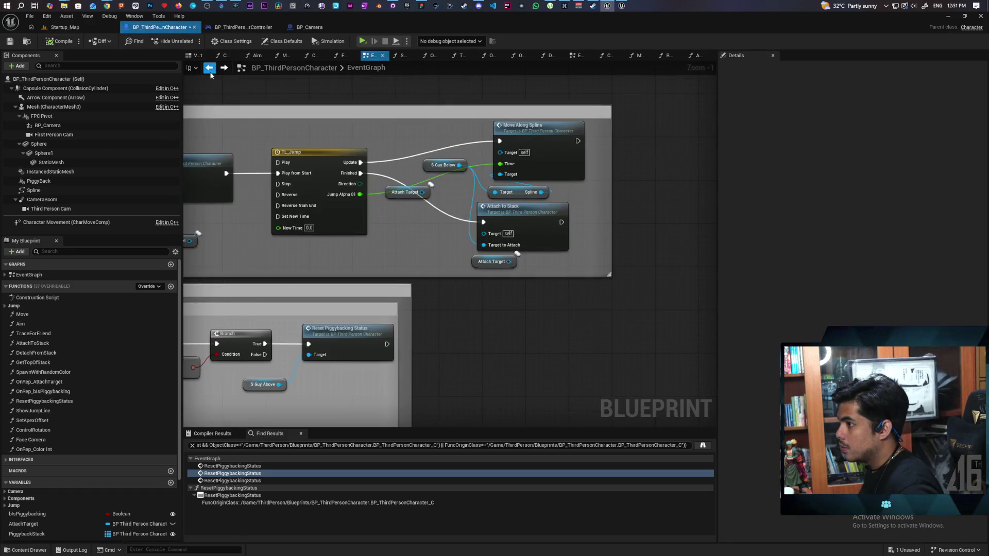
pyautogui.click(9, 41)
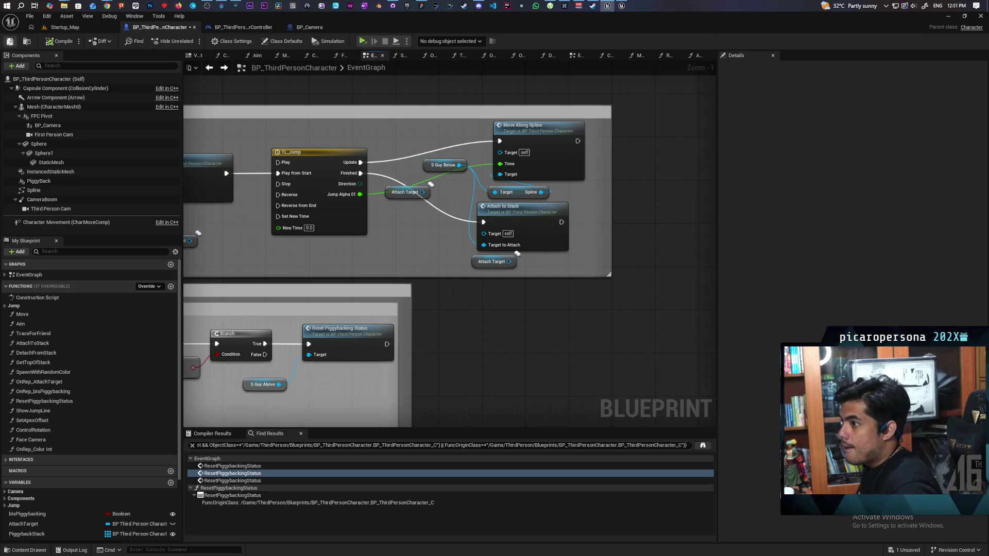
pyautogui.click(391, 7)
pyautogui.click(813, 286)
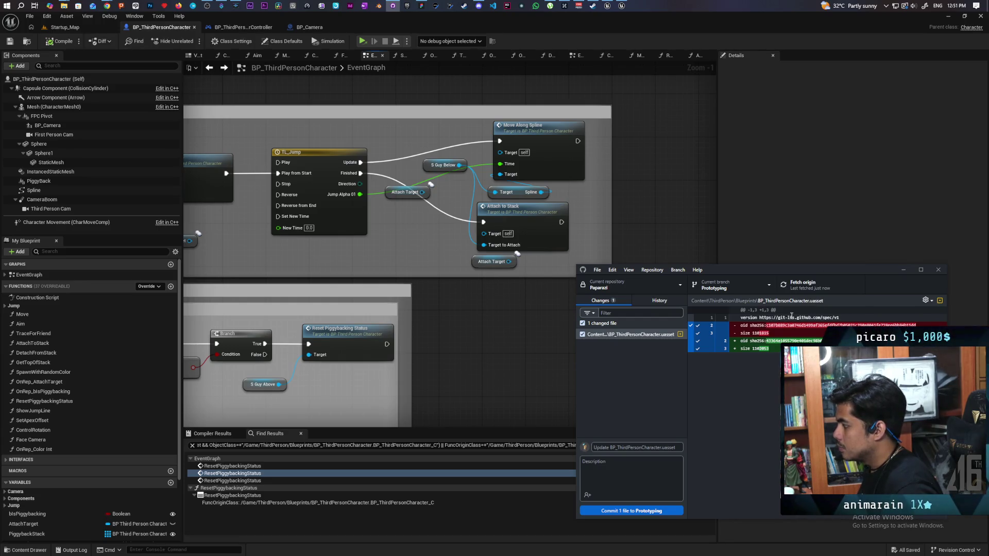
# - Review the branch history, including the adjusted jump check commit, and fetch origin
pyautogui.click(660, 301)
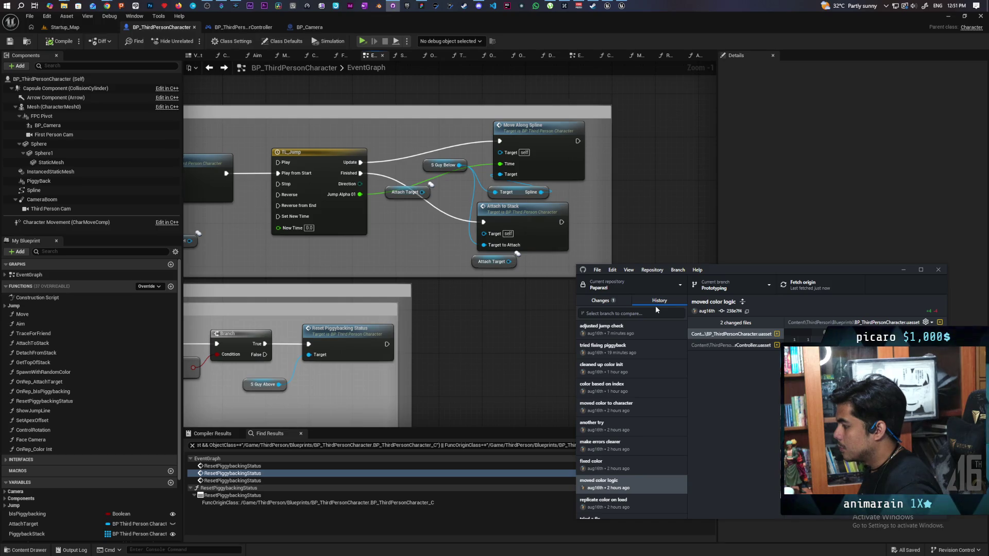
pyautogui.click(644, 332)
pyautogui.click(608, 300)
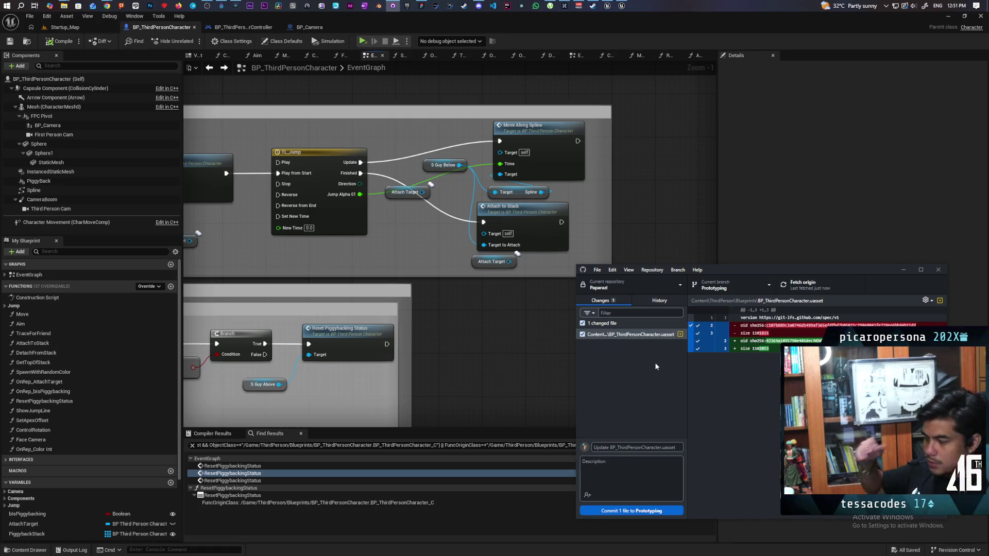
pyautogui.click(803, 284)
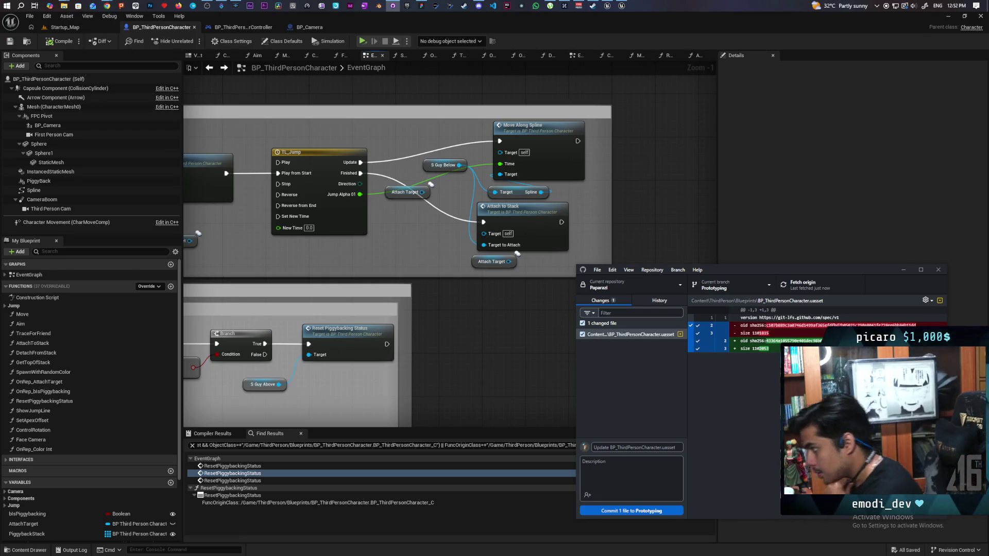
pyautogui.click(818, 289)
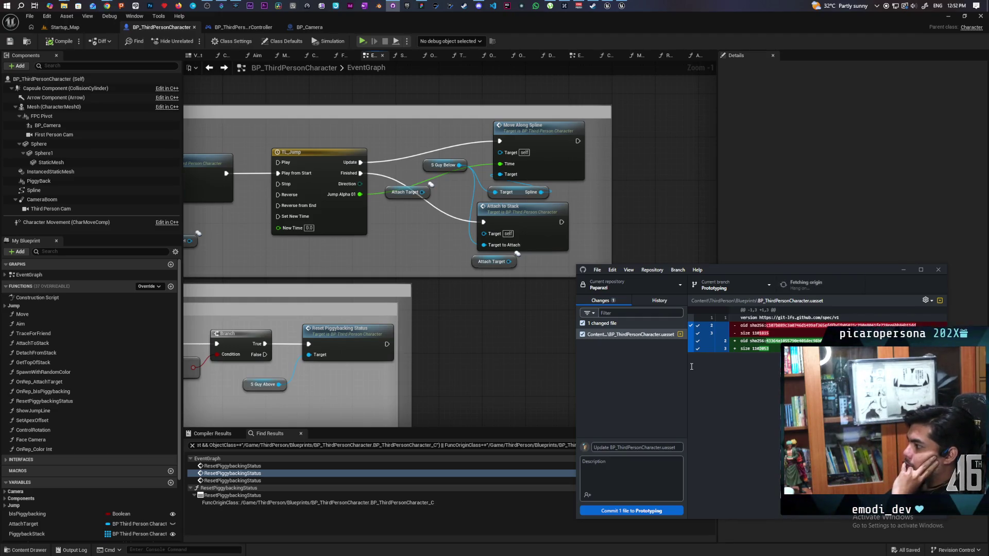
pyautogui.click(671, 300)
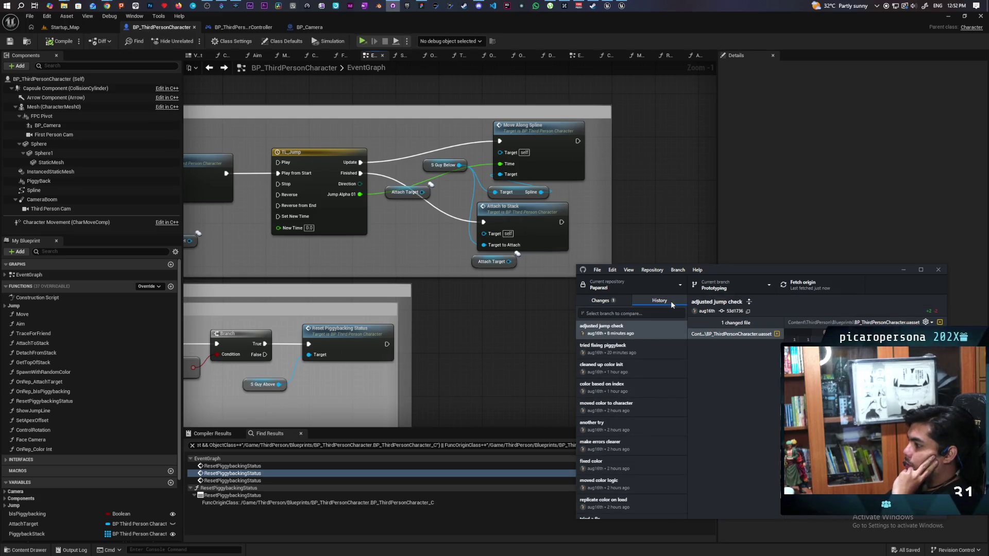
pyautogui.scroll(-4, 640, 405)
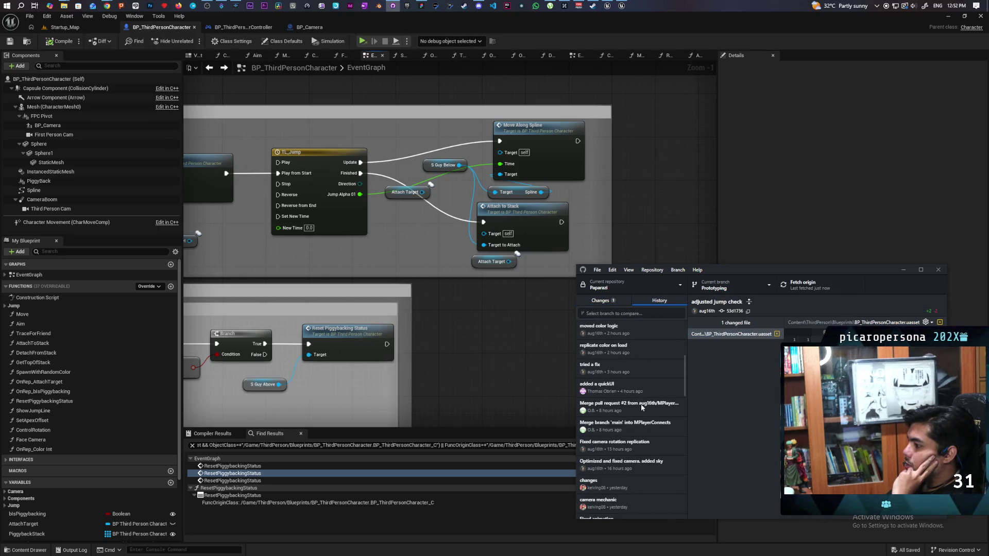
pyautogui.click(598, 302)
pyautogui.click(790, 292)
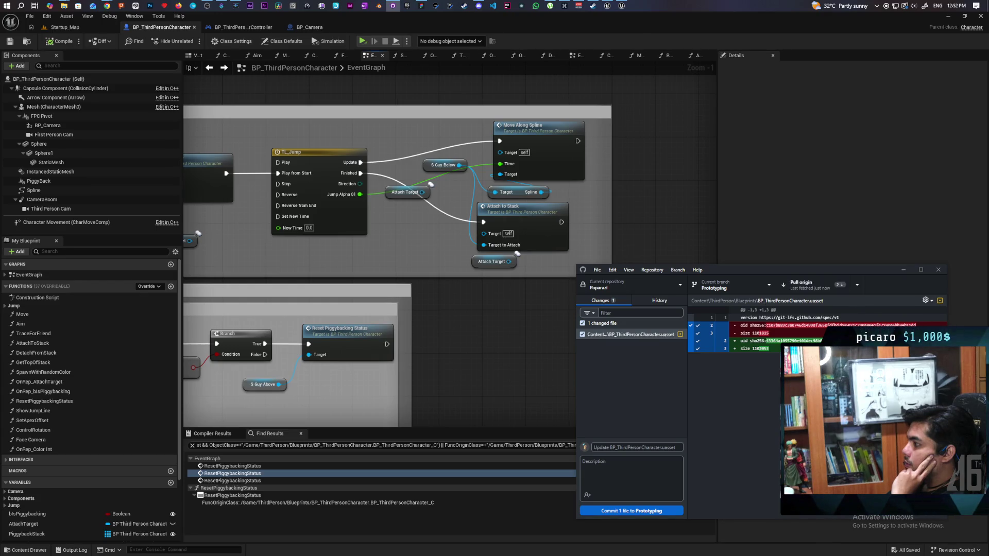
# - Pull the two incoming commits, dismiss the unlink error, and close the locking Paparazi editor
pyautogui.click(802, 285)
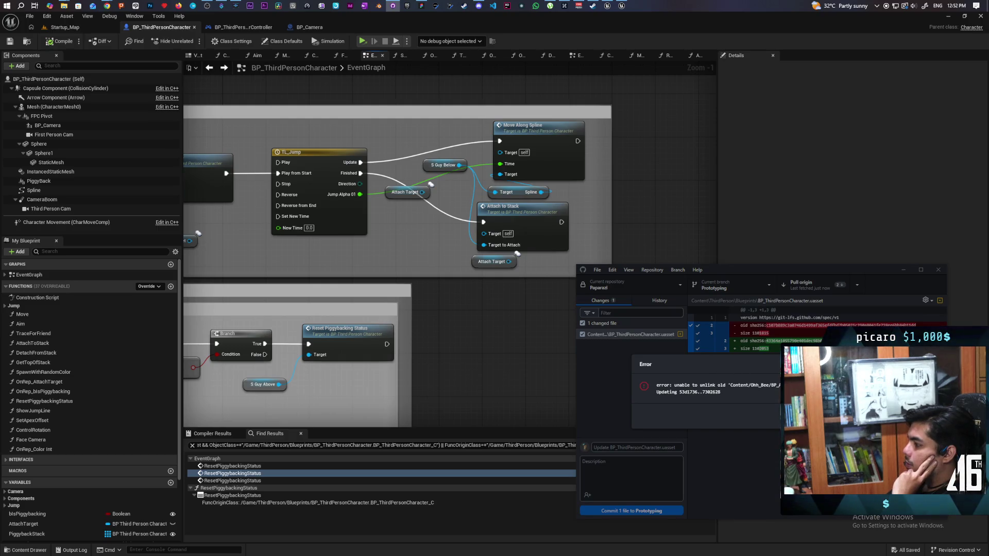
pyautogui.press('Escape')
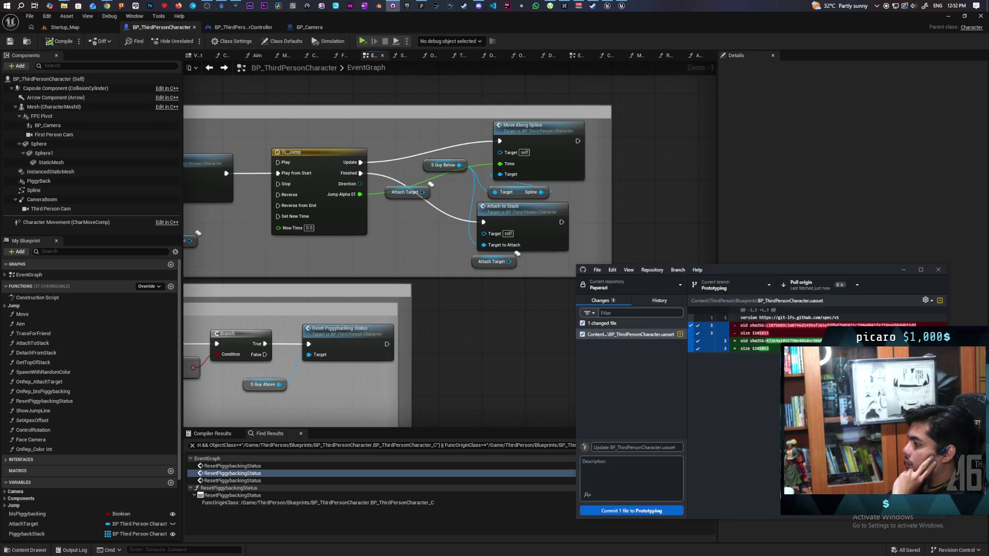
pyautogui.click(980, 22)
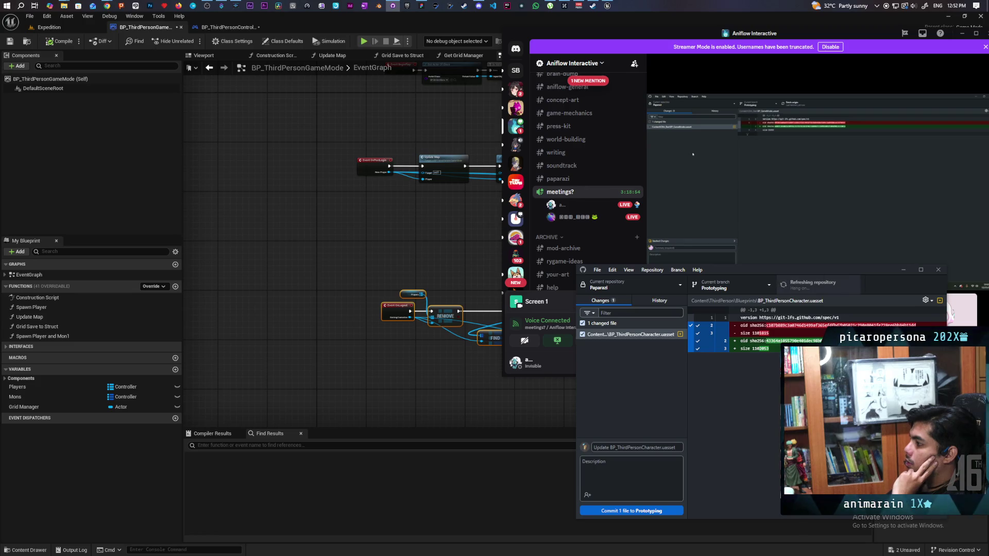
pyautogui.click(666, 301)
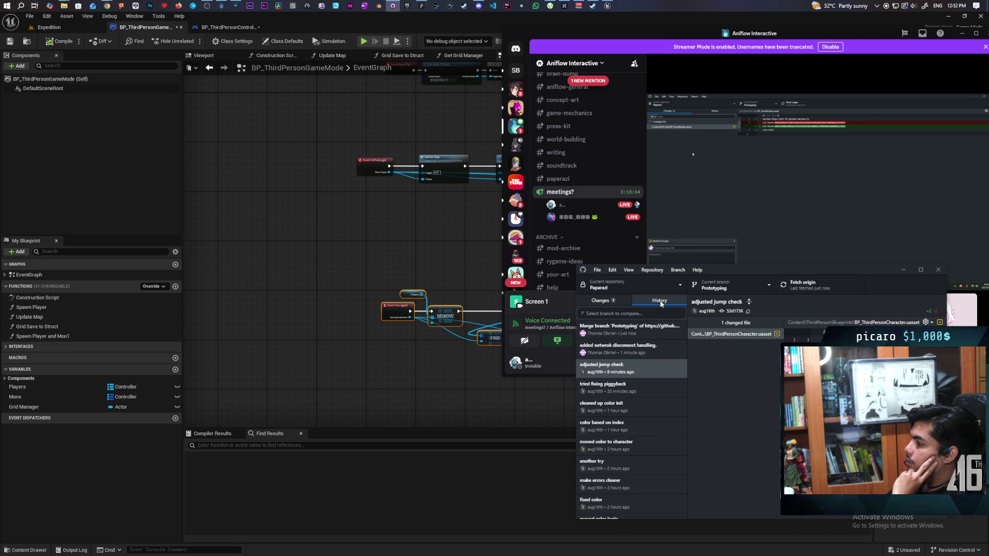
pyautogui.click(621, 303)
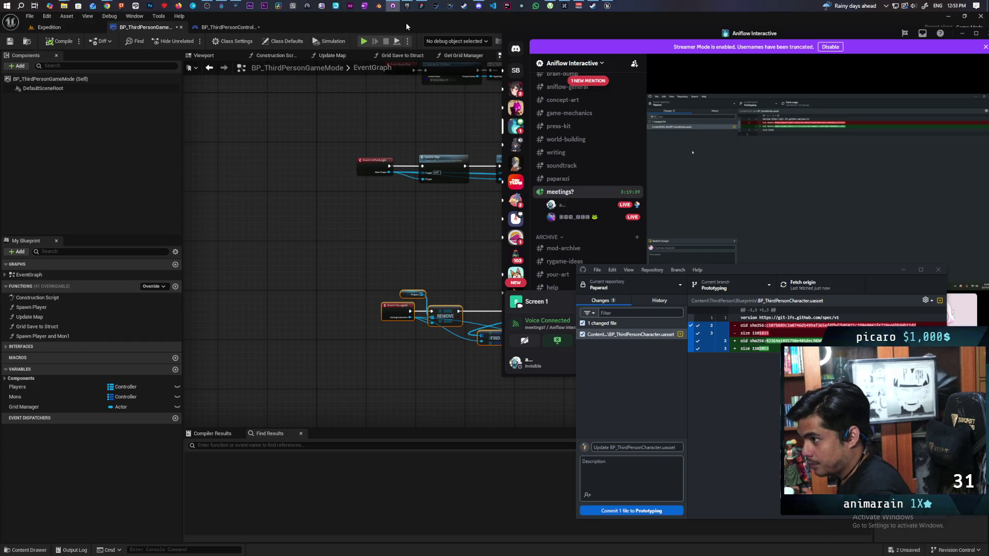
pyautogui.click(407, 6)
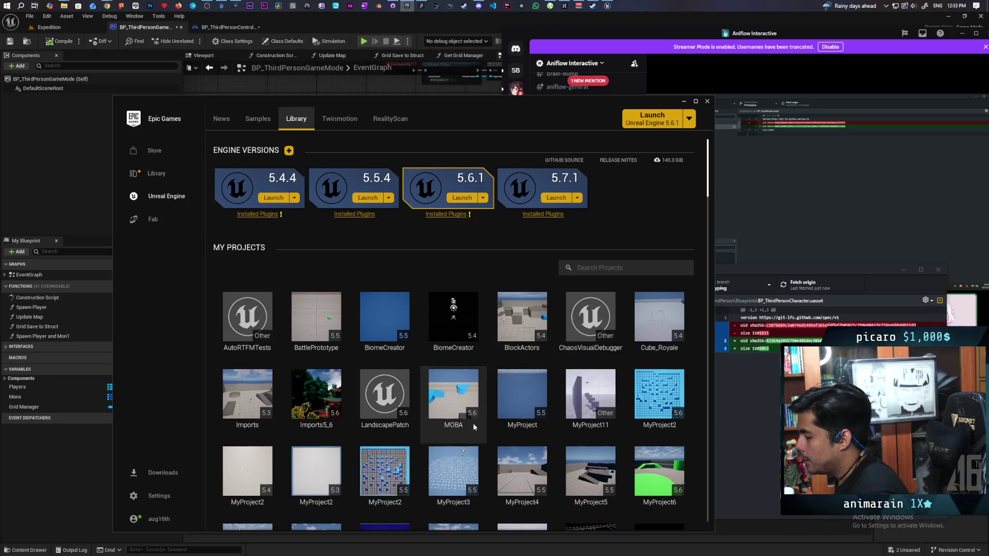
# - Scroll the launcher's My Projects library and open the Paparazi project
pyautogui.scroll(-2, 516, 309)
pyautogui.scroll(-1, 544, 266)
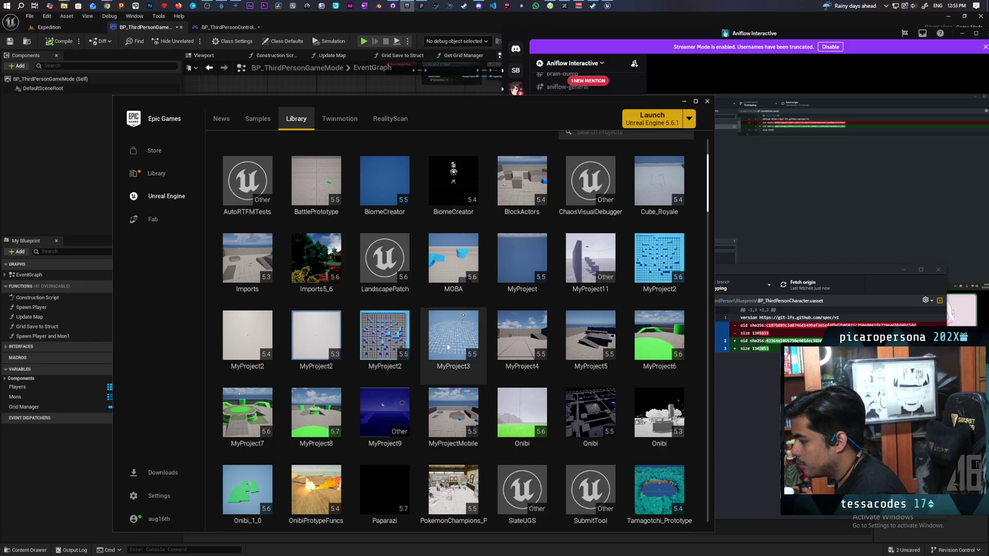
pyautogui.scroll(-3, 419, 330)
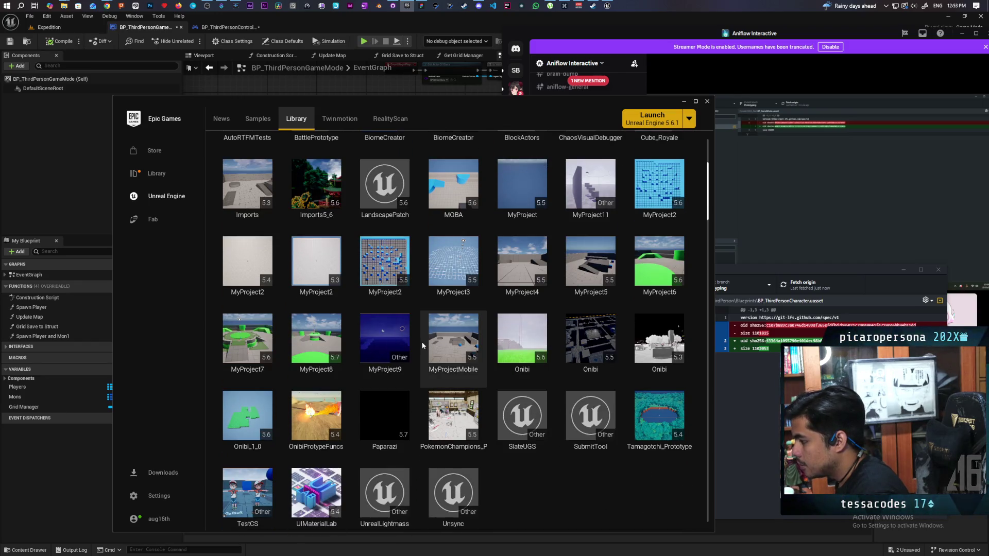
pyautogui.doubleClick(380, 417)
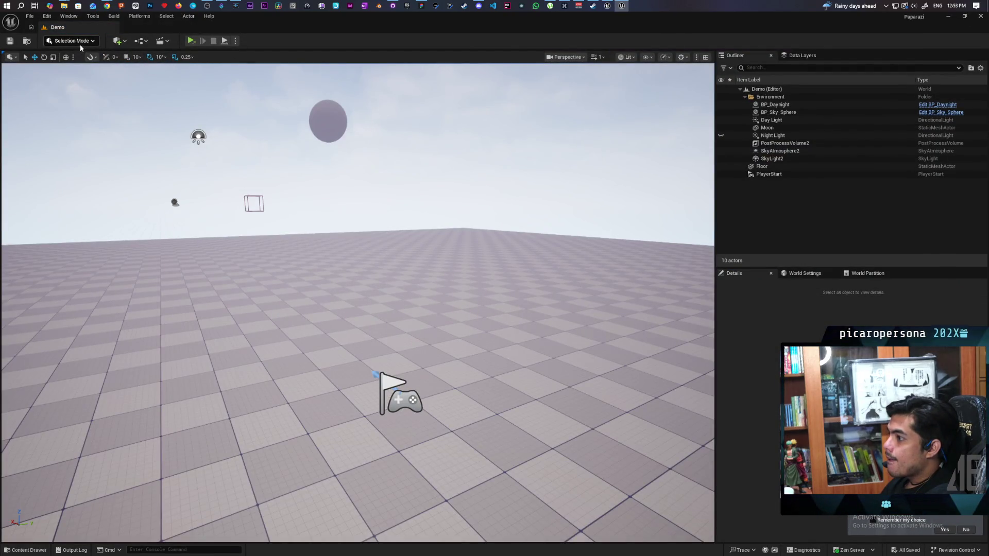
# - Set play-in-editor to 2 players with the Play As Listen Server net mode
pyautogui.click(235, 41)
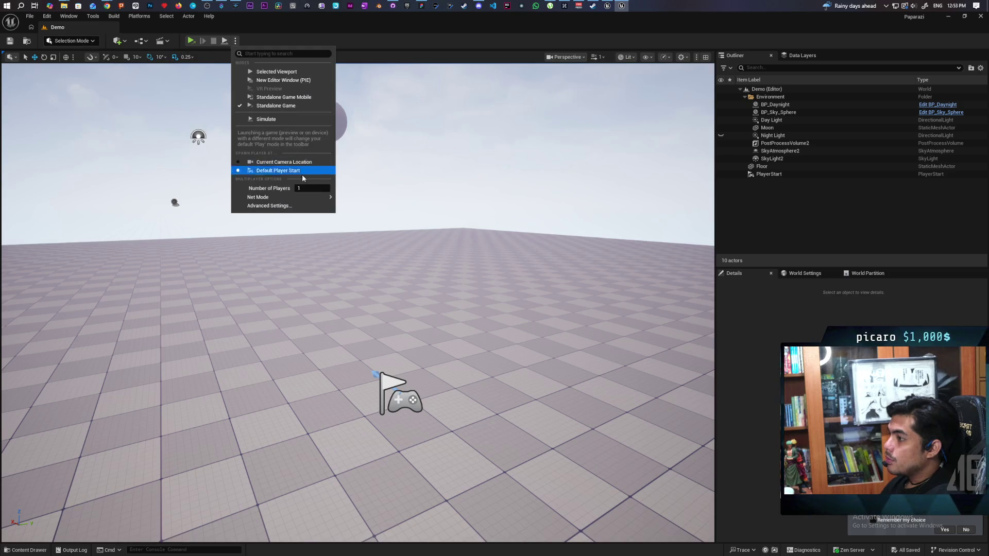
pyautogui.moveTo(305, 188); pyautogui.dragTo(315, 188)
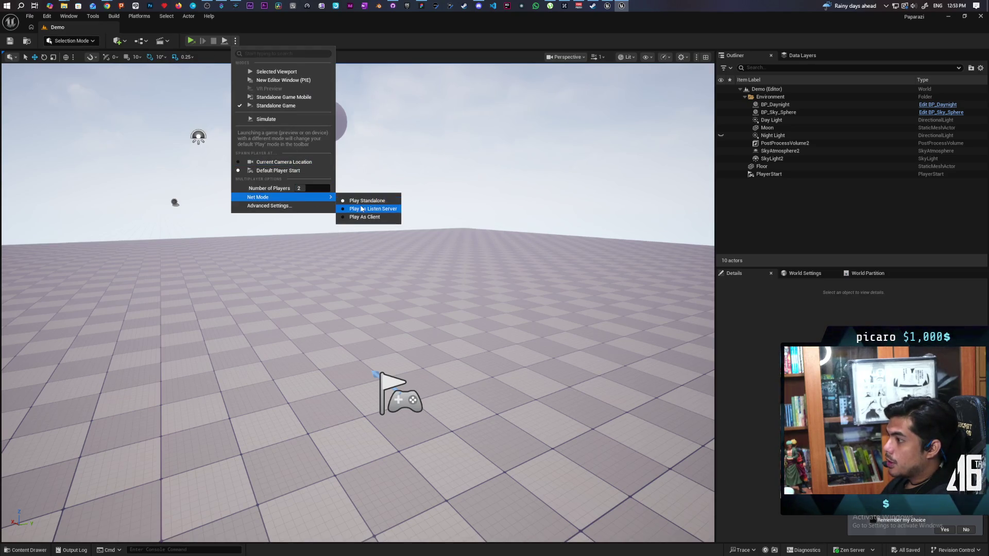
pyautogui.click(343, 201)
pyautogui.click(235, 41)
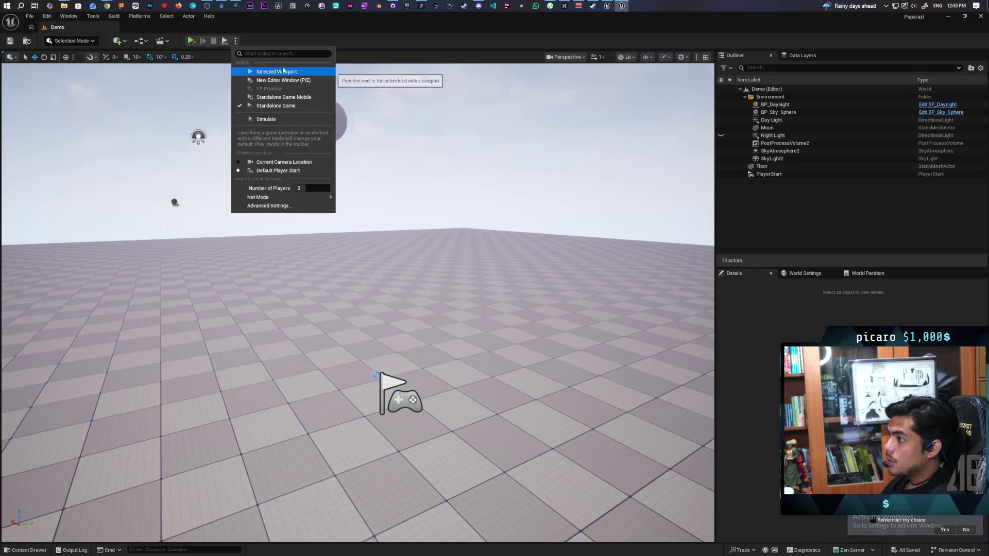